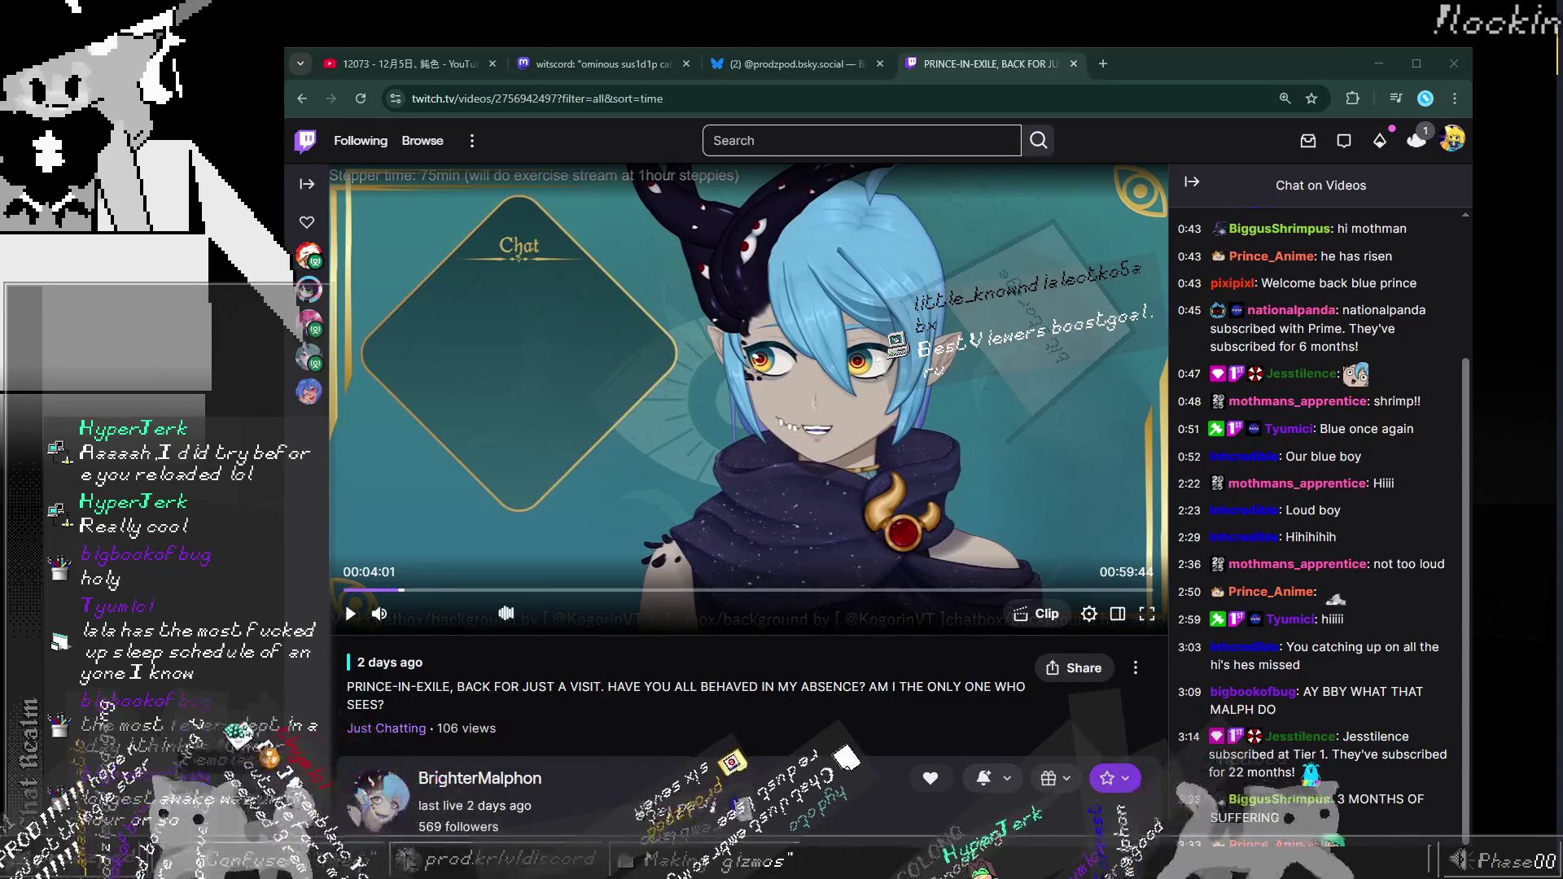
Step: Play the PRINCE-IN-EXILE VOD briefly, pause it at 4:03, shift the window, then switch to Bluesky
click(1026, 371)
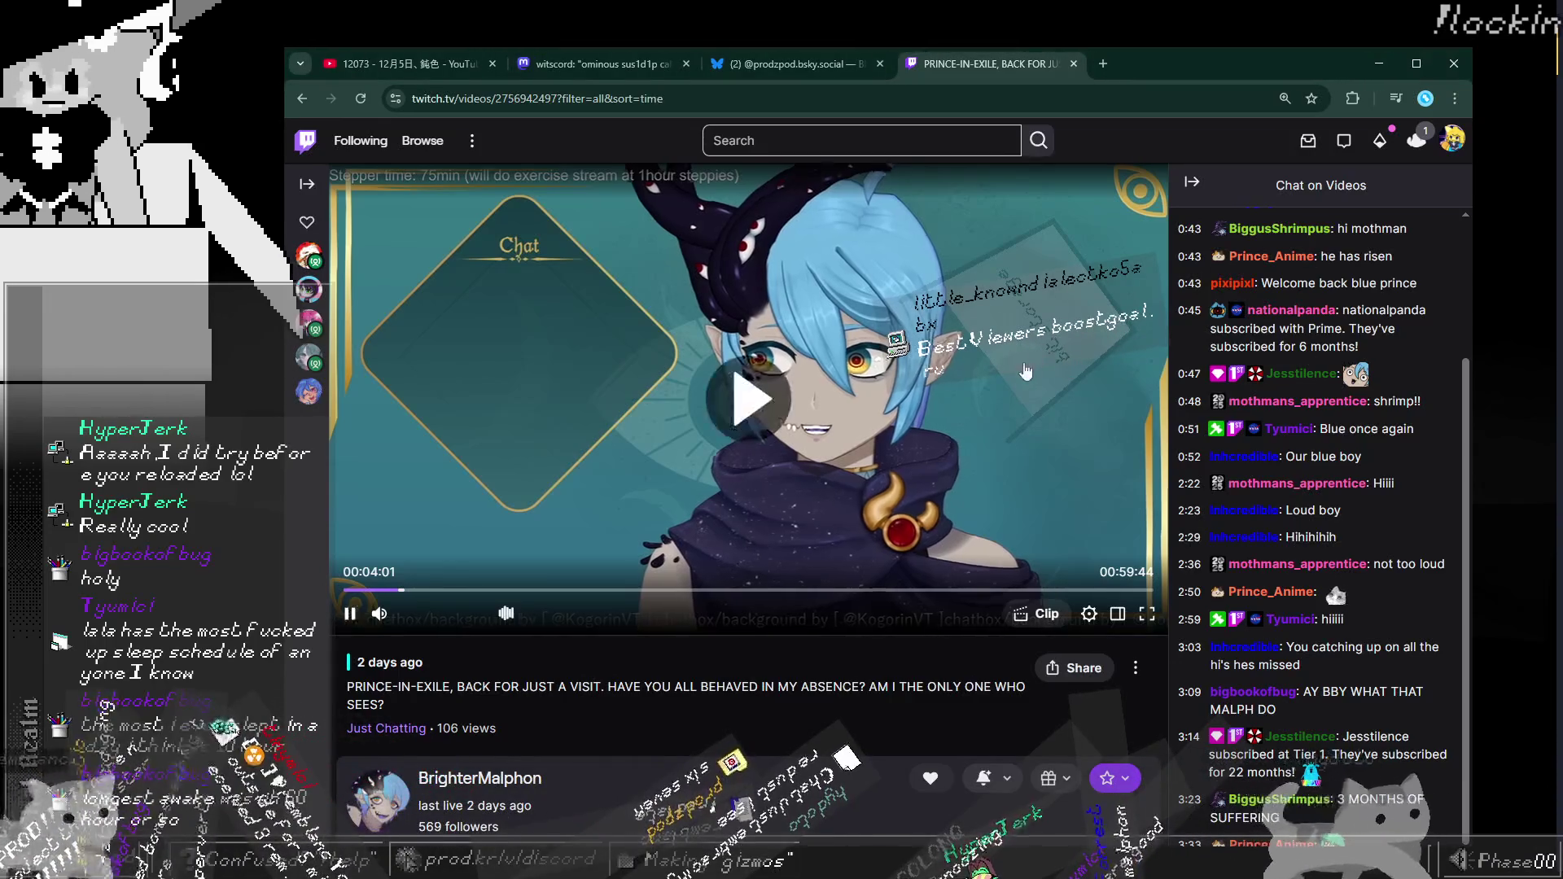
key(space)
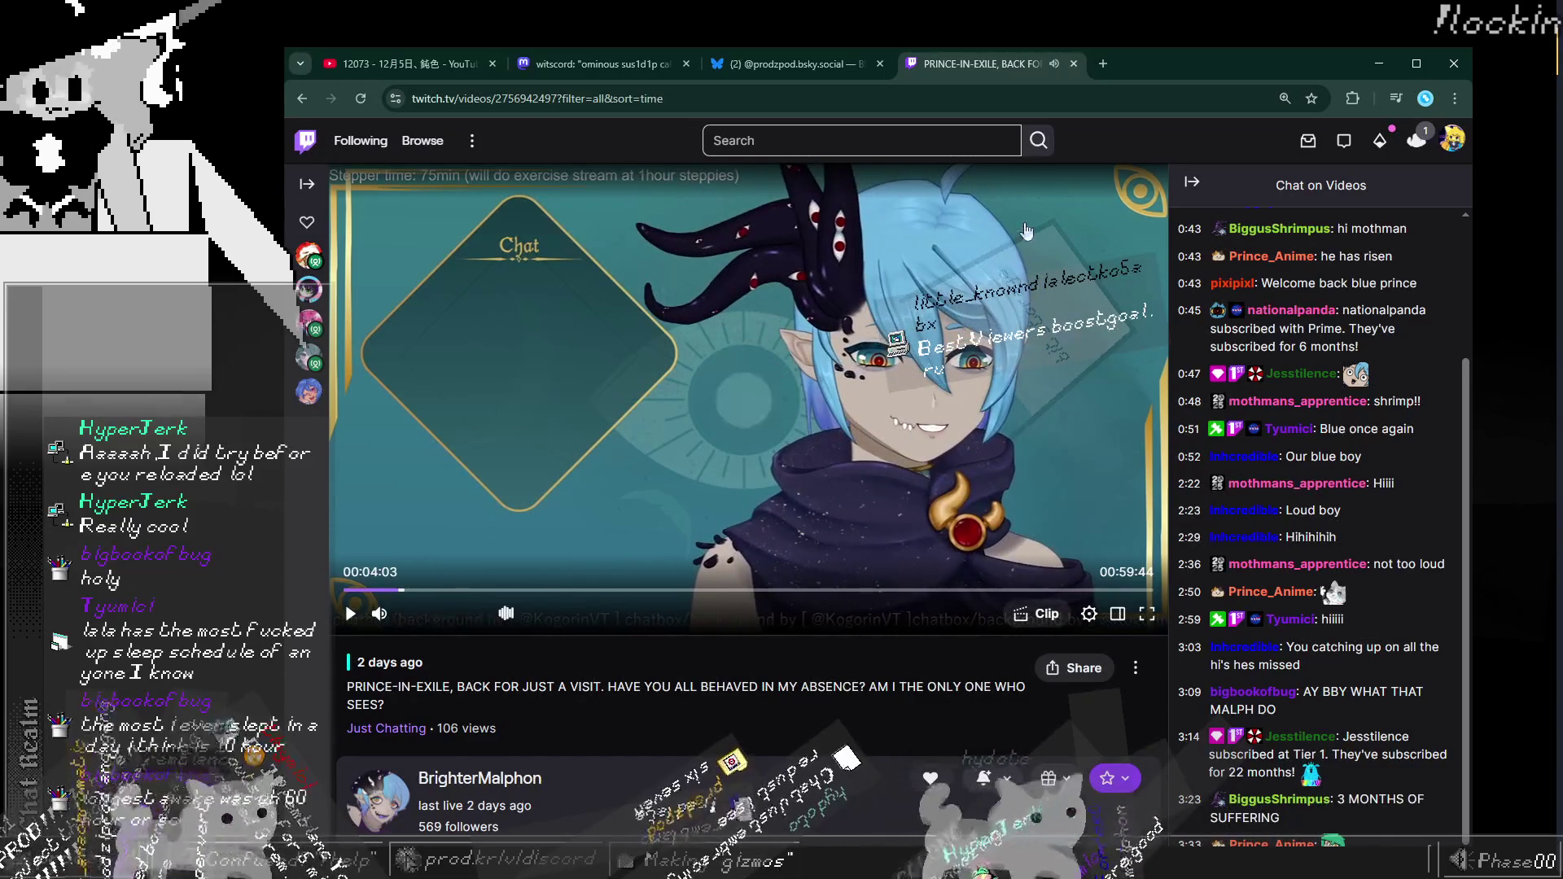
drag(985, 75, 979, 477)
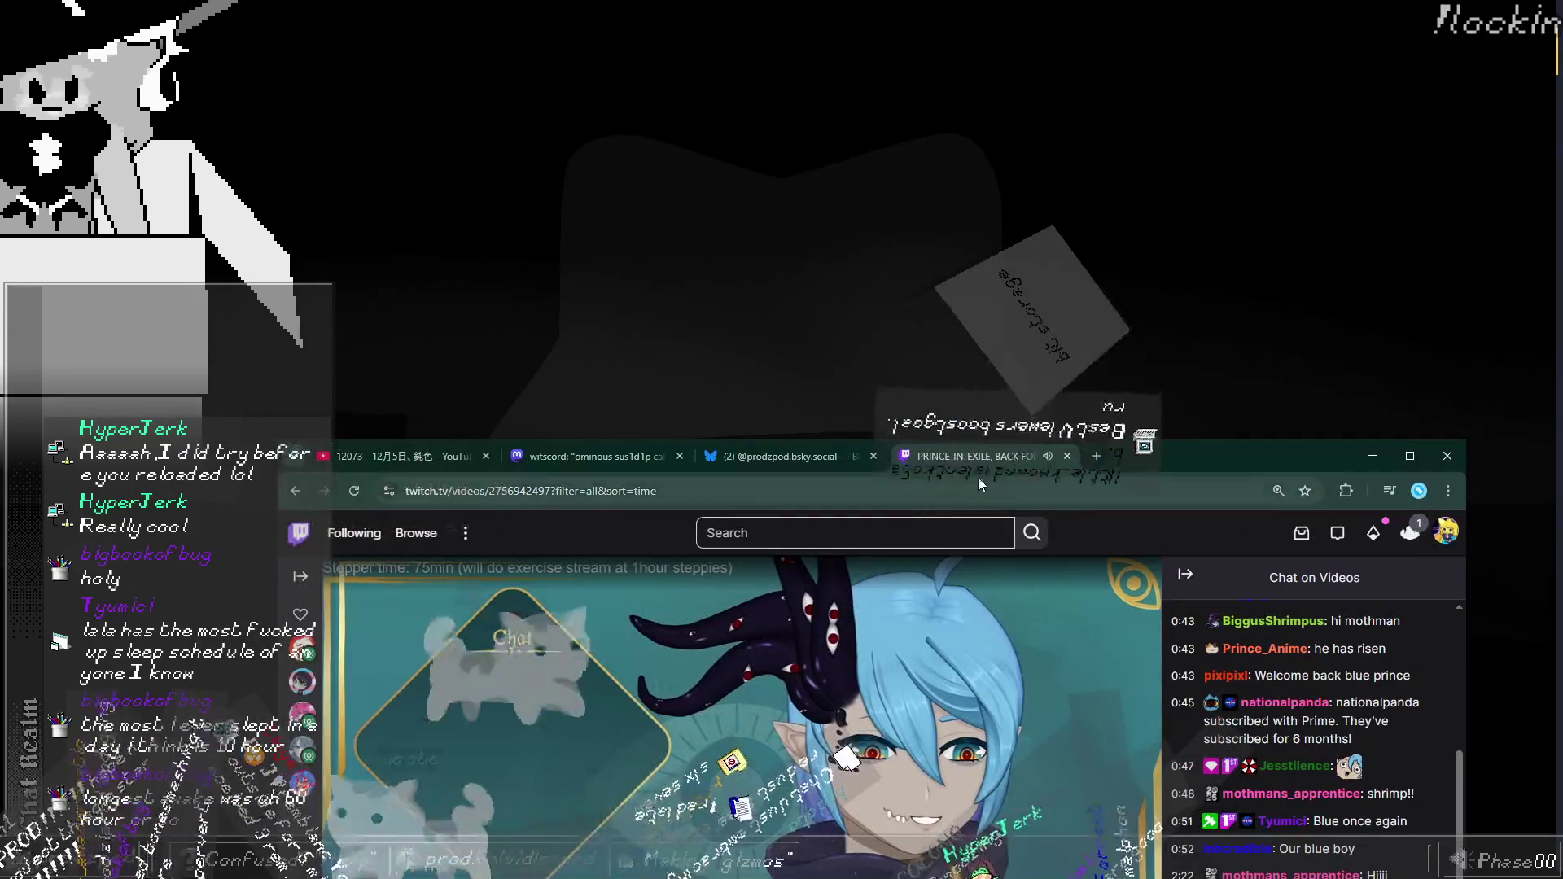
drag(1156, 457, 1228, 142)
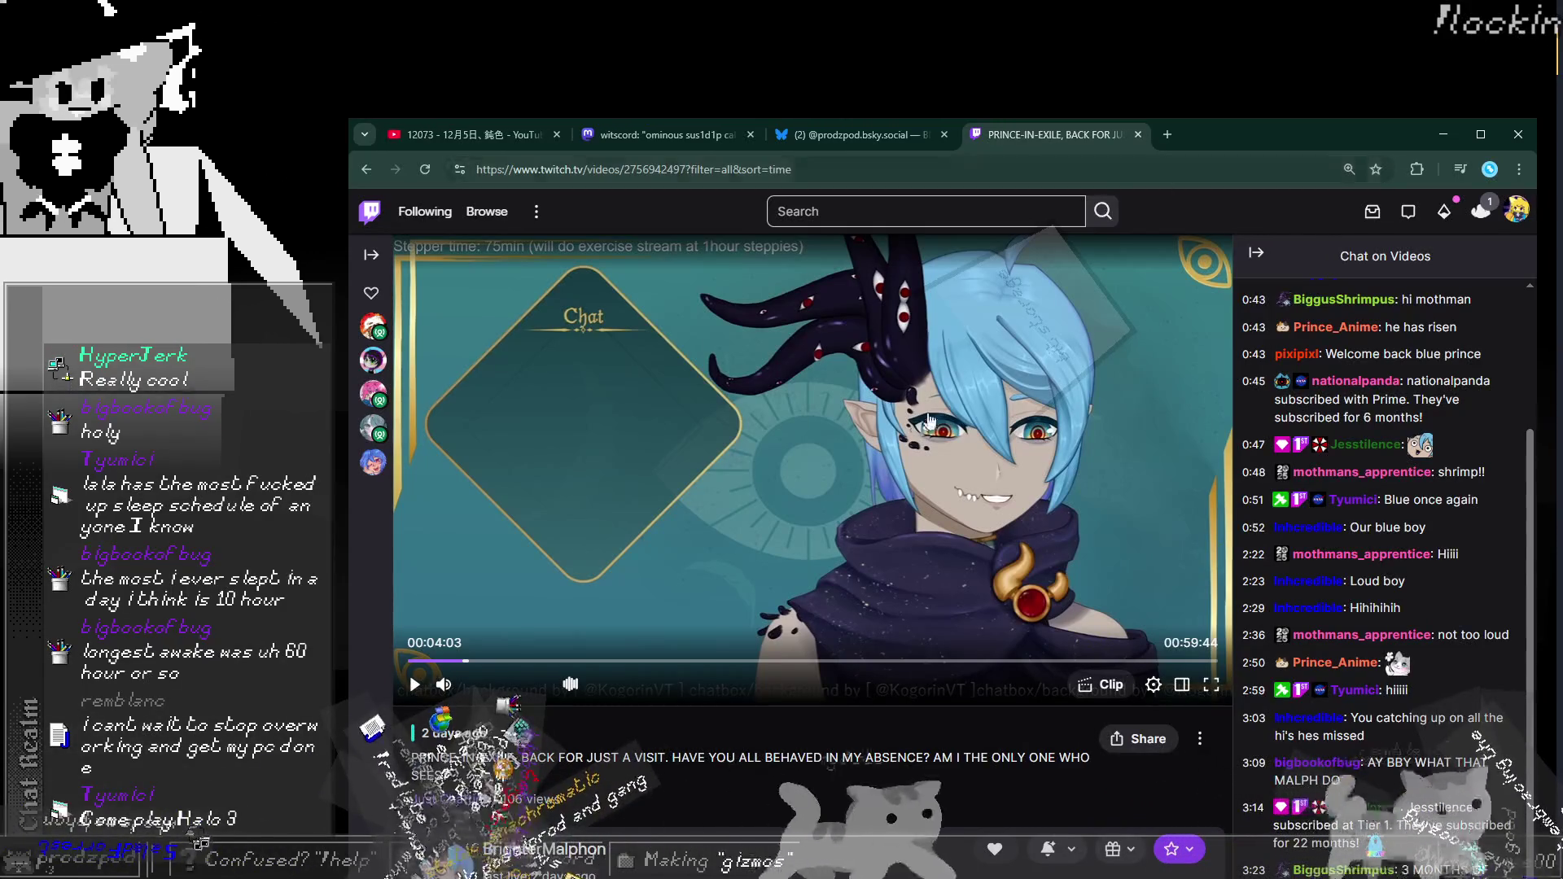
click(825, 137)
Step: Open the prod.kr Bluesky profile and the medieval farmers post, and highlight part of its text
click(544, 584)
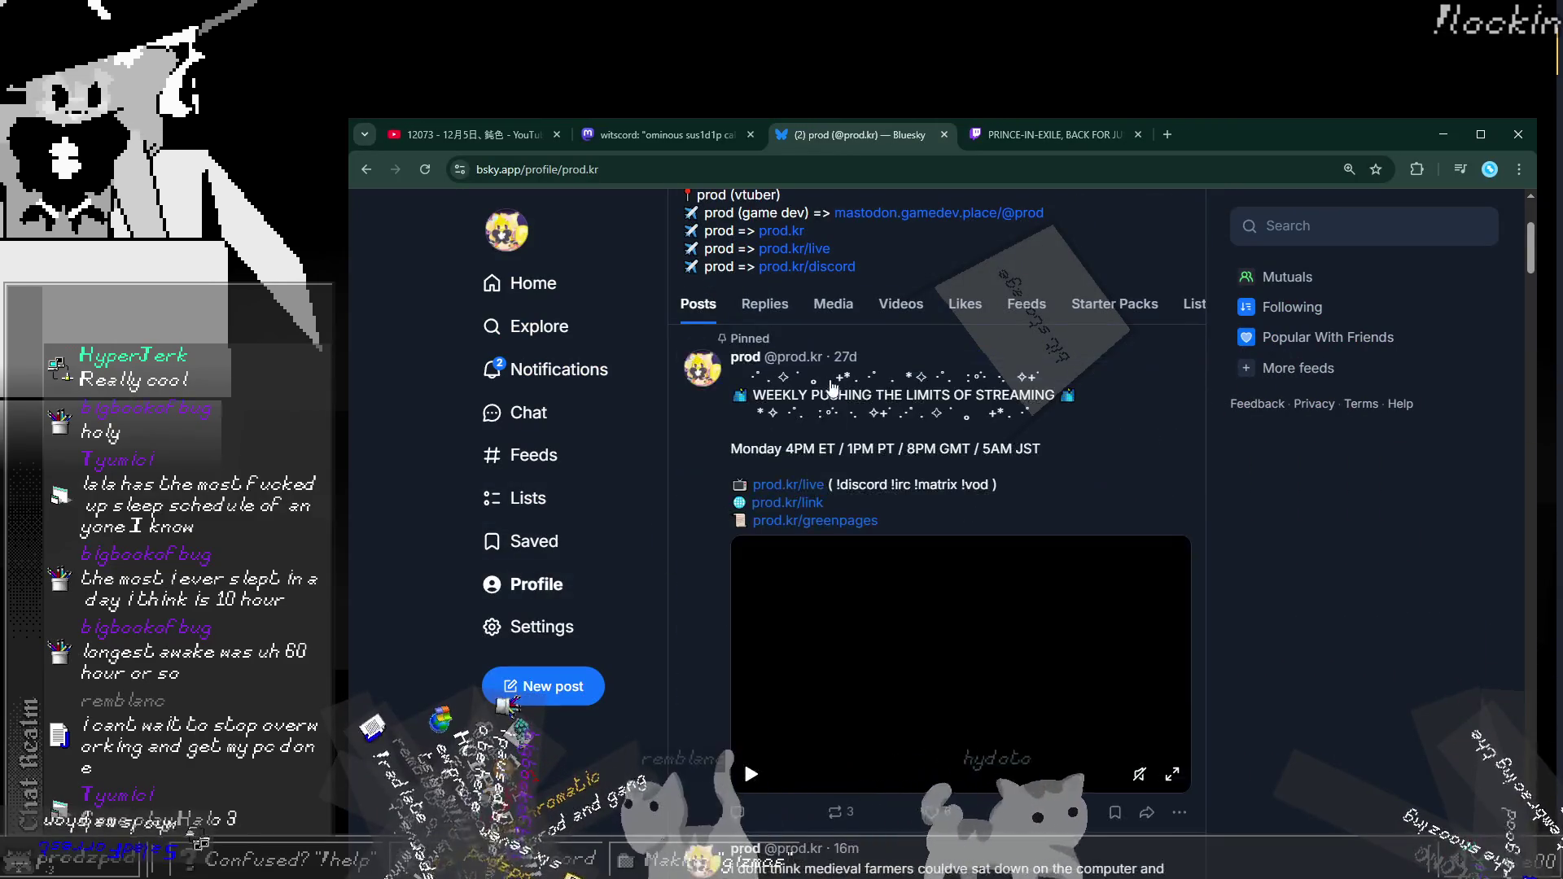
scroll(830, 439, down, 5)
click(827, 442)
drag(809, 308, 928, 307)
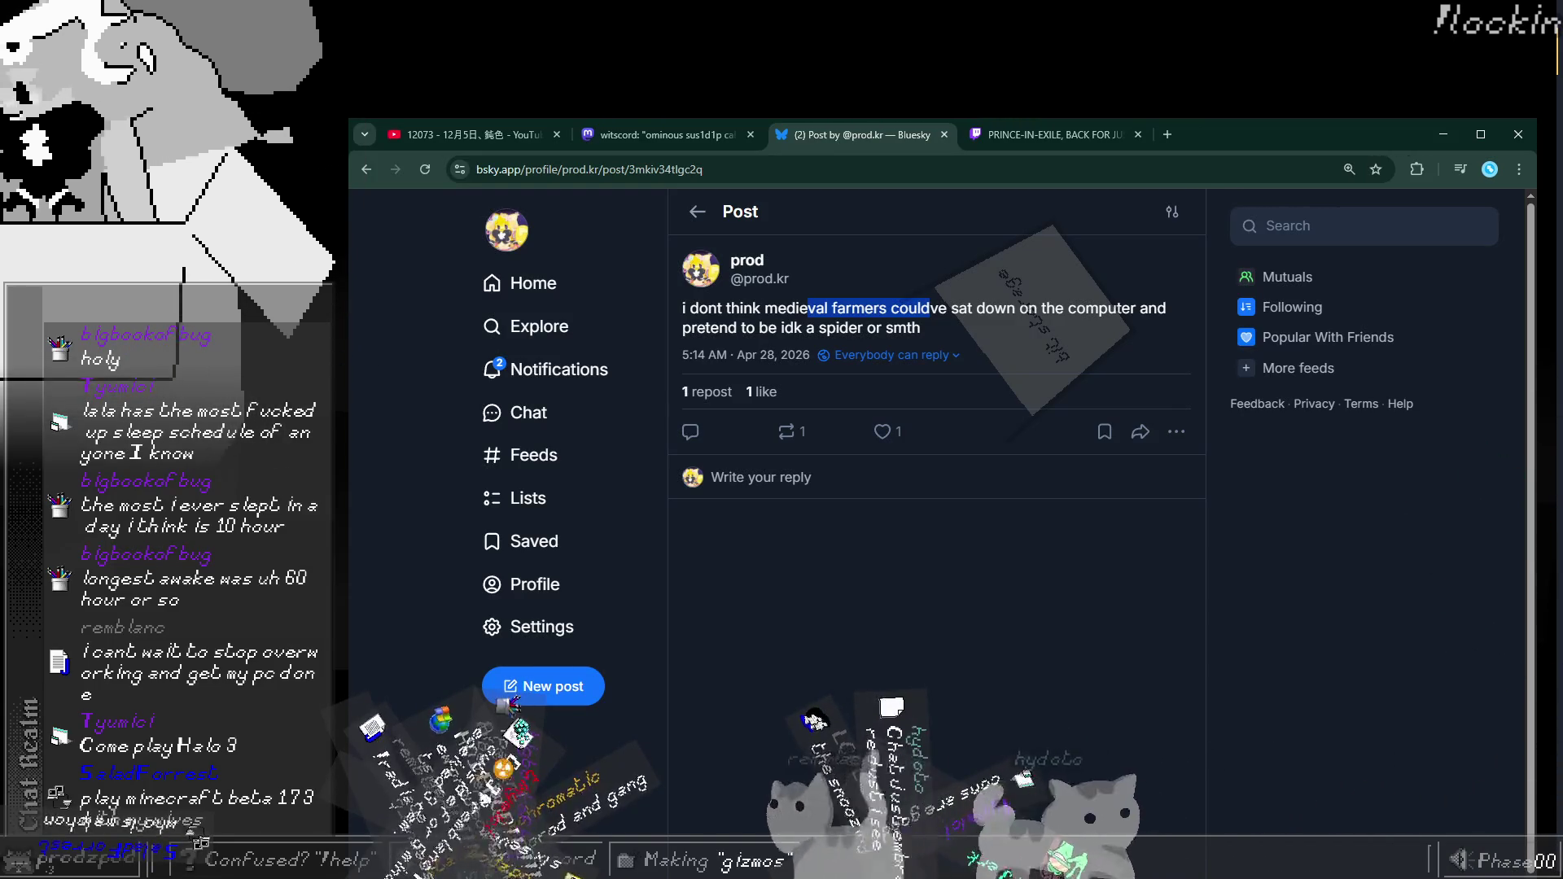
key(alt+Tab)
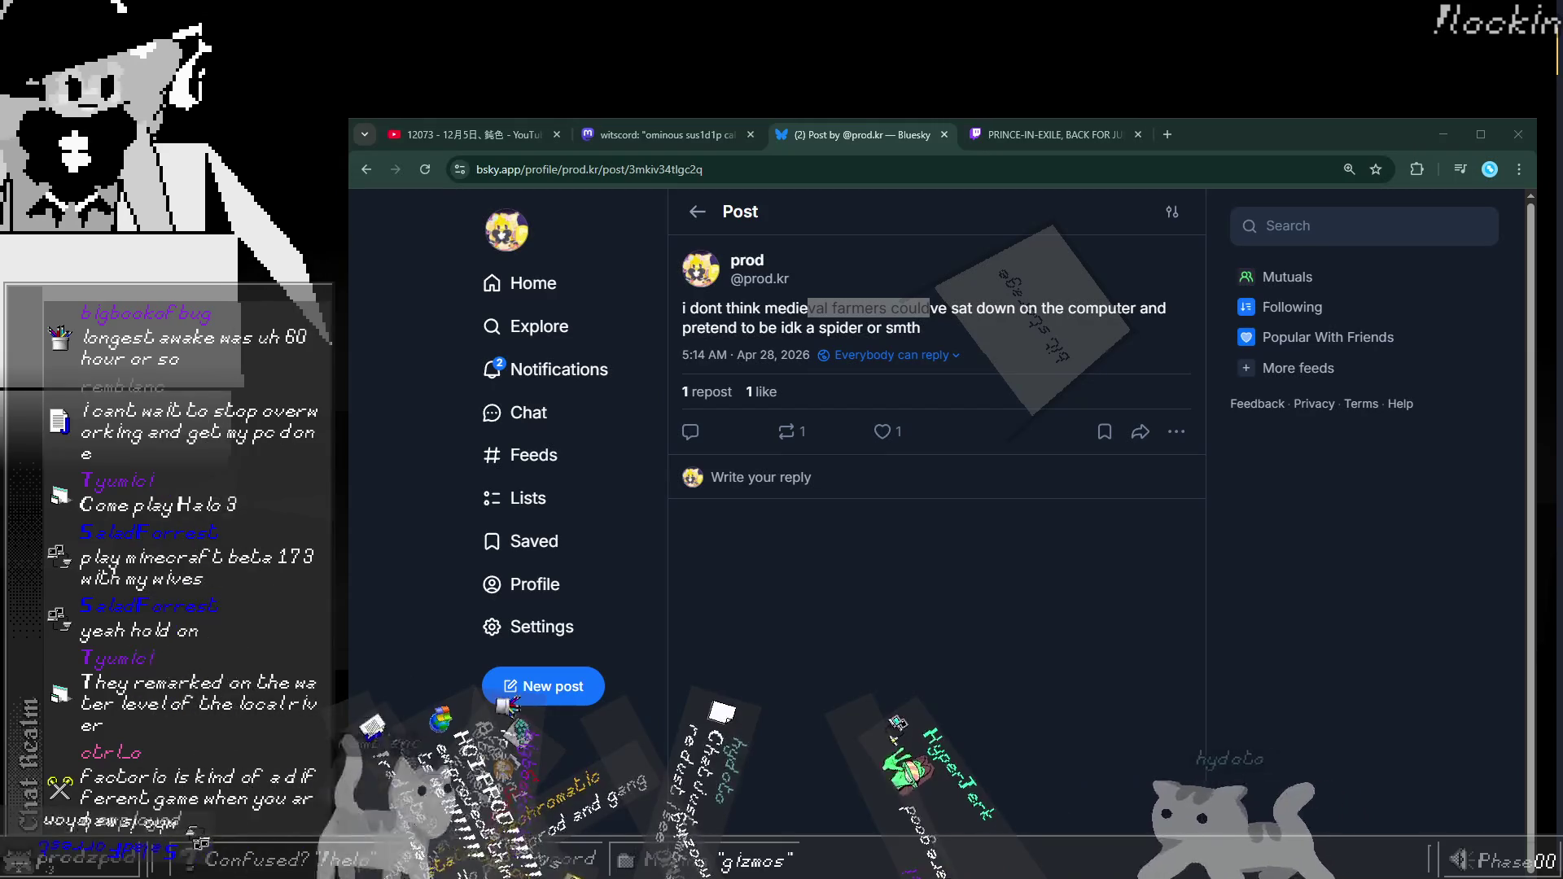
key(alt+Tab)
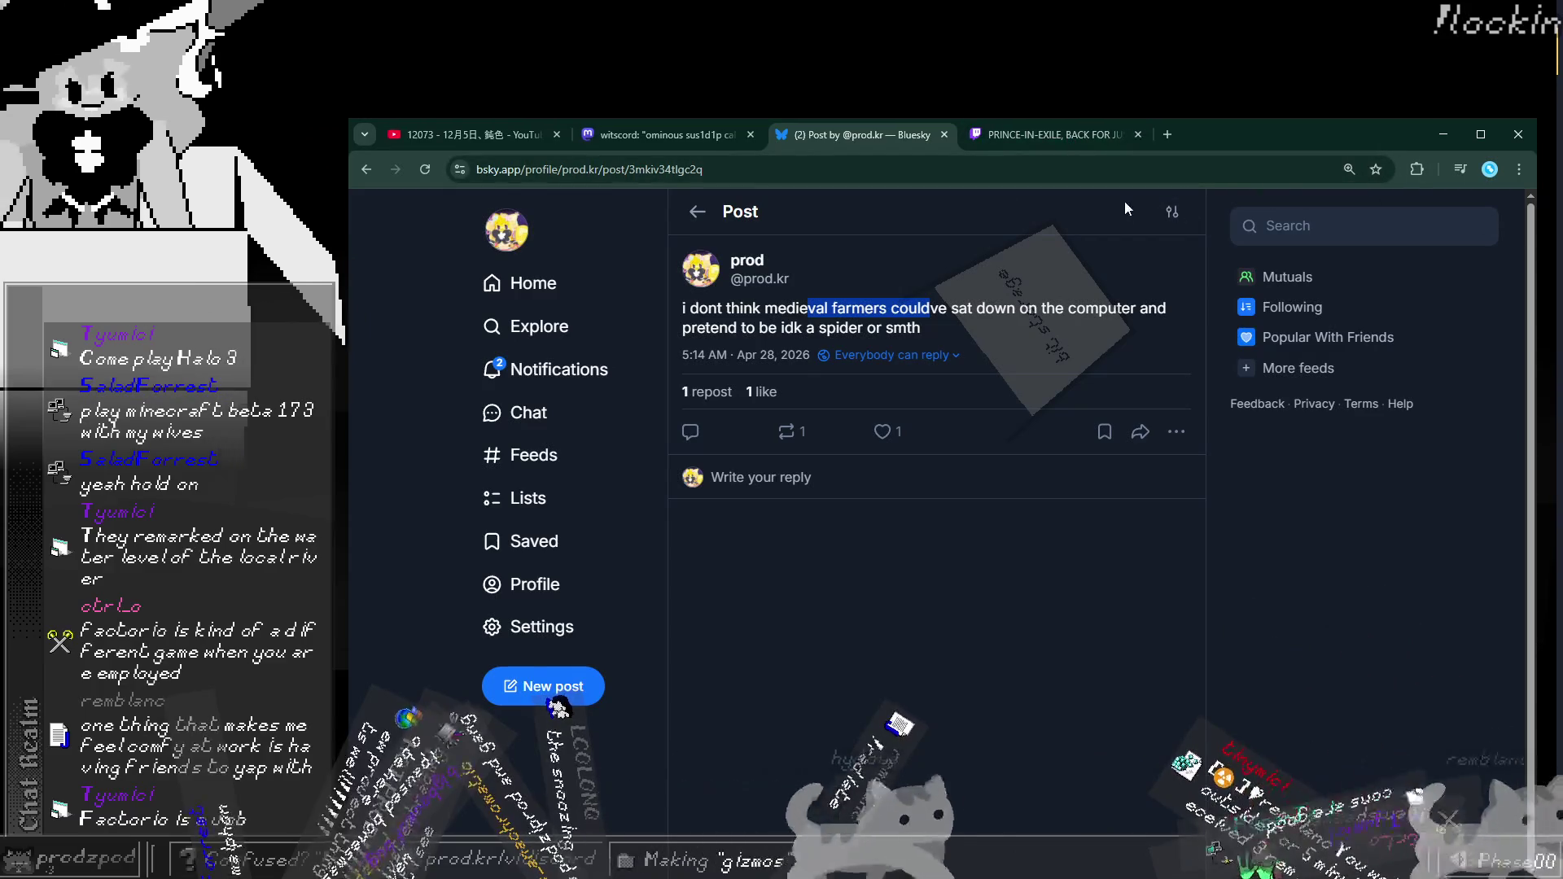
click(1094, 135)
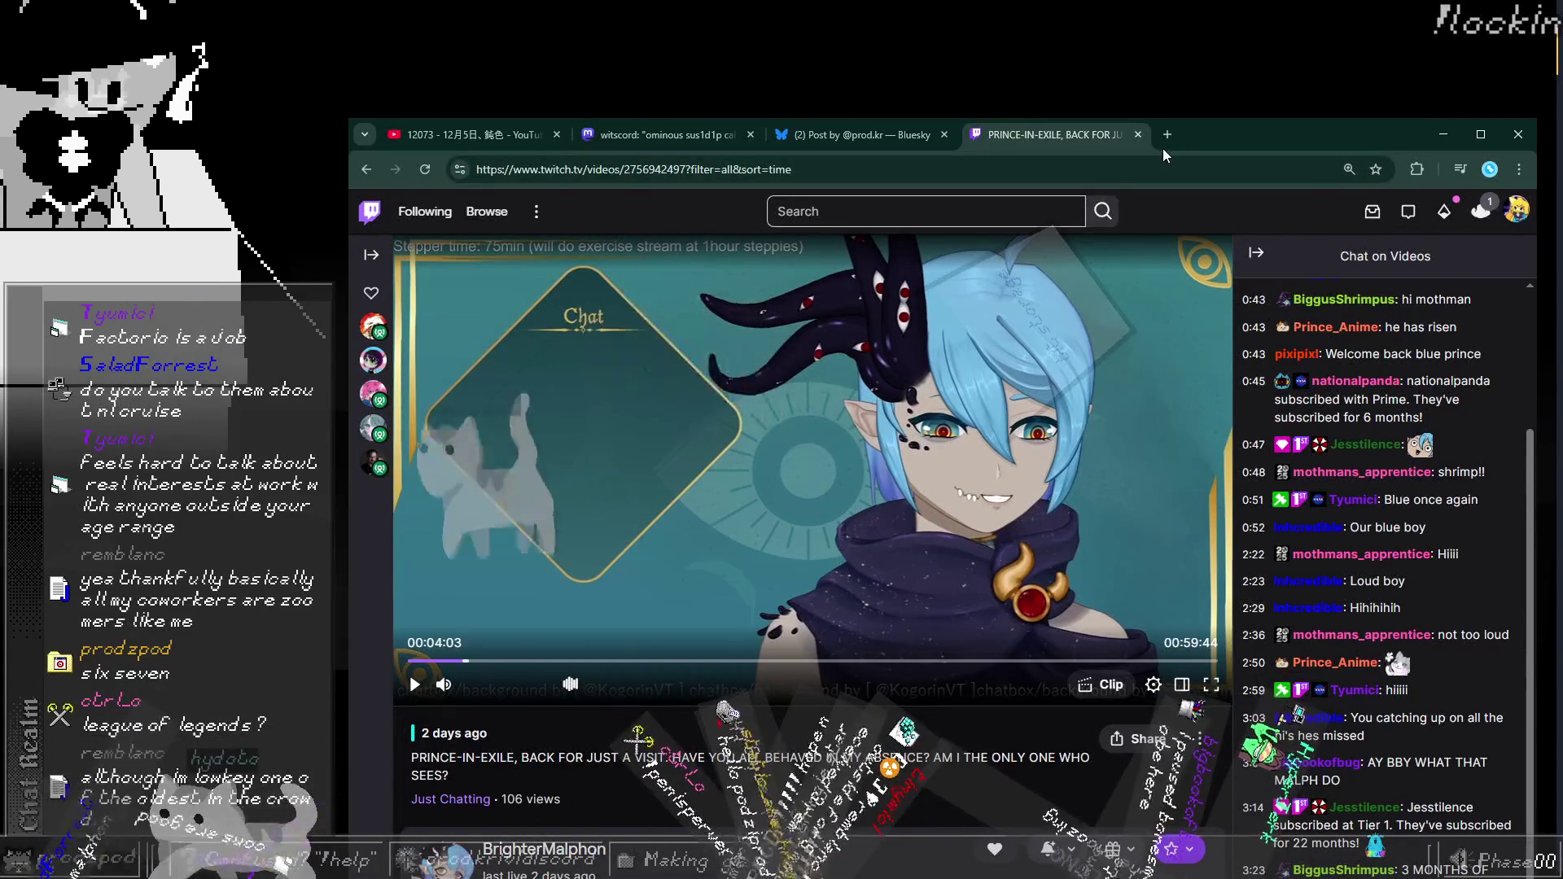
Step: Move the browser window up, open and close a blank tab, then open another new tab
drag(1221, 128, 1207, 77)
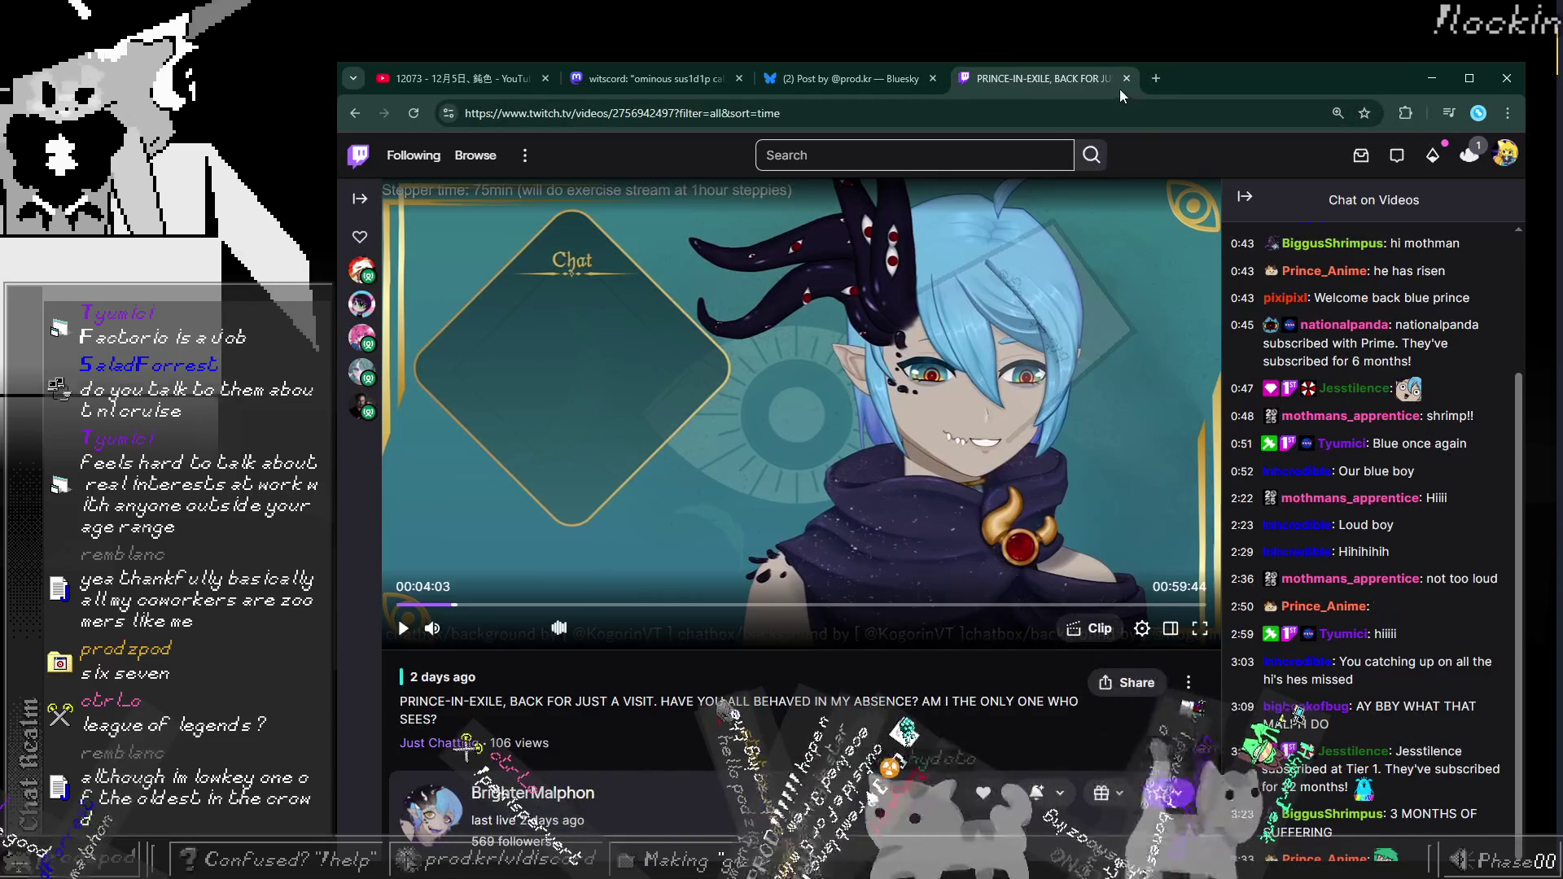
click(1153, 81)
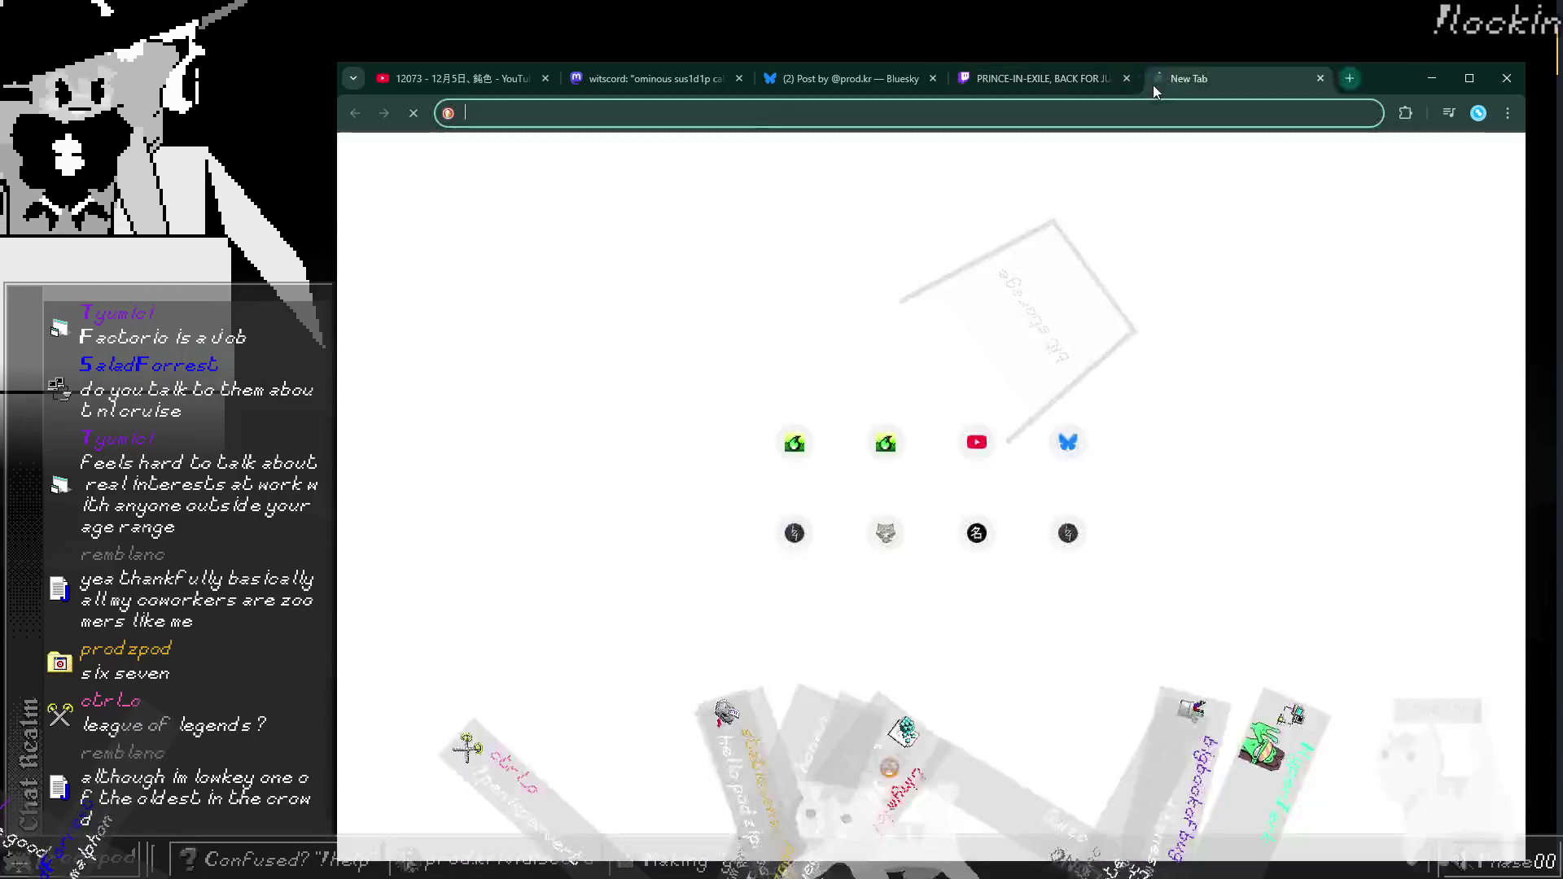
click(1319, 78)
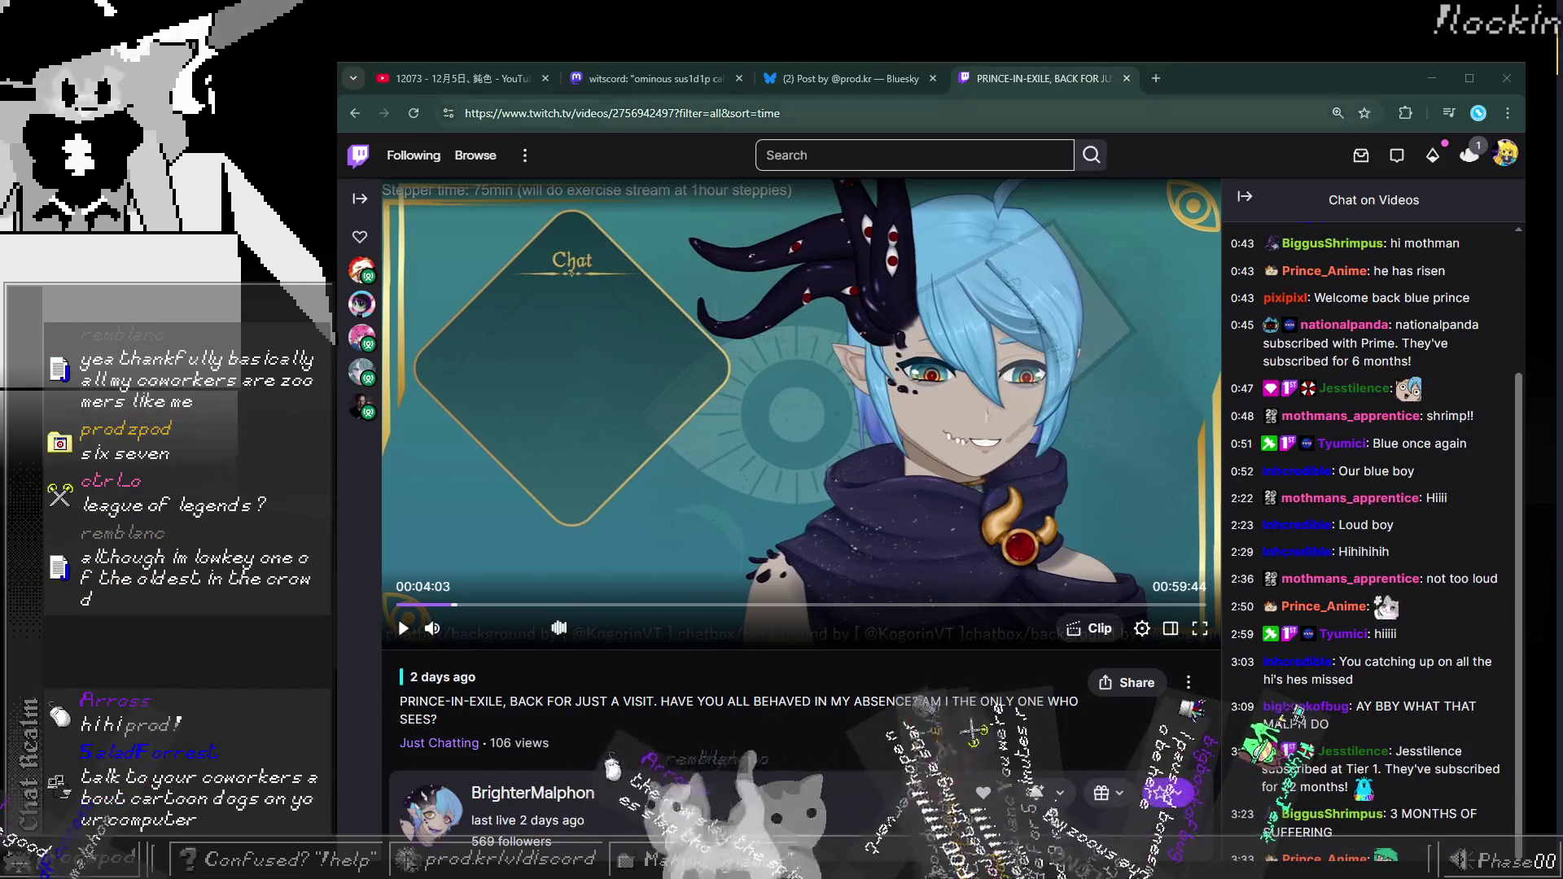
click(1164, 86)
Step: Load heat.prod.kr/showcase/ and open the GreenHeat tutorial page, scrolling through it
text(heat.prod.kr/showcase/)
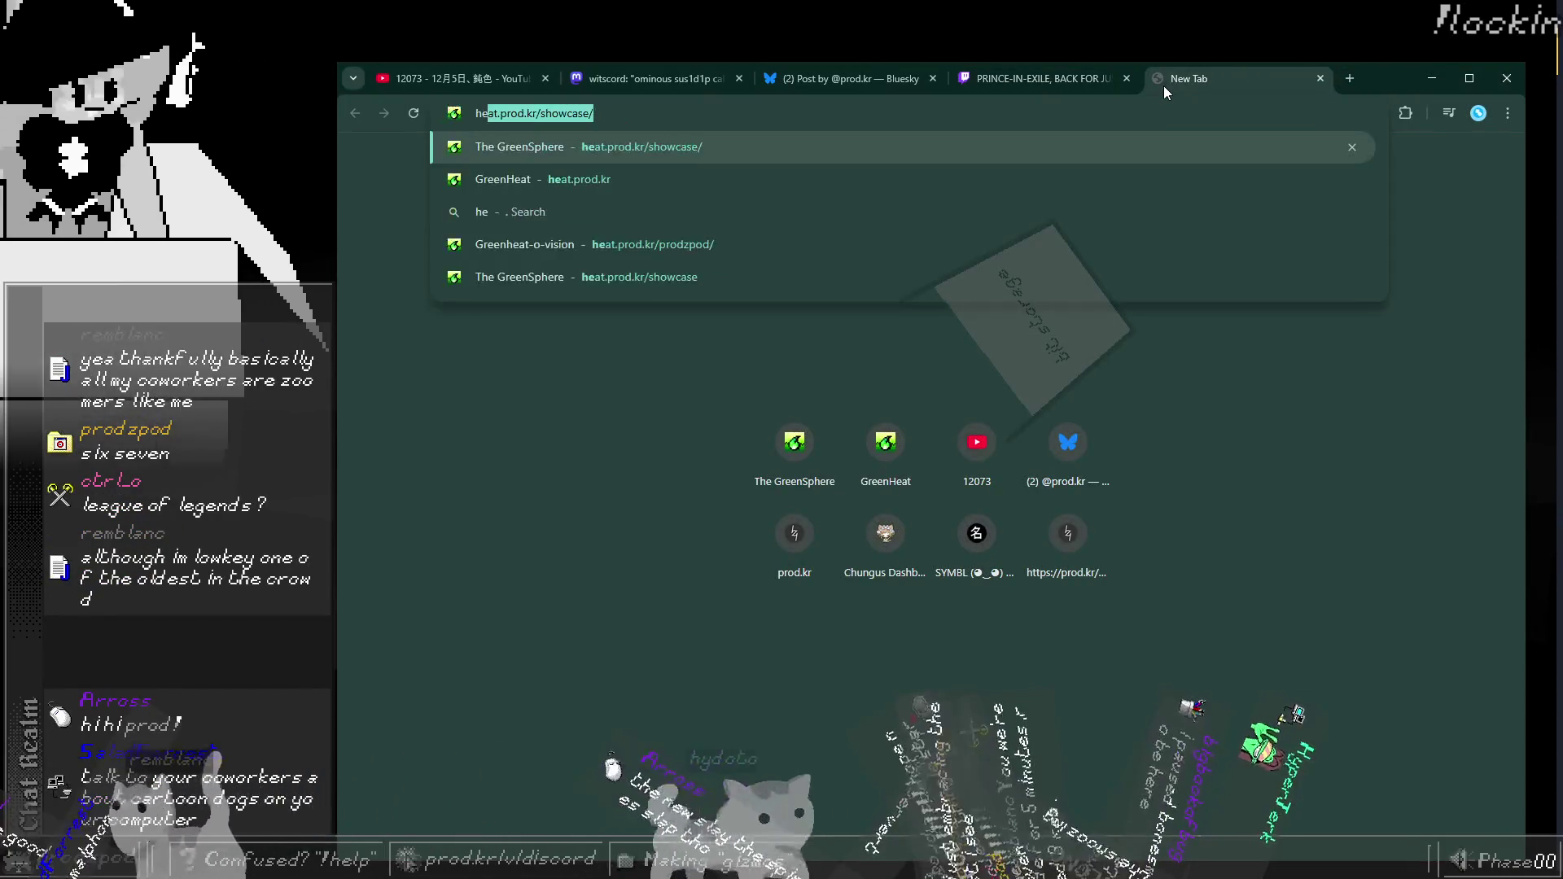
key(Return)
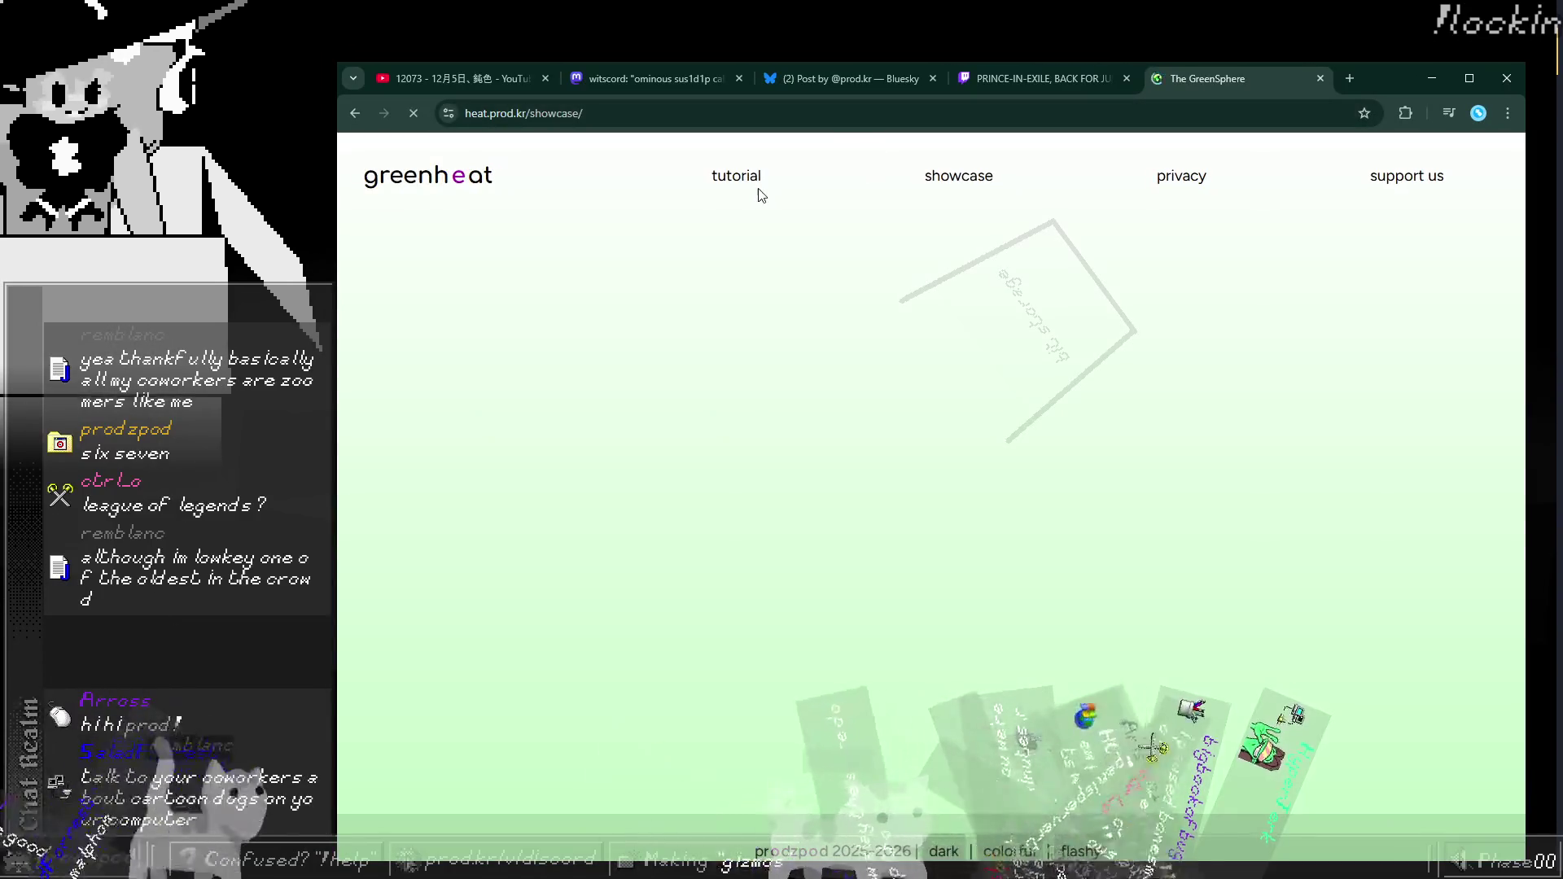
click(757, 190)
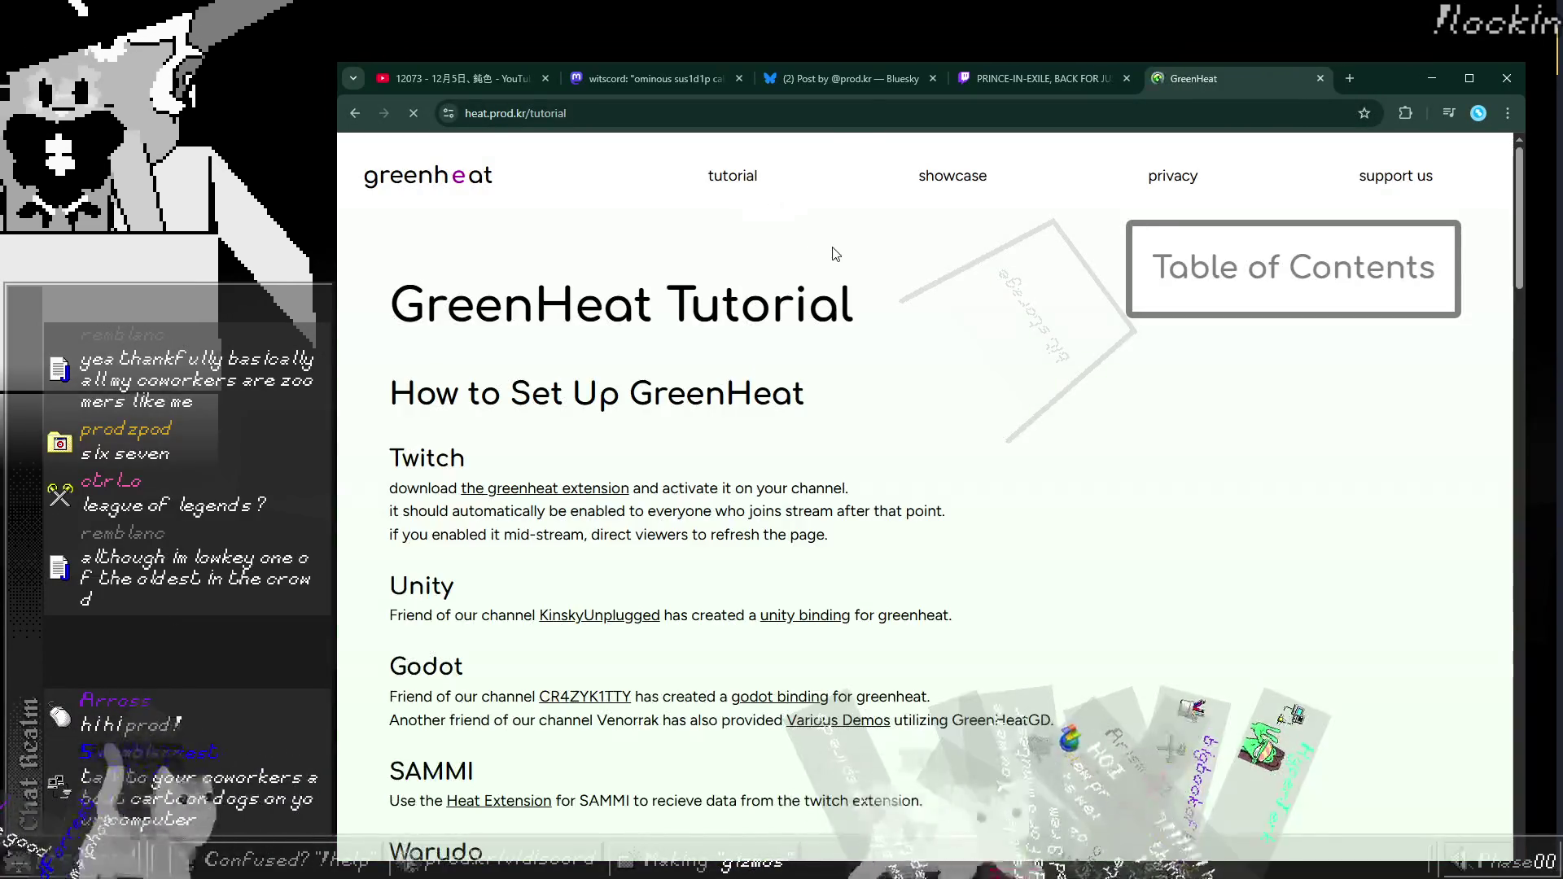
scroll(824, 279, down, 5)
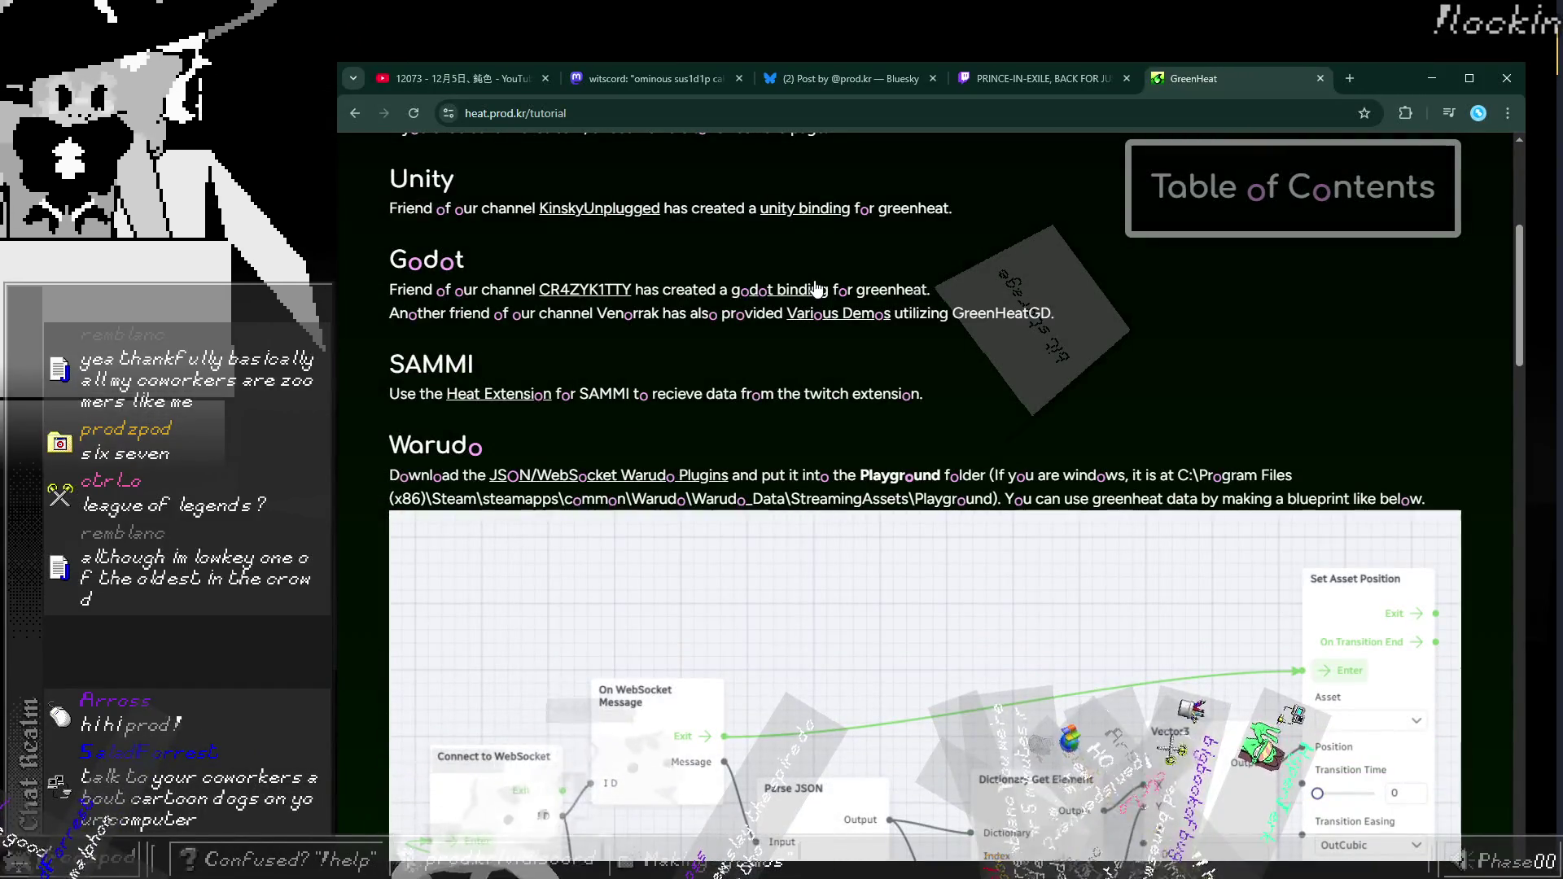
scroll(811, 300, down, 2)
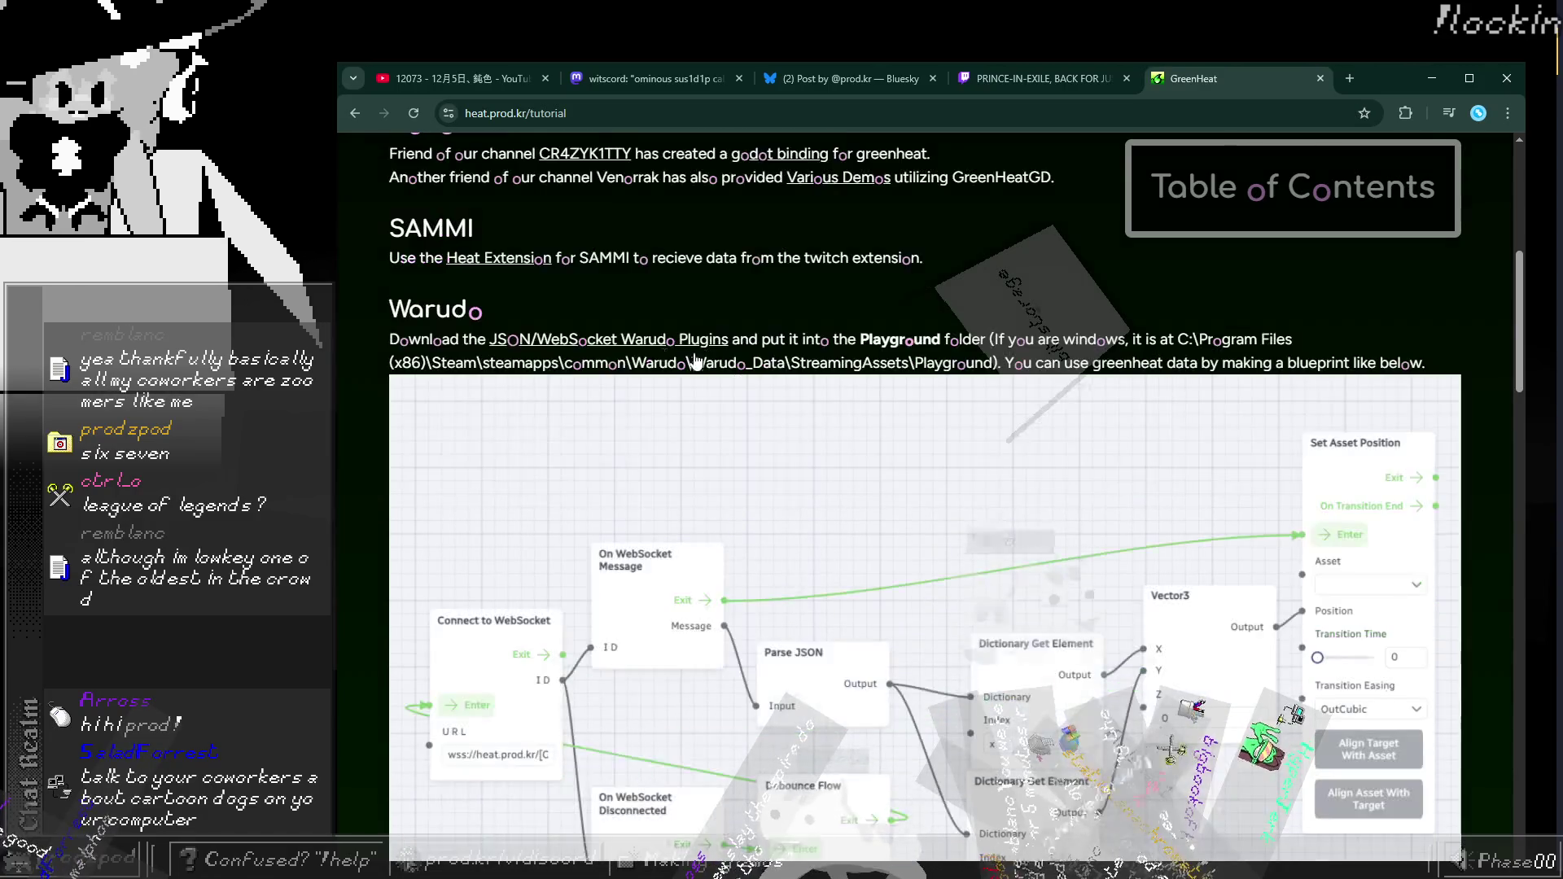
scroll(676, 340, up, 3)
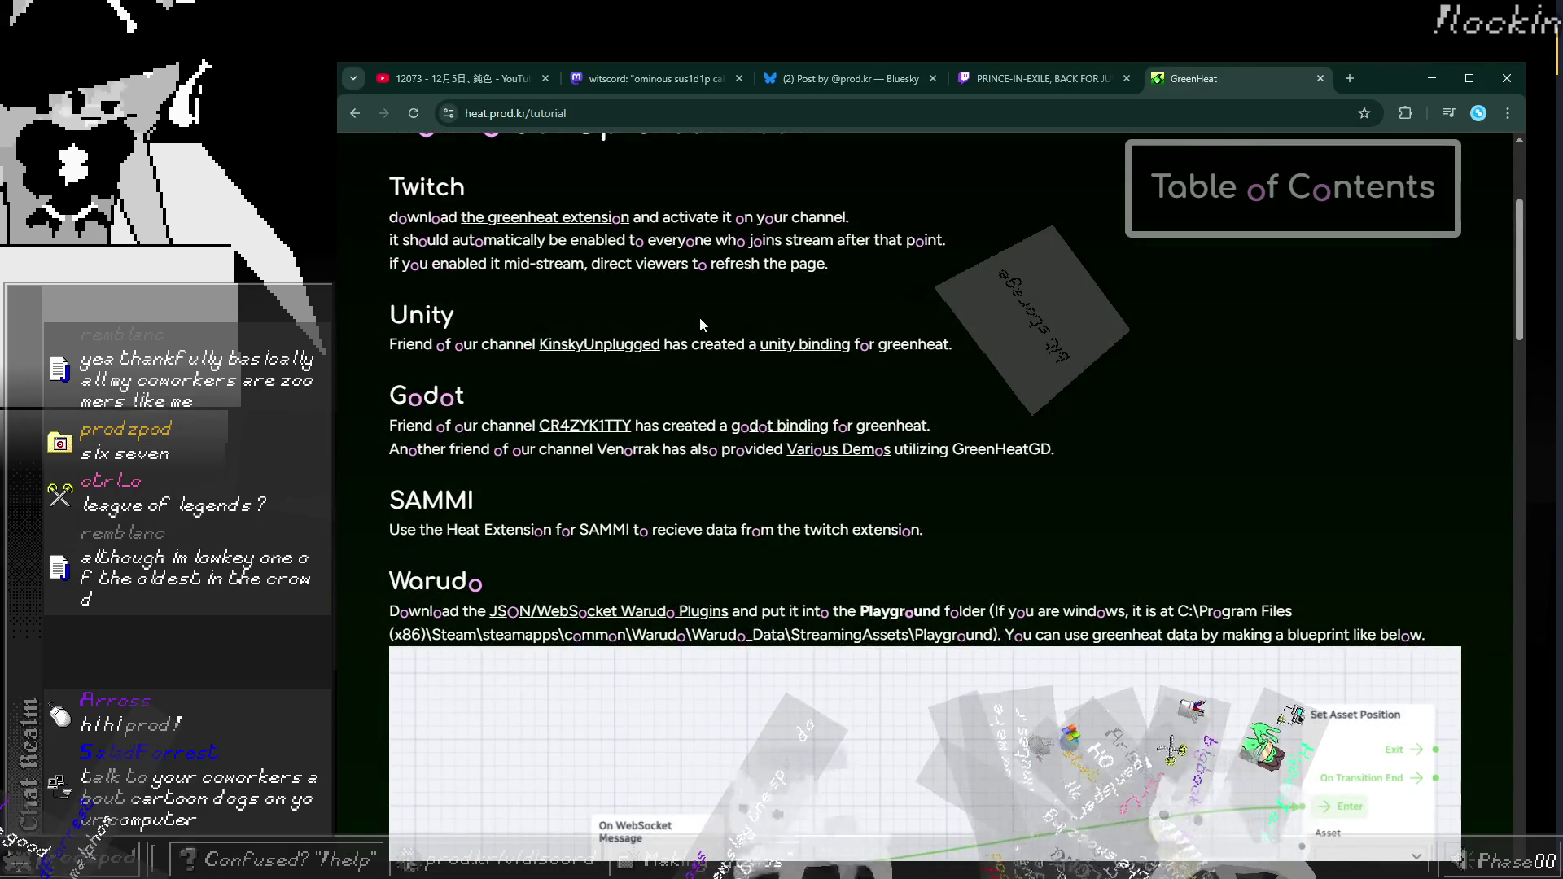
scroll(684, 299, up, 2)
scroll(684, 300, down, 12)
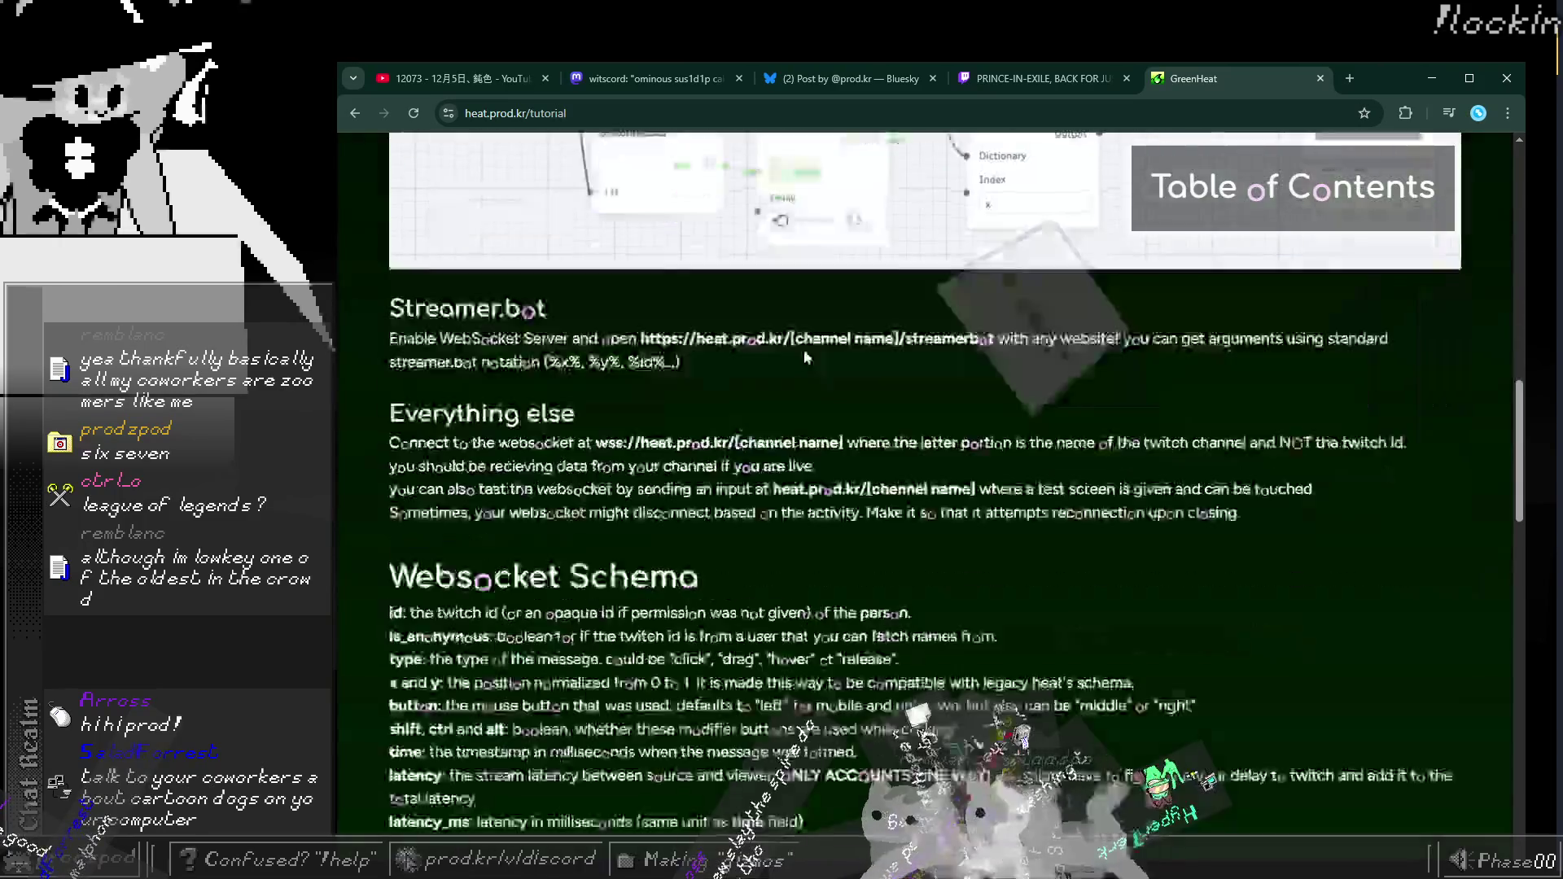
scroll(924, 488, up, 3)
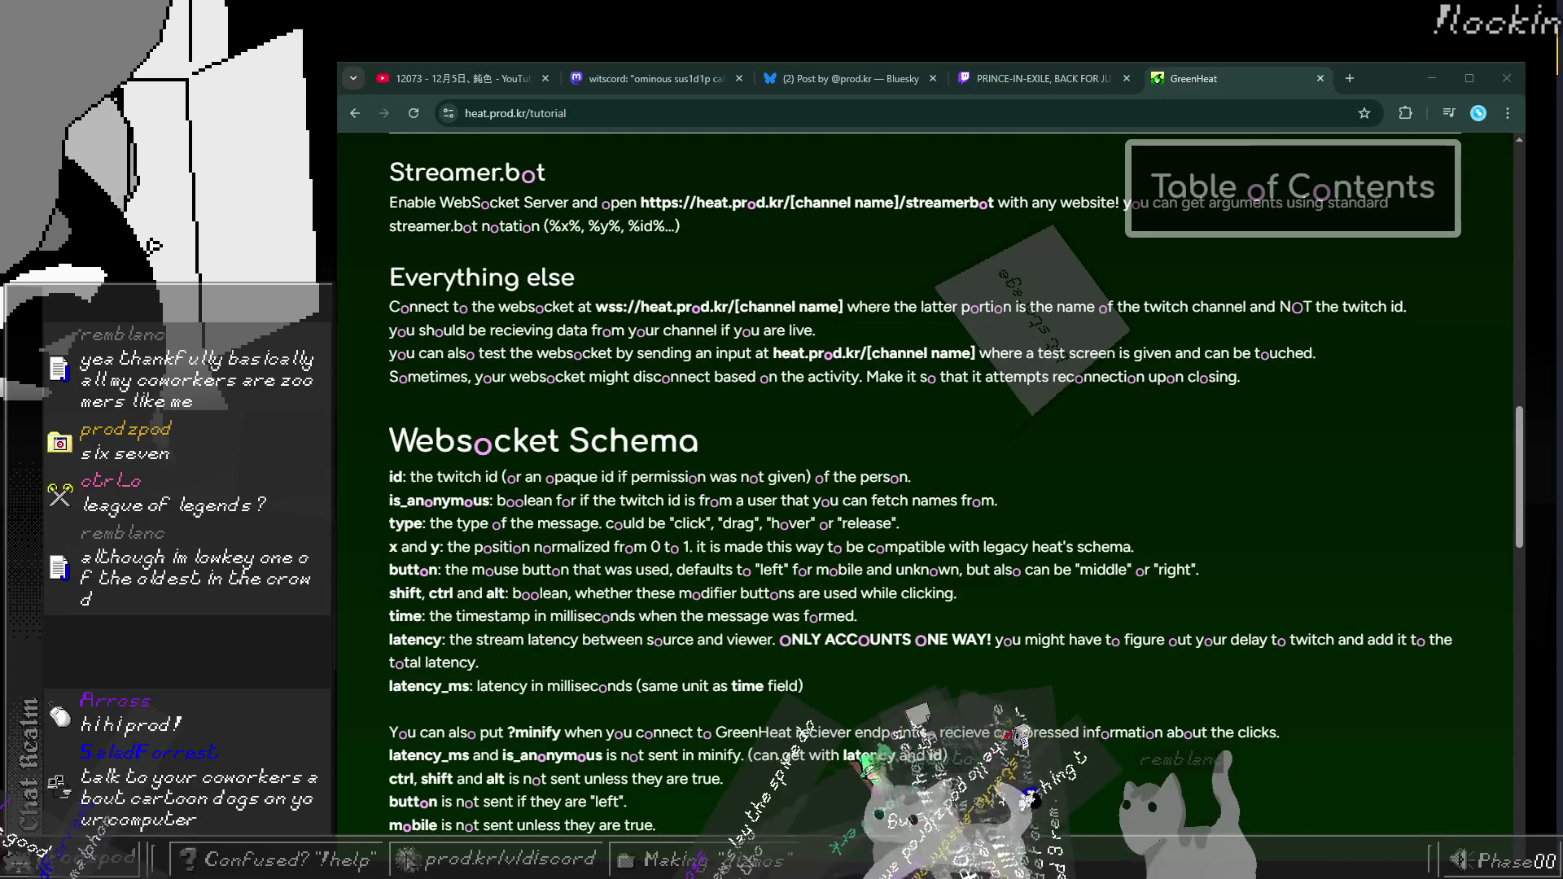
scroll(923, 488, down, 2)
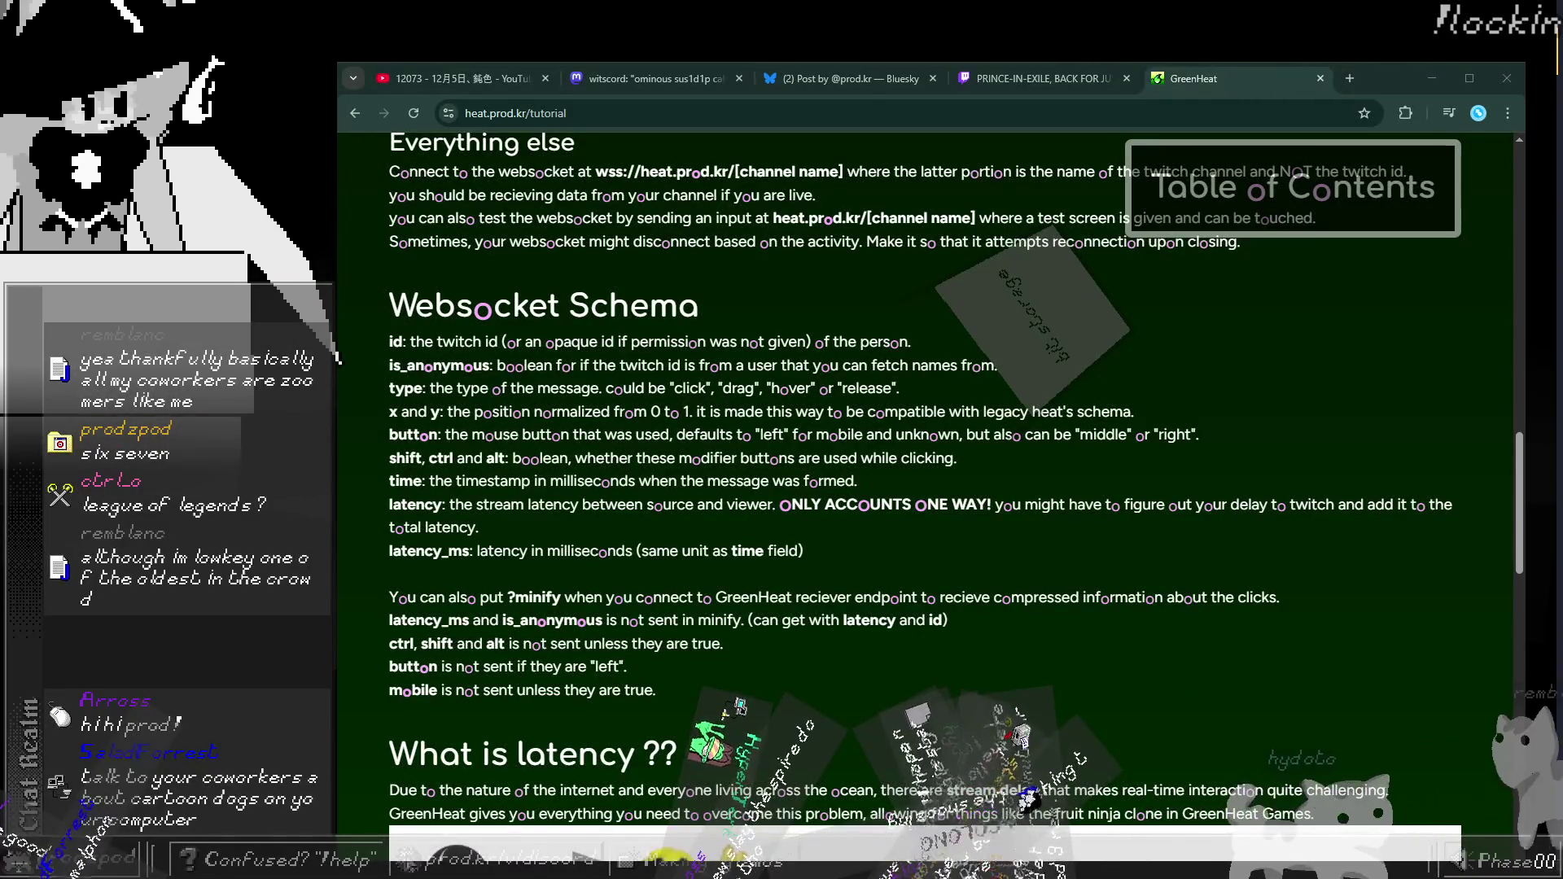
Step: Highlight the Websocket Schema's is_anonymous and latency_ms field names and descriptions
drag(384, 295, 854, 389)
click(765, 289)
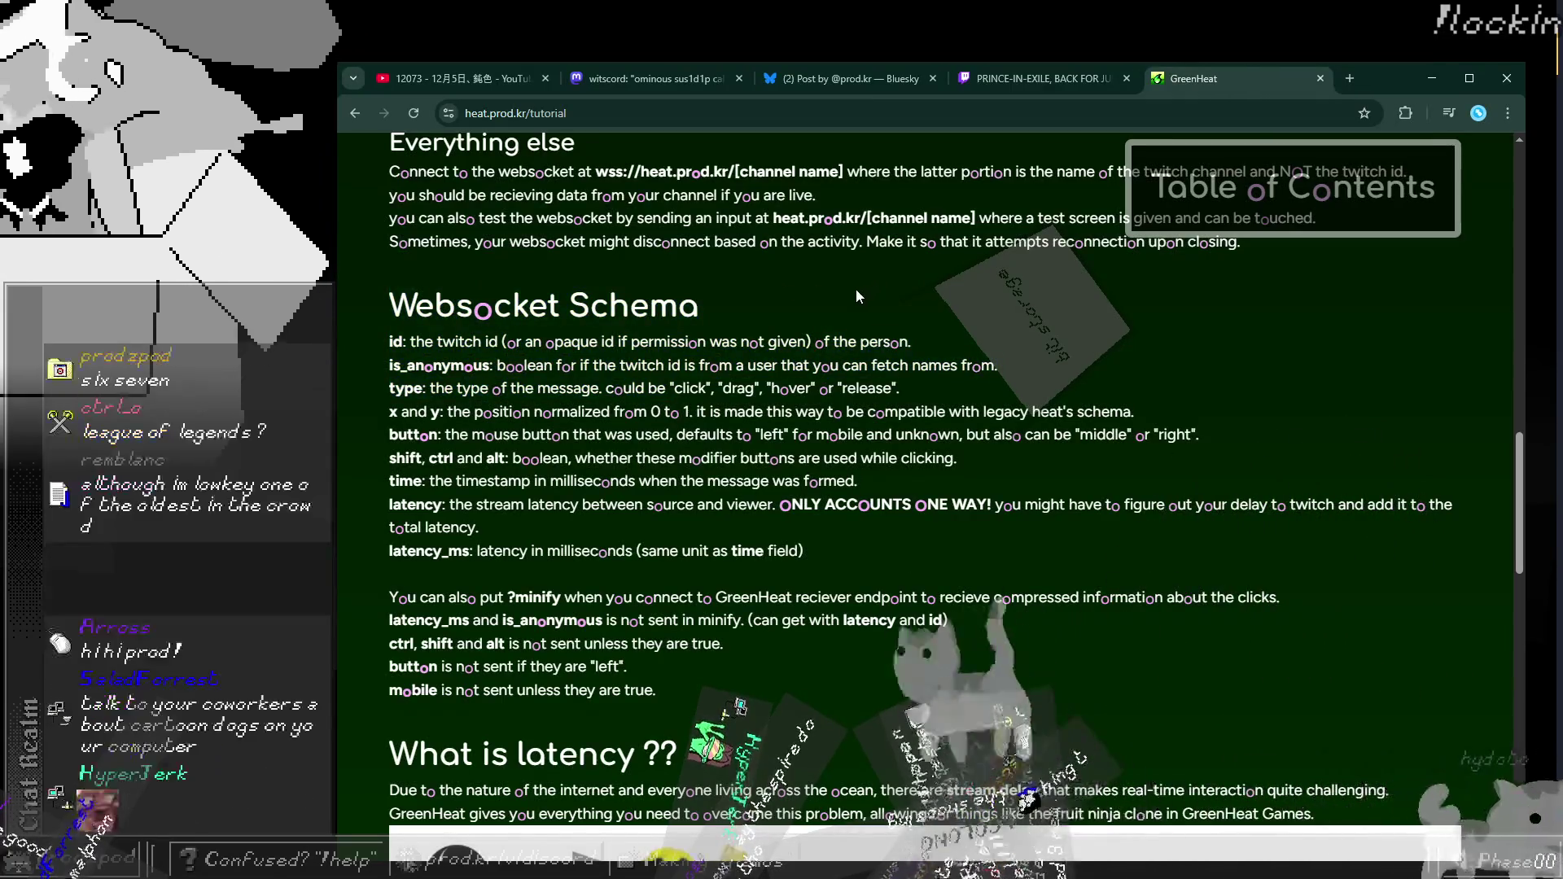
mouse_move(390, 368)
mouse_down()
mouse_move(600, 366)
mouse_move(481, 367)
mouse_up()
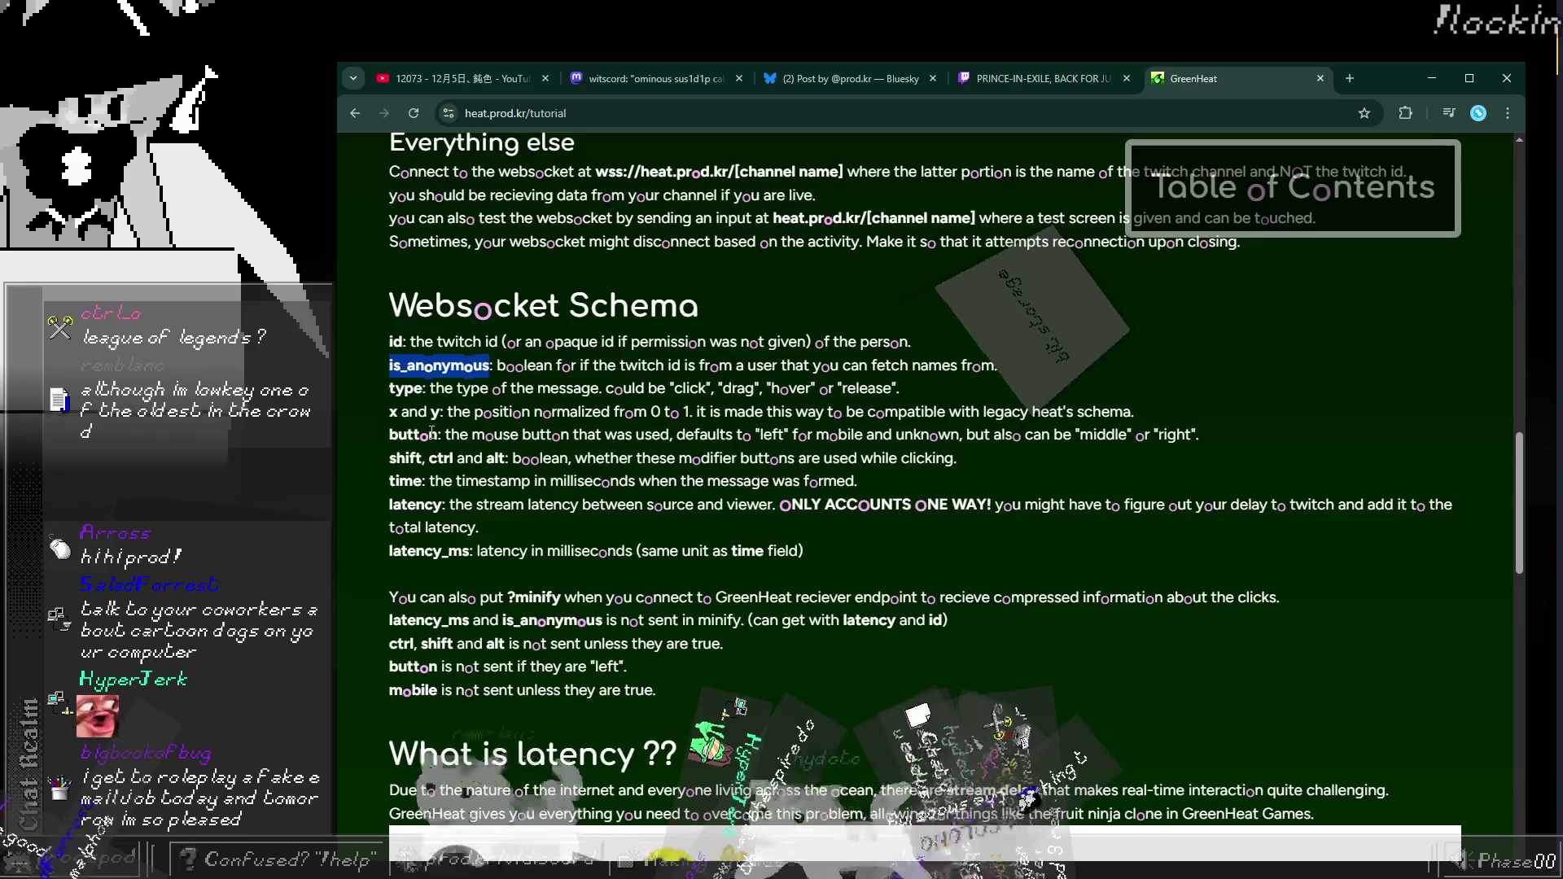
double_click(427, 552)
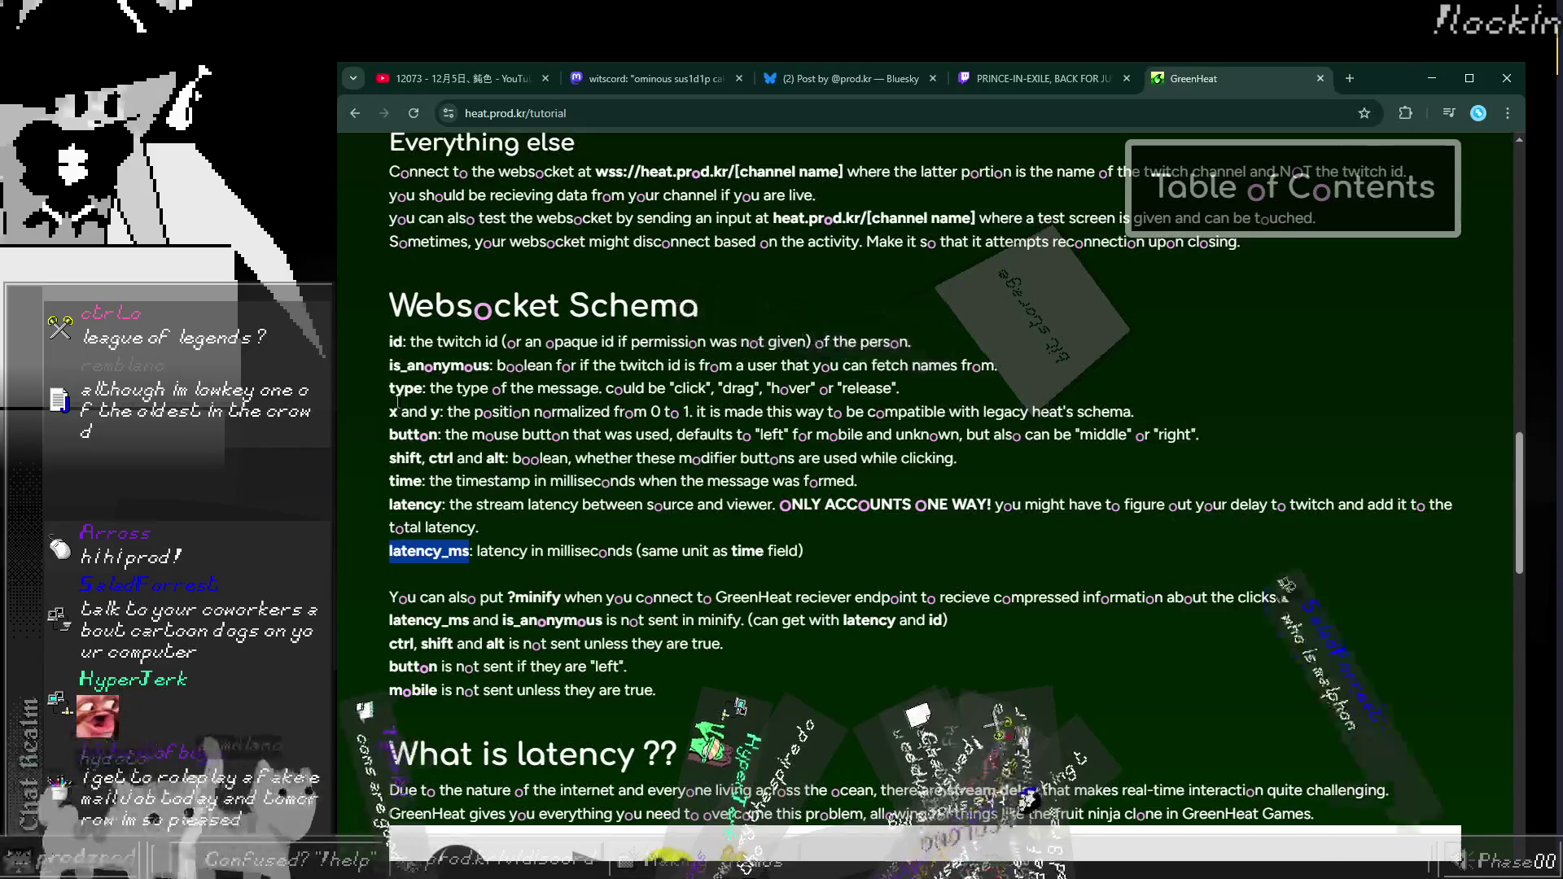
drag(389, 364, 990, 364)
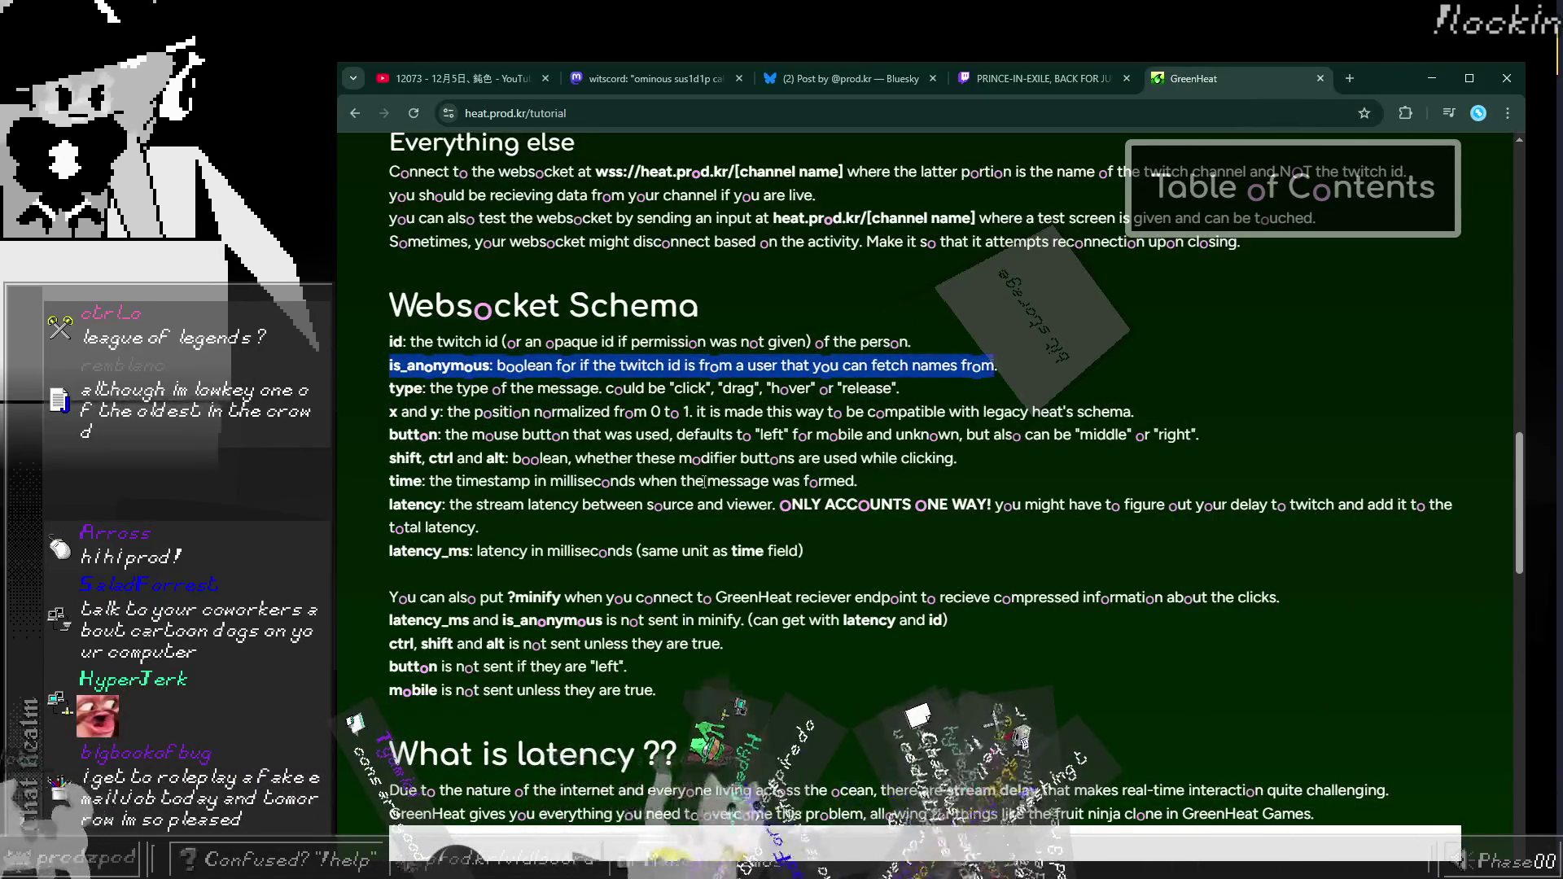
mouse_move(390, 551)
mouse_down()
mouse_move(723, 504)
mouse_move(820, 563)
mouse_up()
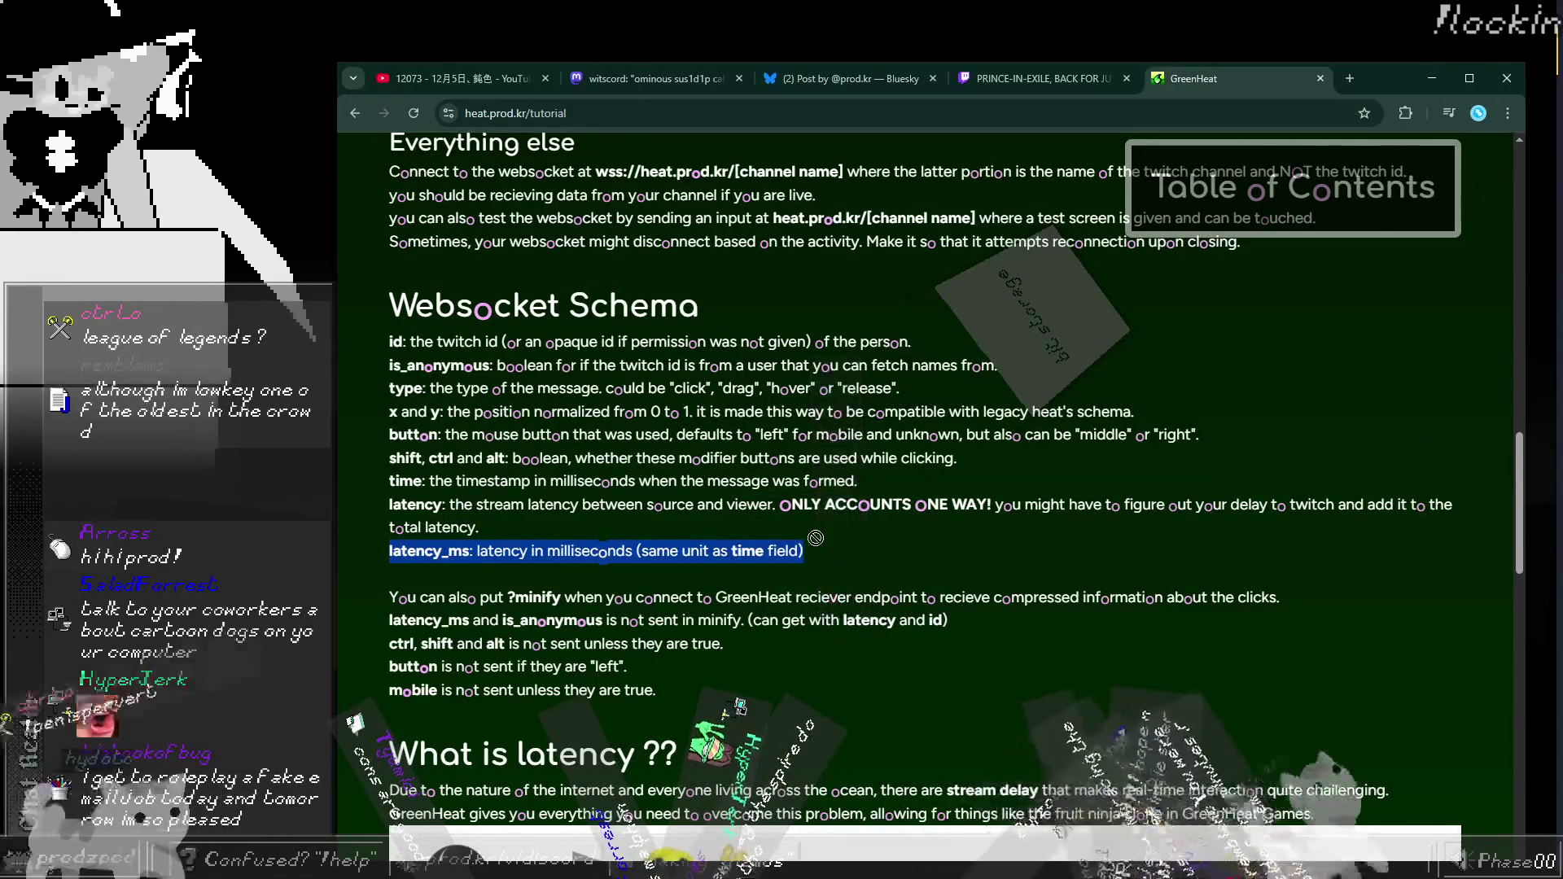
Step: Highlight the notes about the ?minify option, then clear the selection
scroll(804, 522, down, 3)
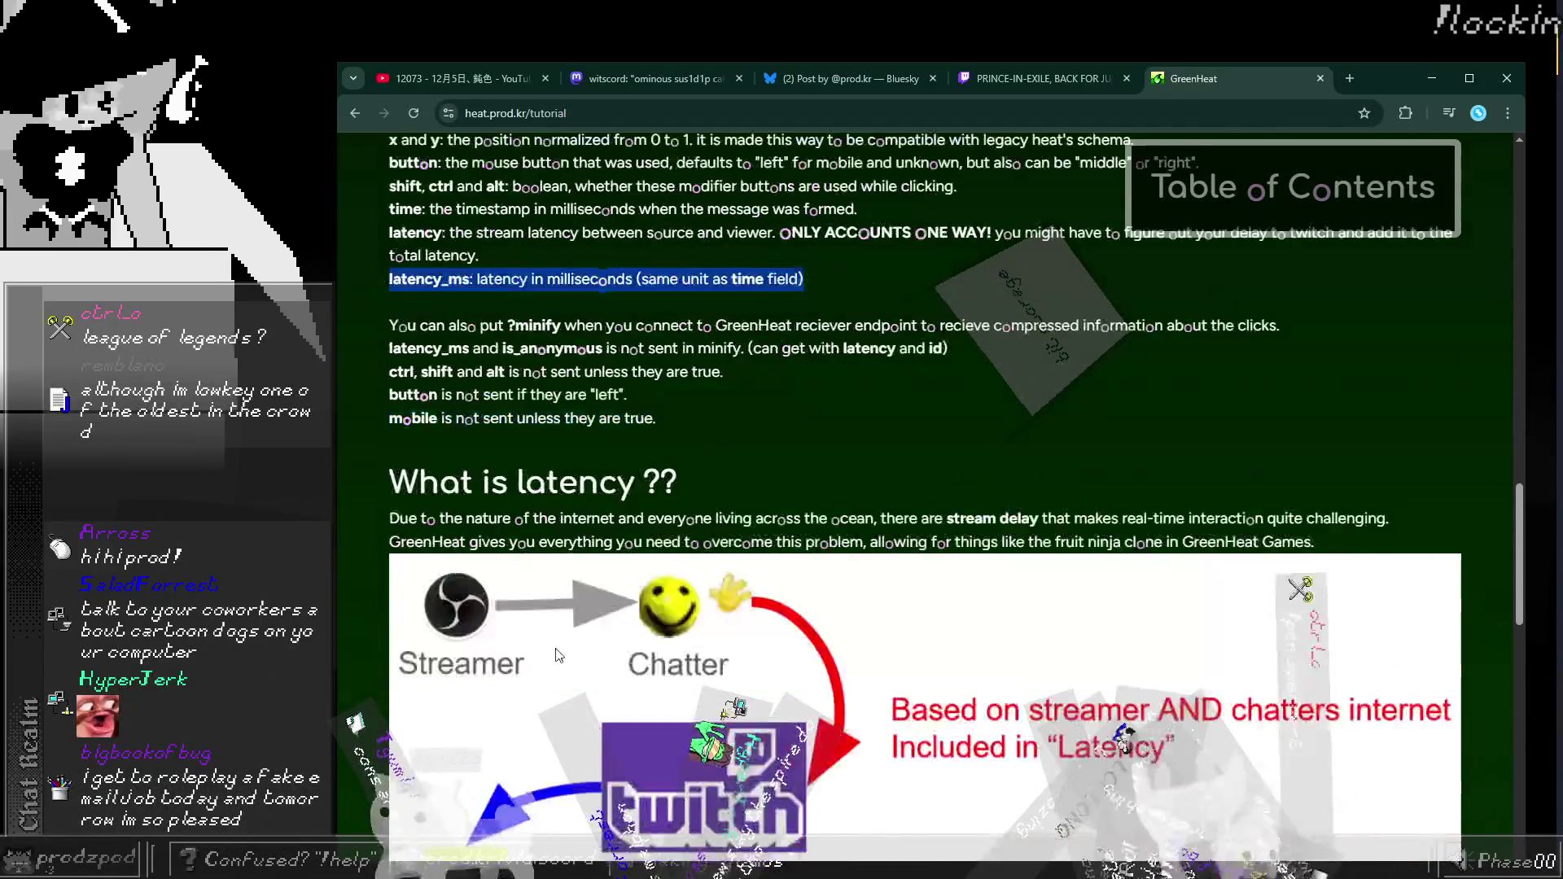
mouse_move(399, 324)
mouse_down()
mouse_move(733, 346)
mouse_move(643, 417)
mouse_move(389, 325)
mouse_up()
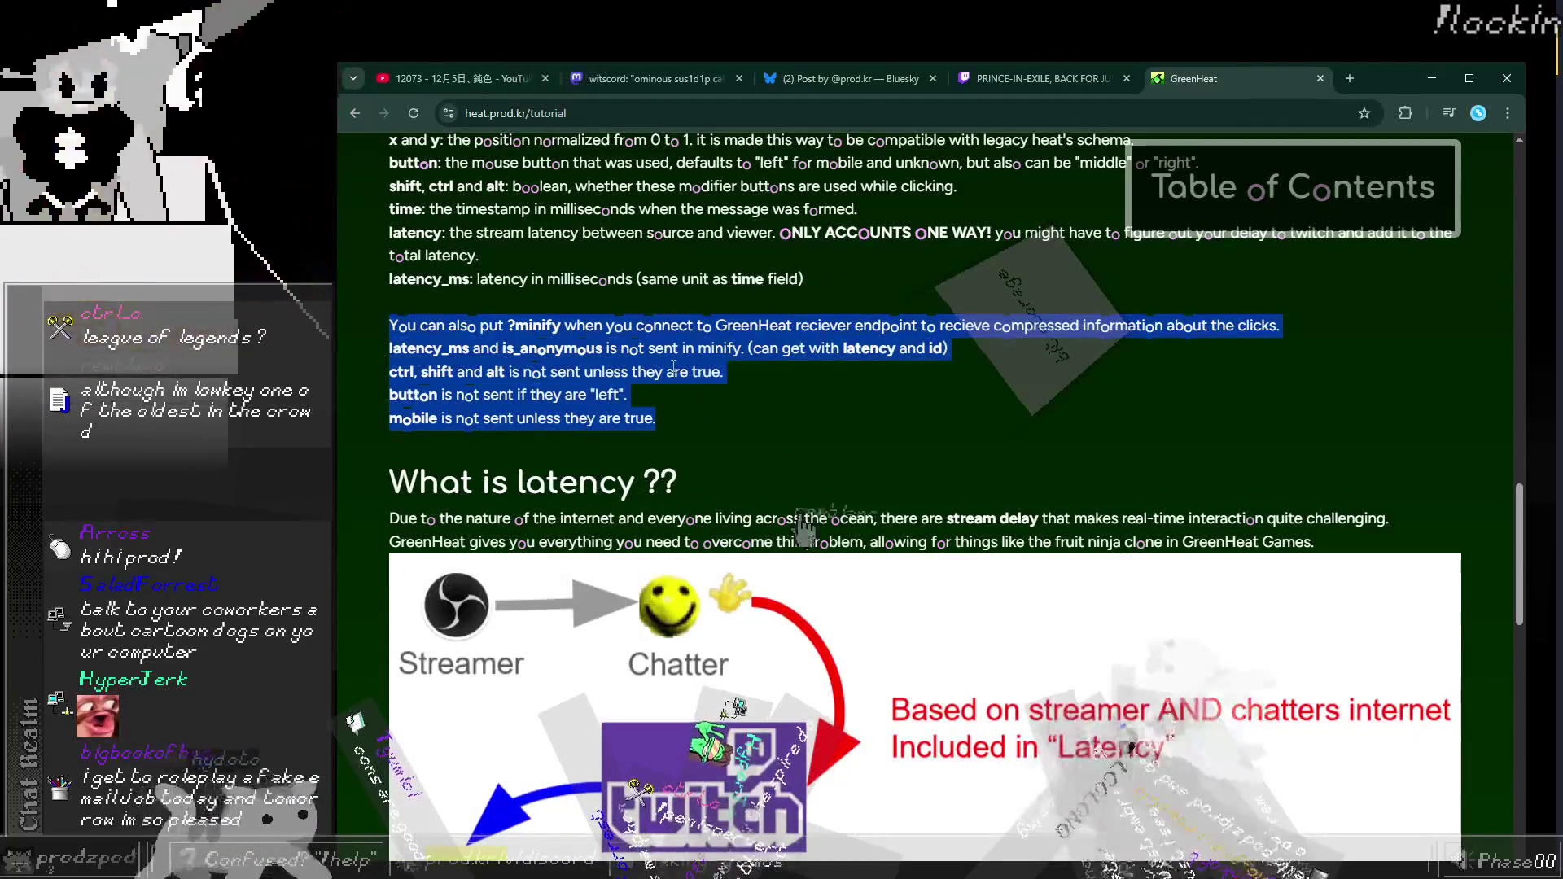
drag(391, 328, 621, 394)
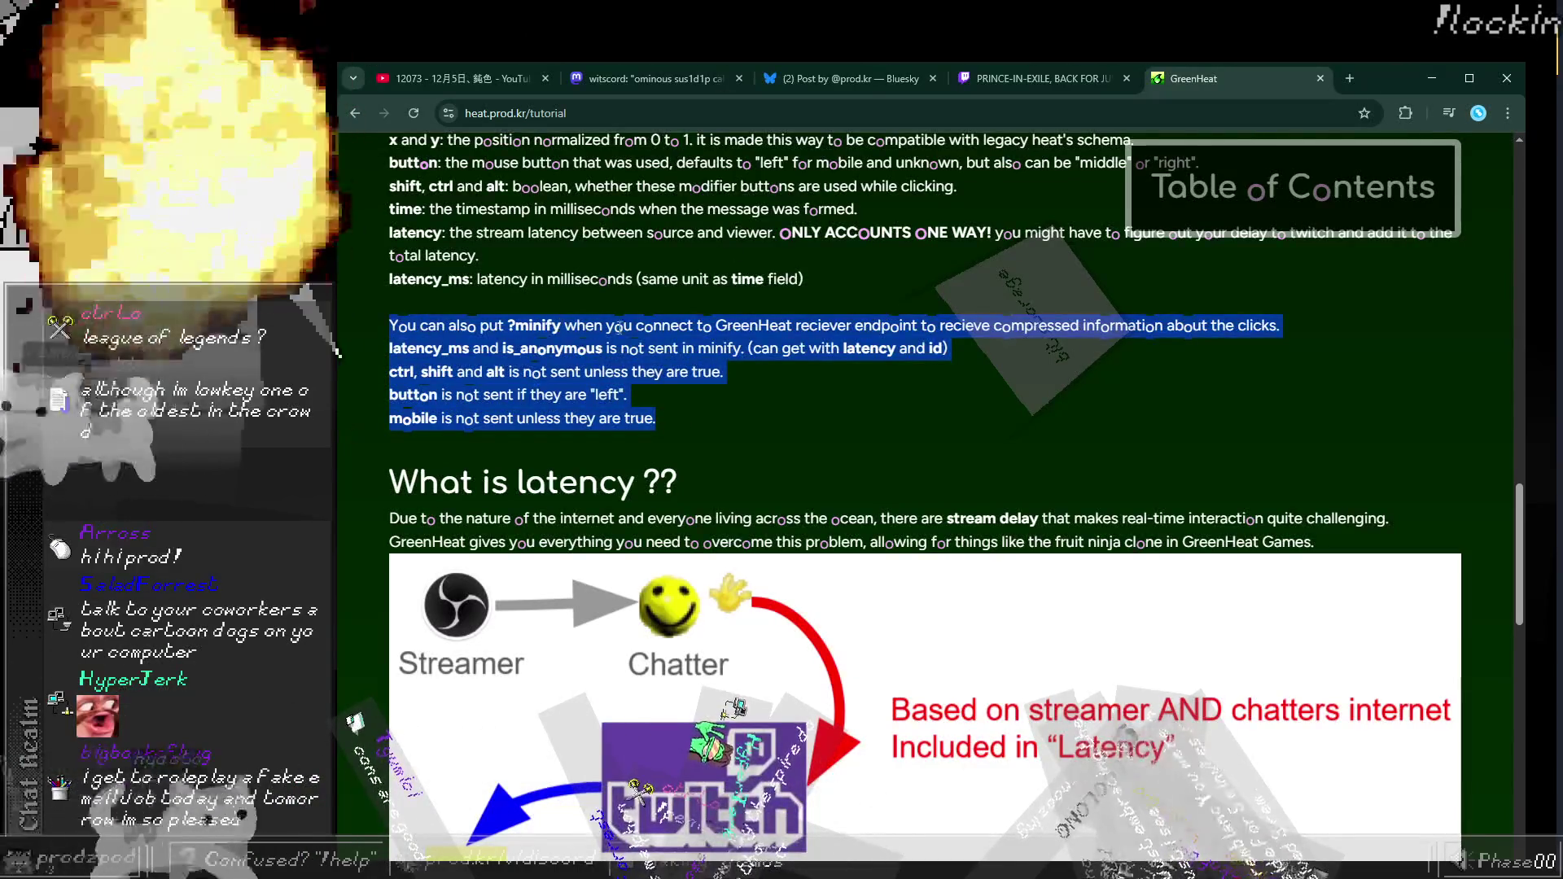
click(617, 328)
drag(570, 326, 391, 279)
click(702, 397)
Step: Scroll to the Configuration section and highlight its explanations
scroll(702, 397, down, 5)
scroll(727, 410, up, 8)
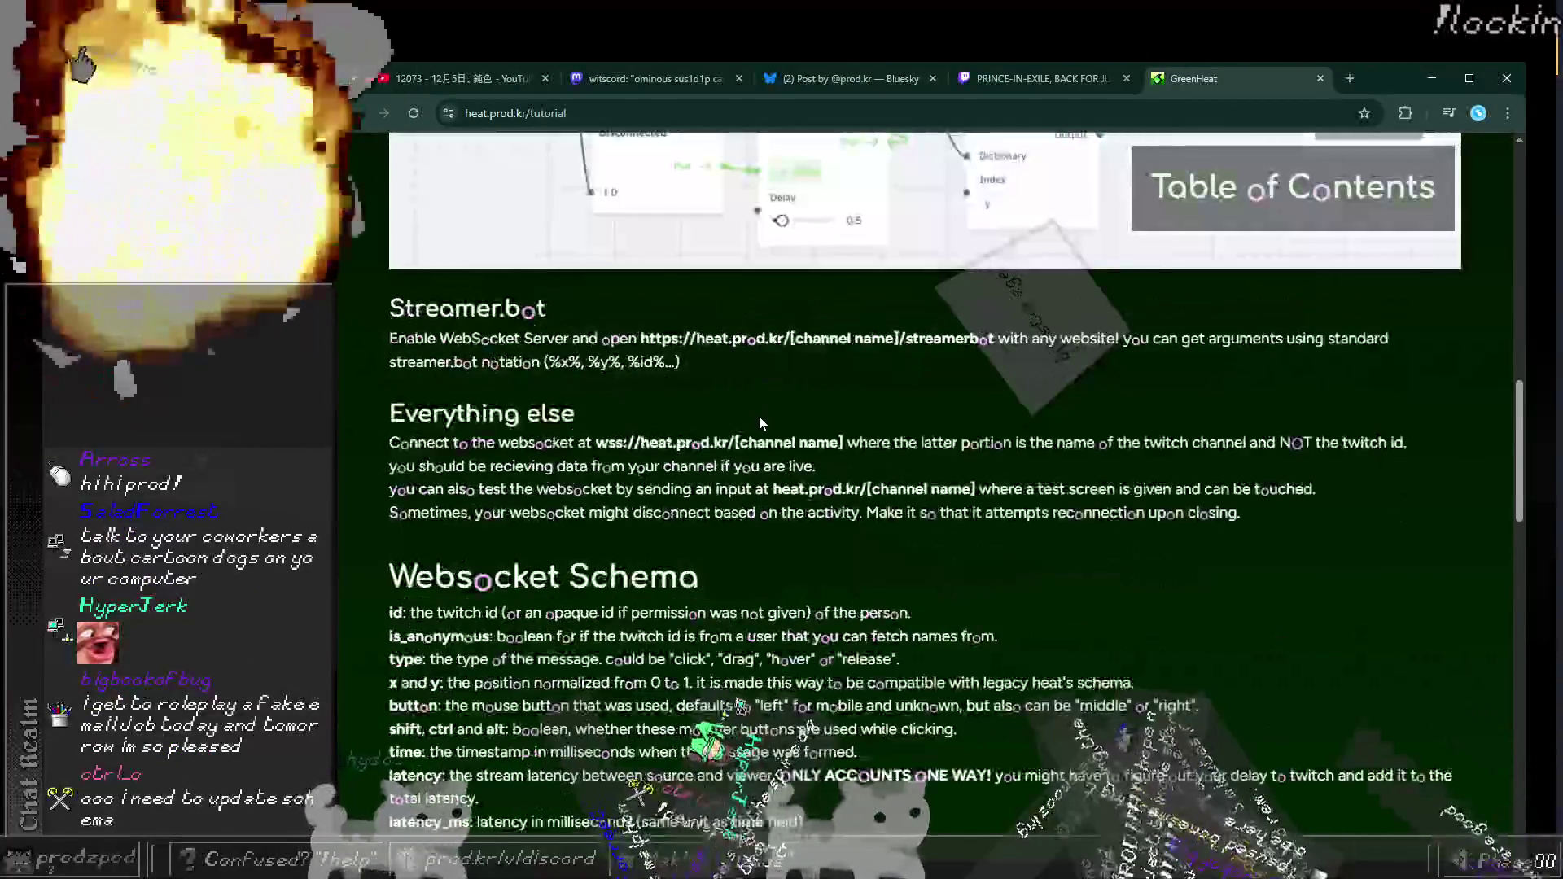
scroll(763, 414, up, 2)
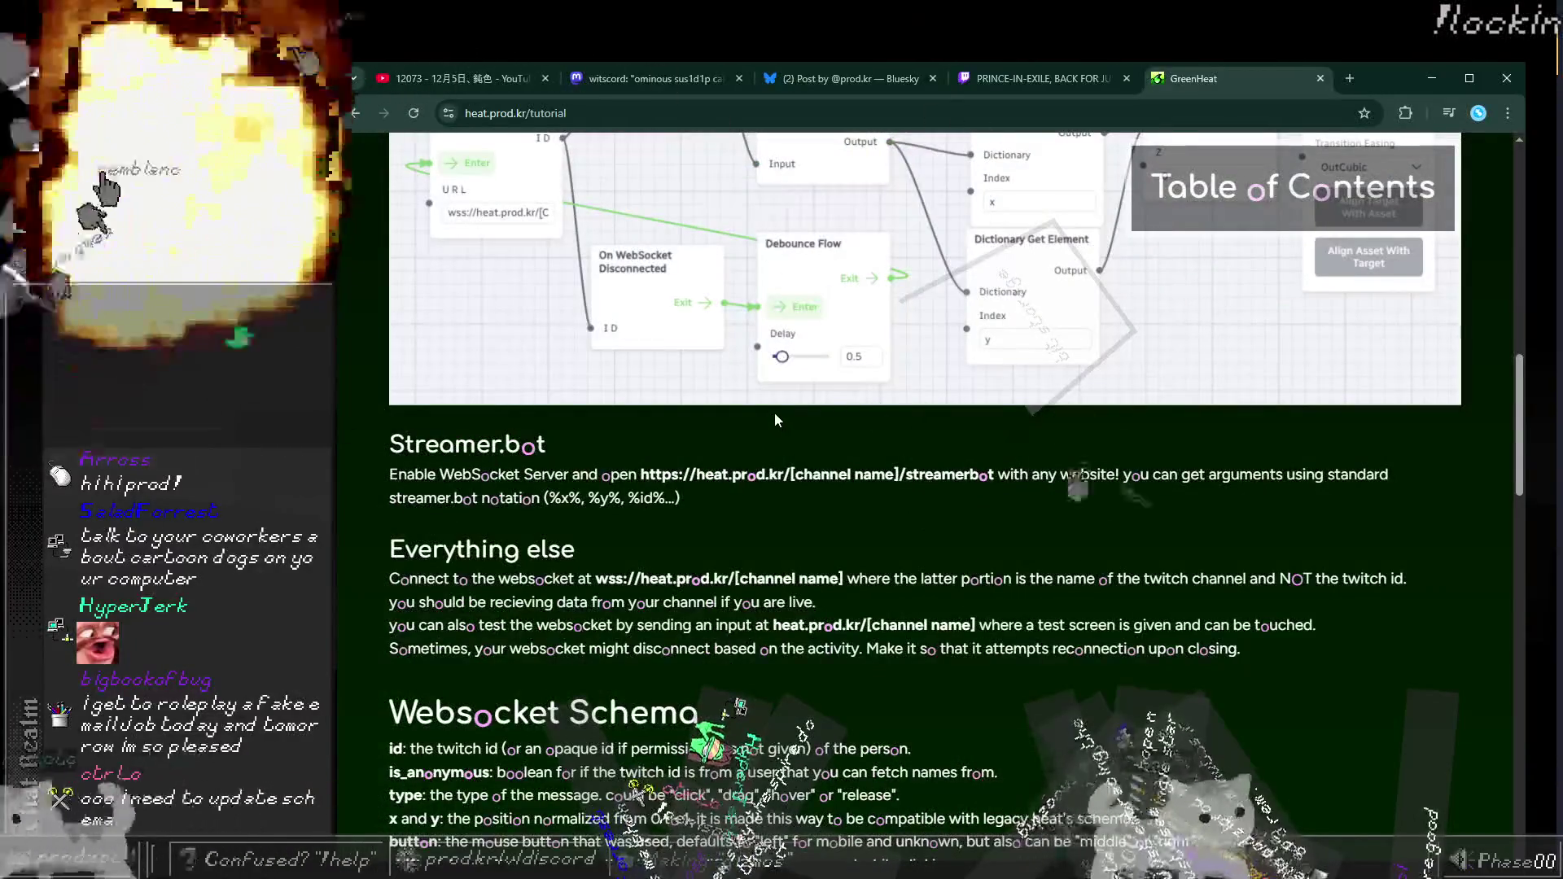
scroll(769, 403, up, 9)
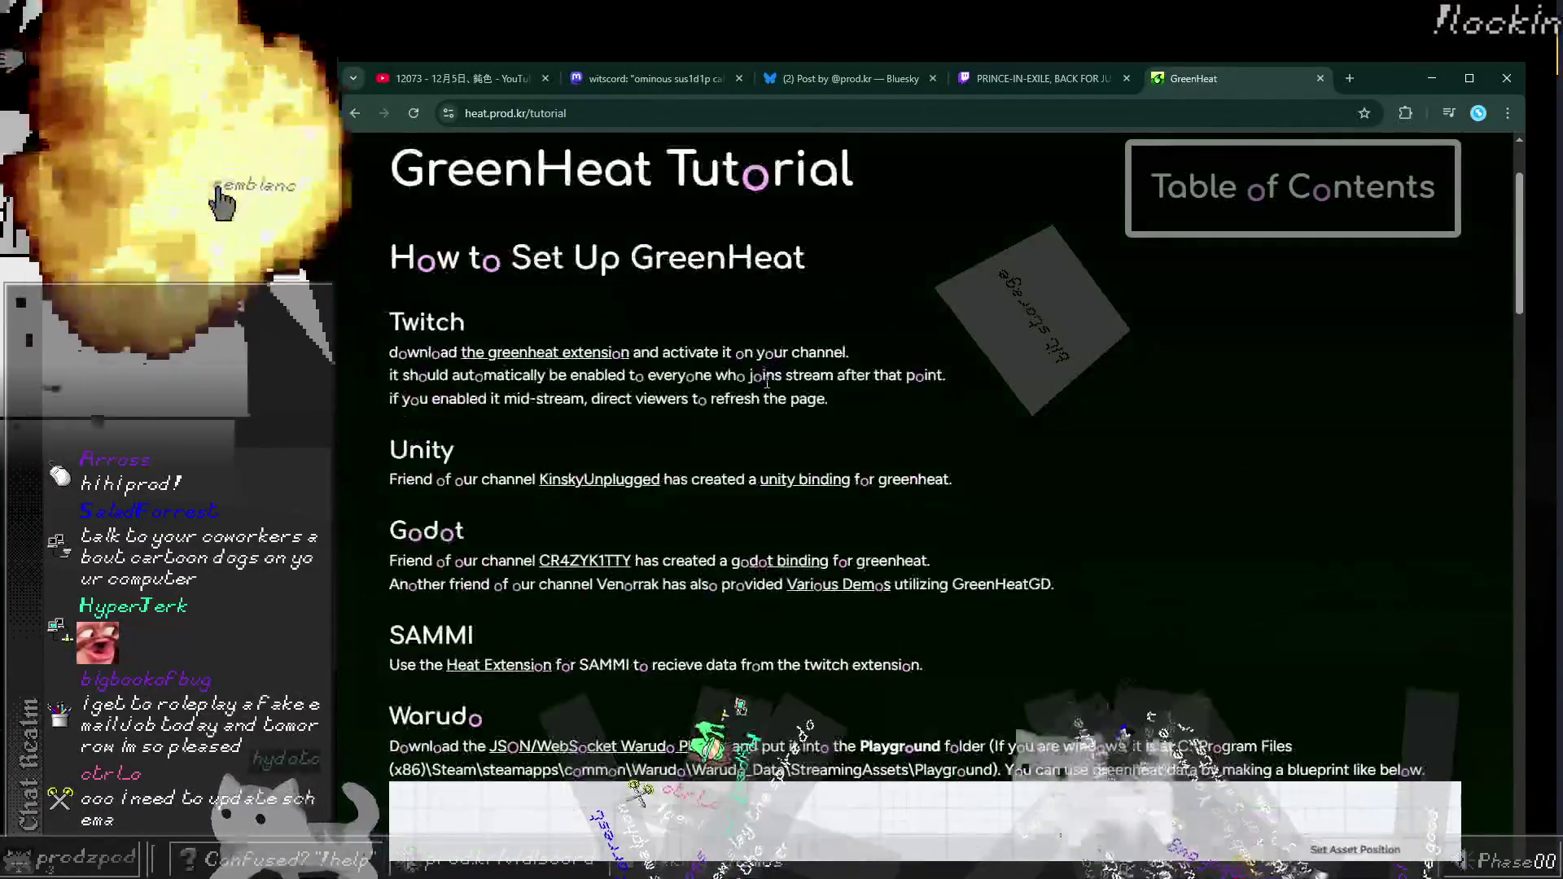
scroll(766, 386, down, 20)
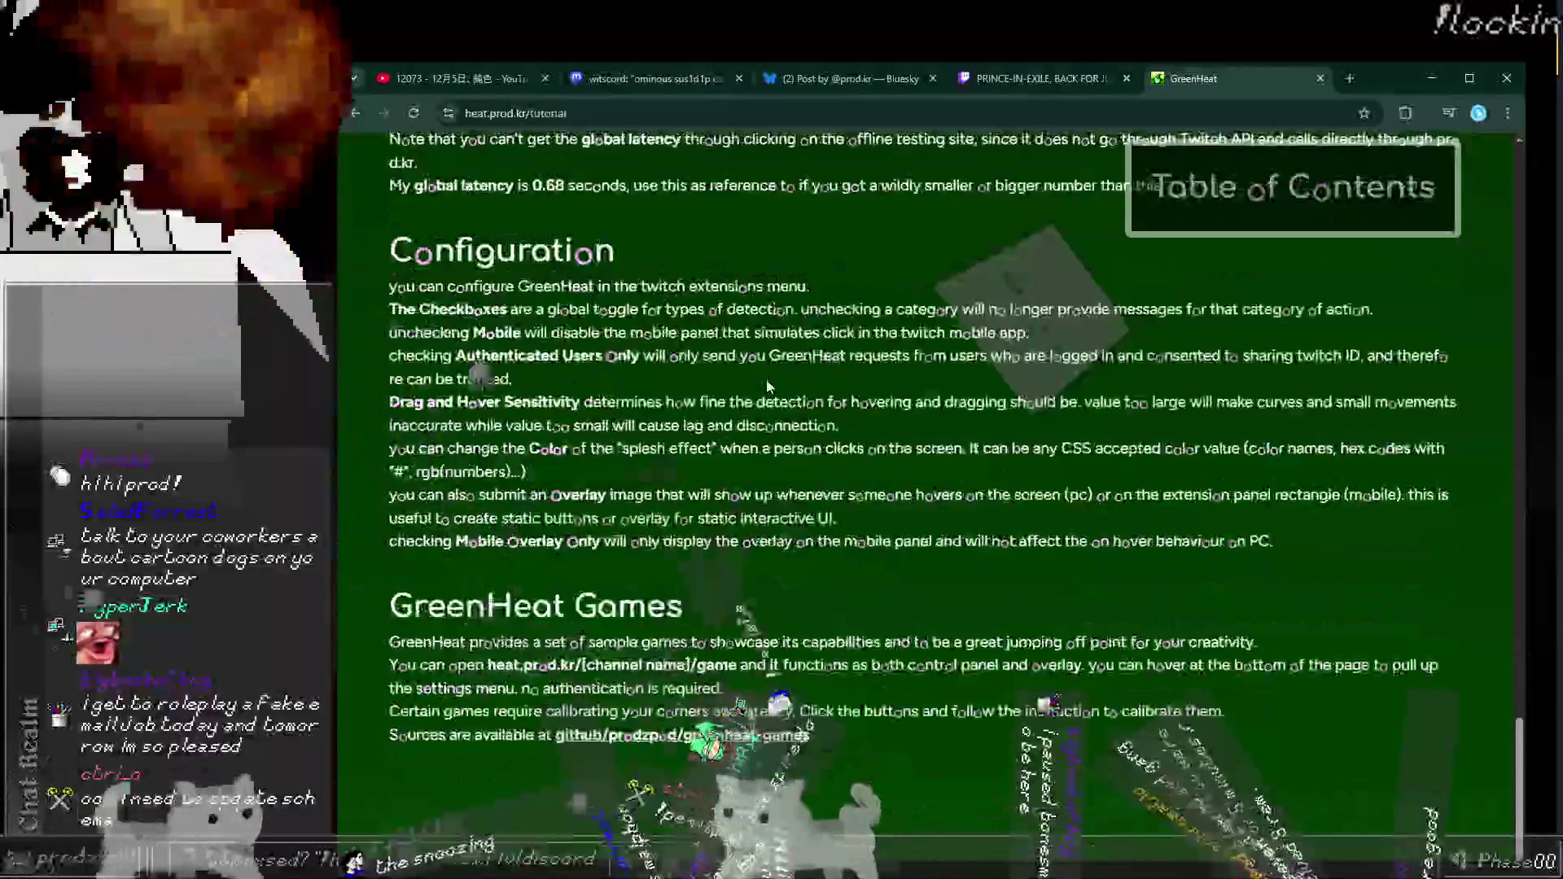
mouse_move(457, 309)
mouse_down()
mouse_move(521, 379)
mouse_move(551, 495)
mouse_up()
click(600, 119)
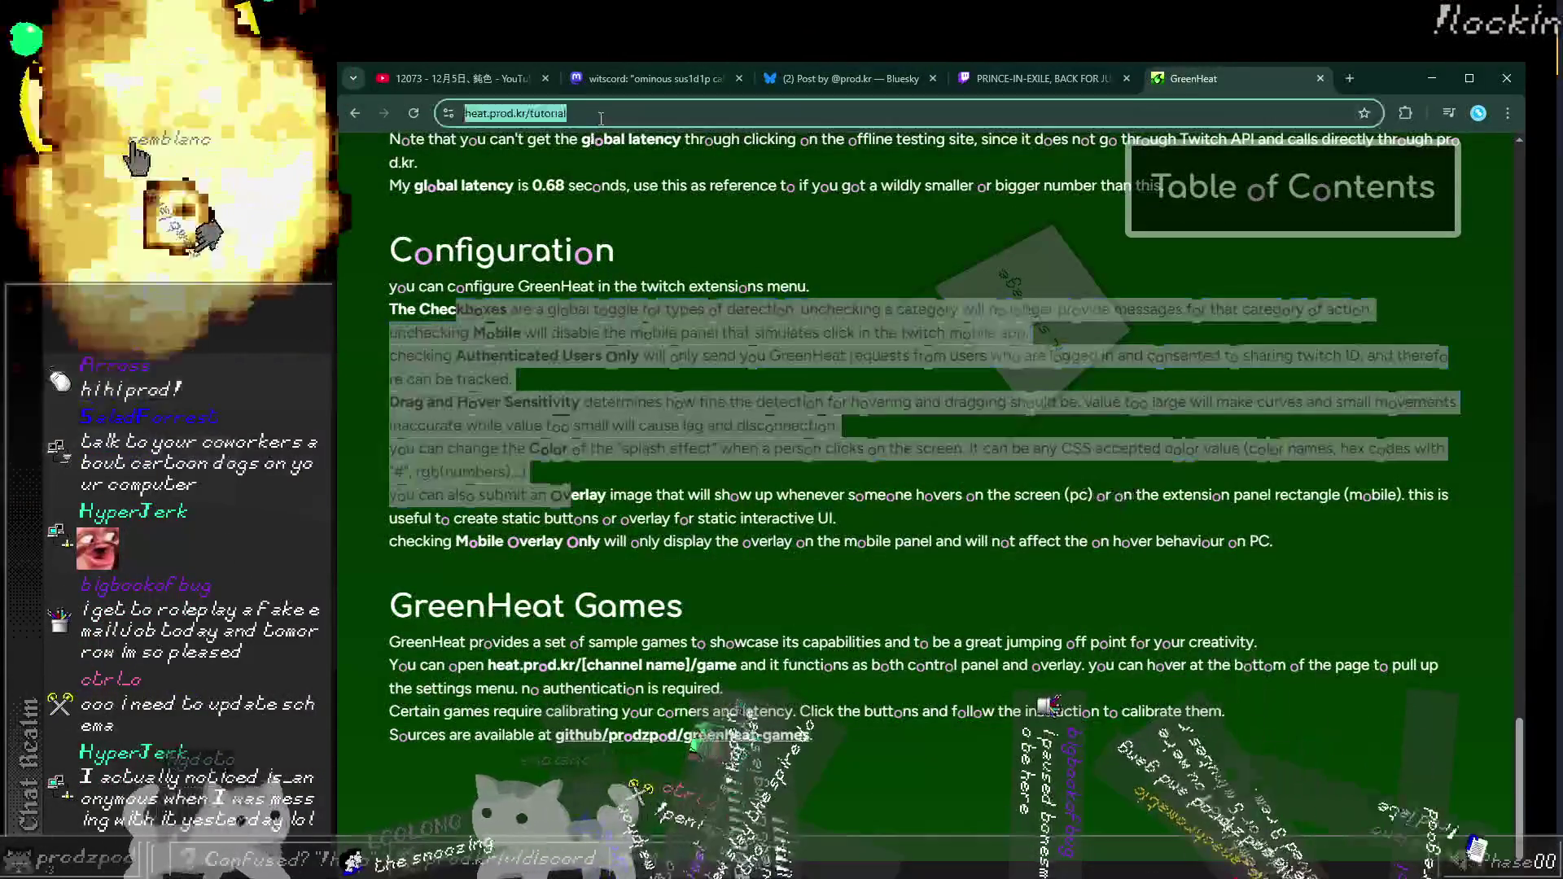
Step: From twitch.tv, reach the Creator Dashboard's Extensions page and its My Extensions list
text(twitch.tv/)
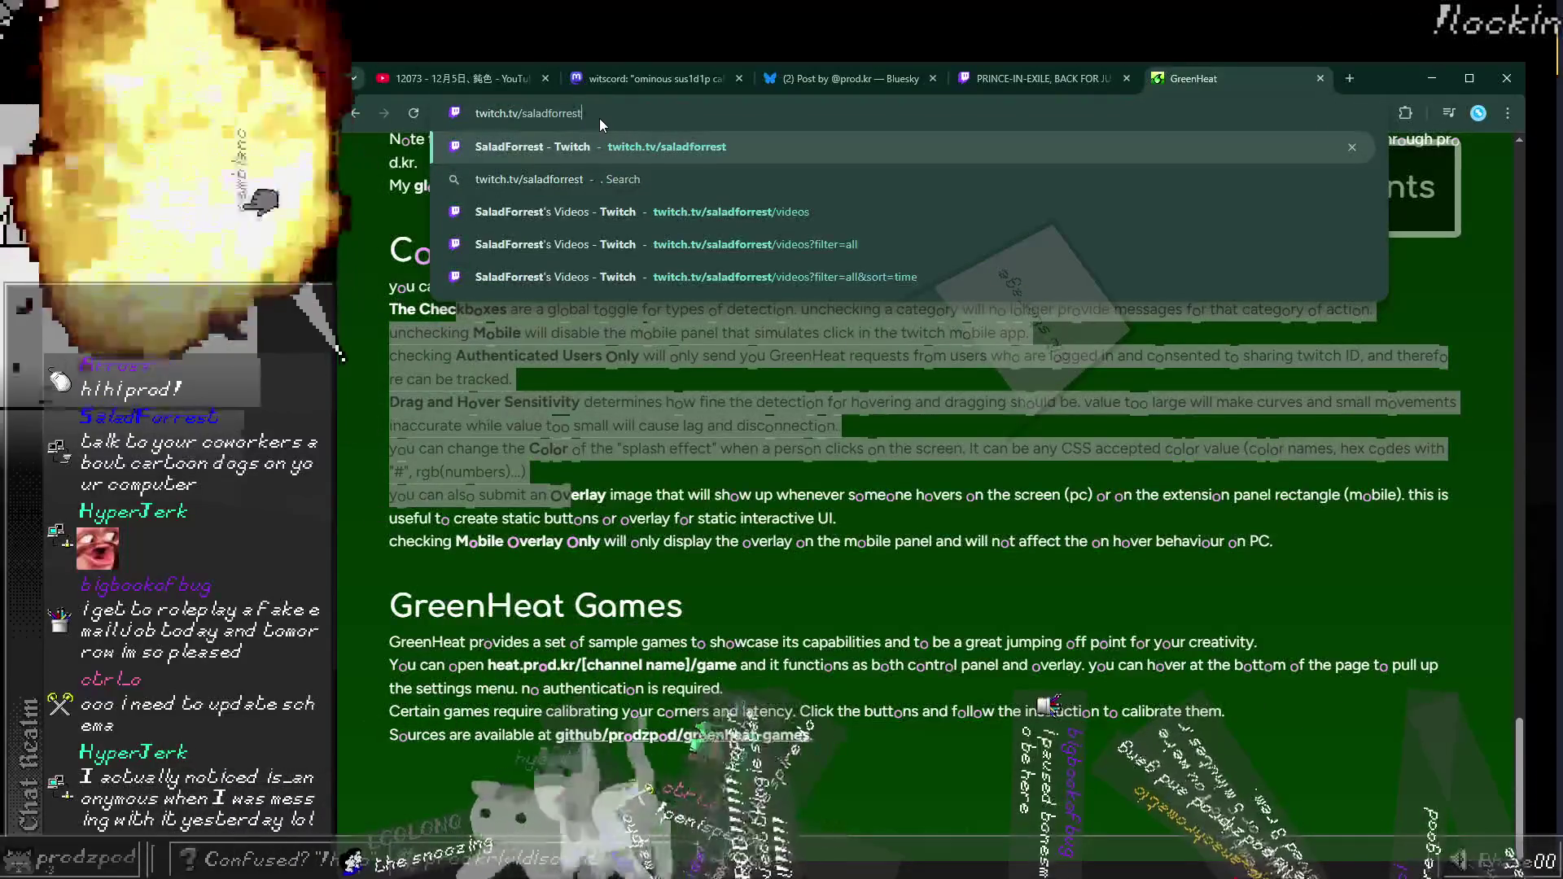
key(Return)
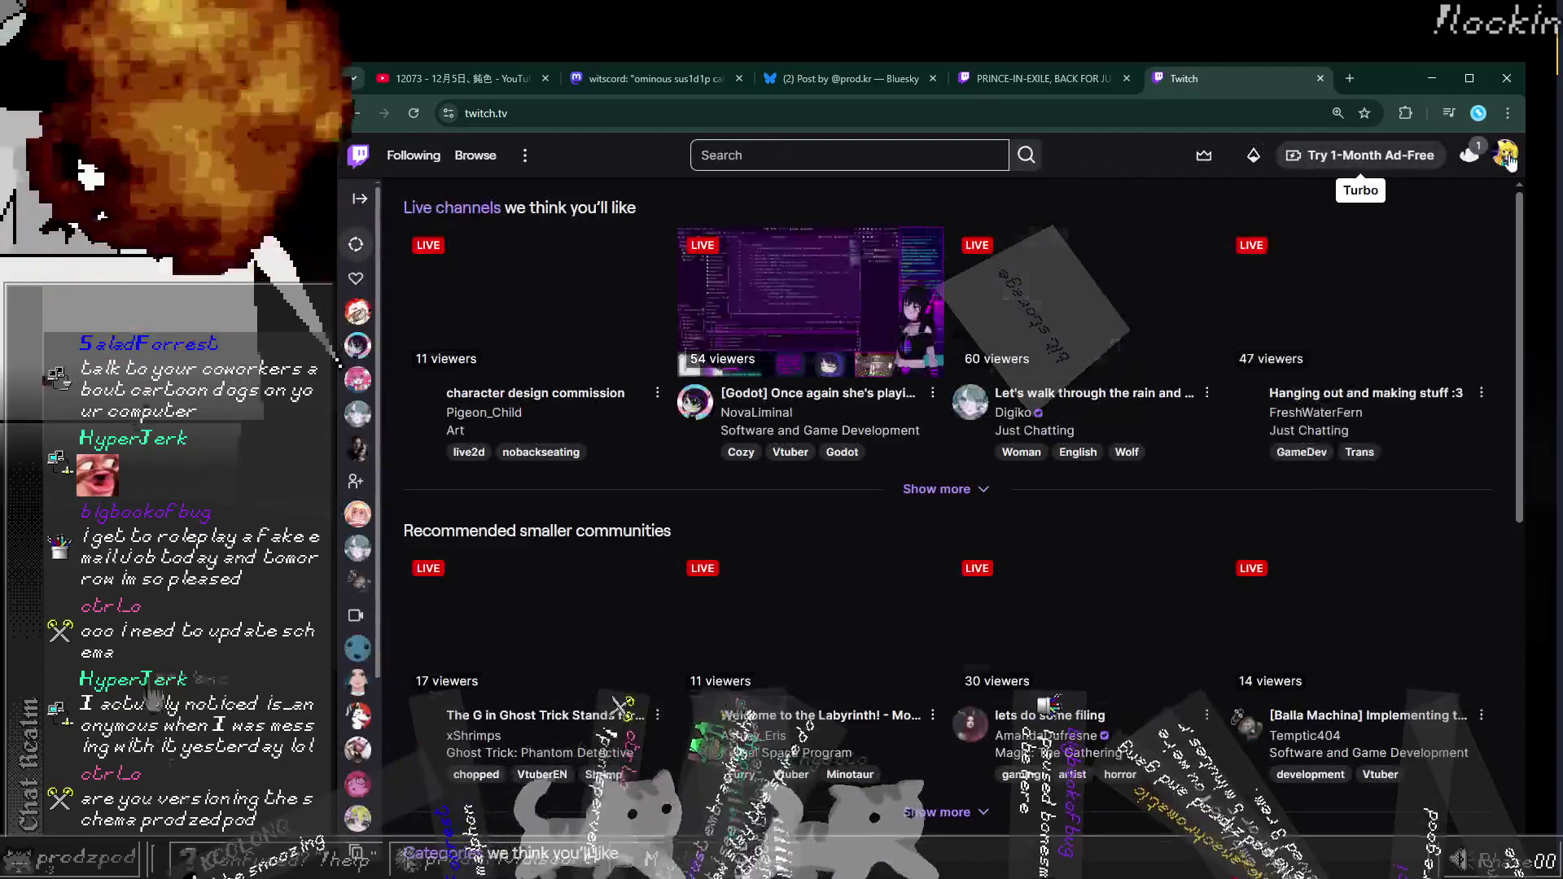
click(1504, 155)
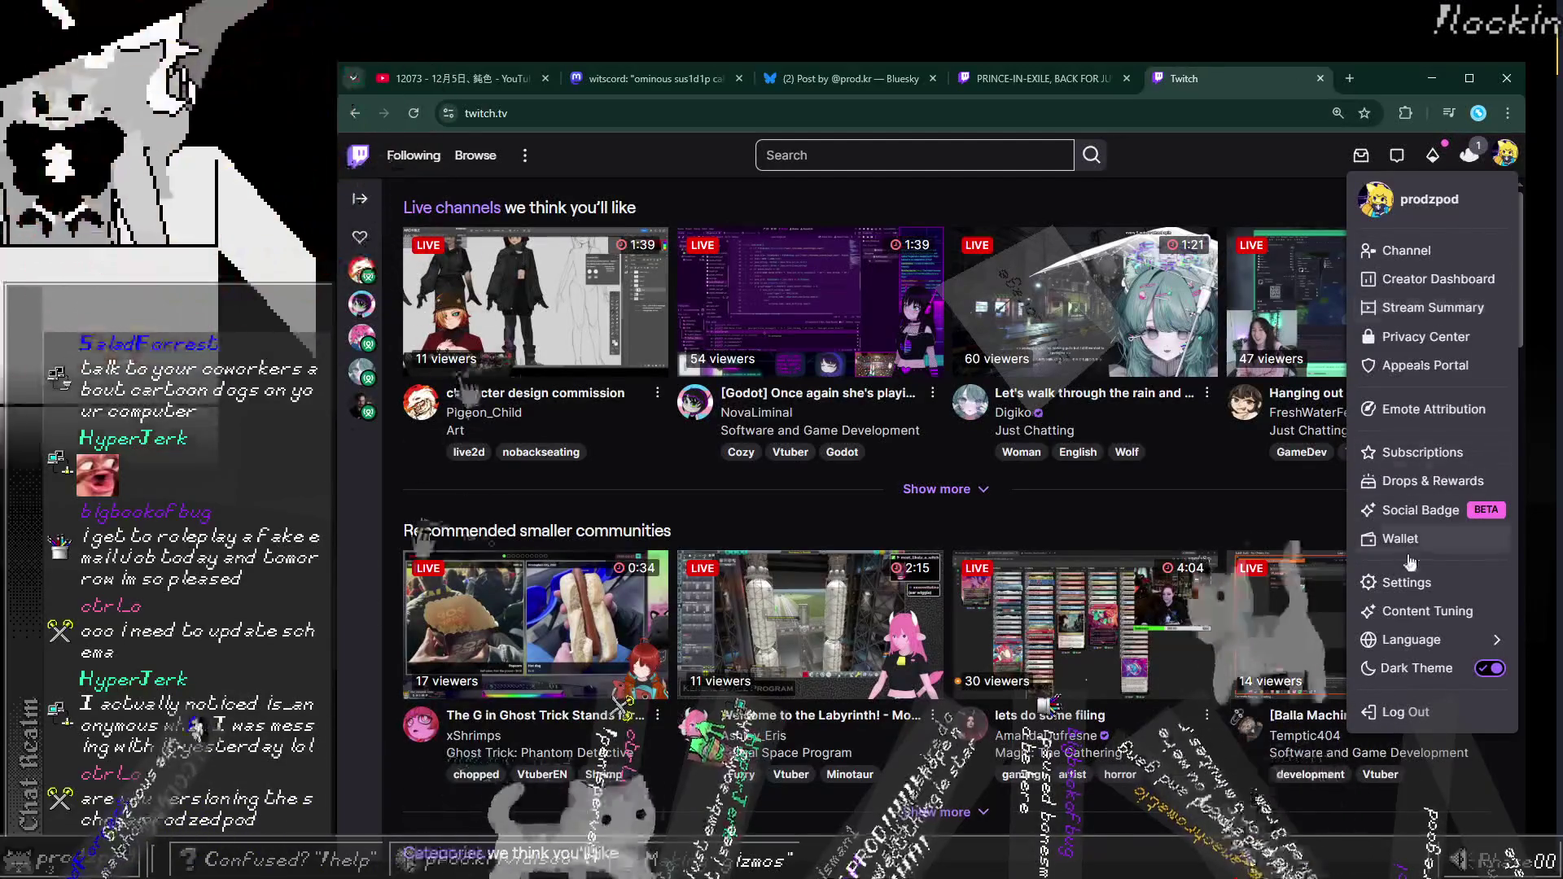
click(1408, 582)
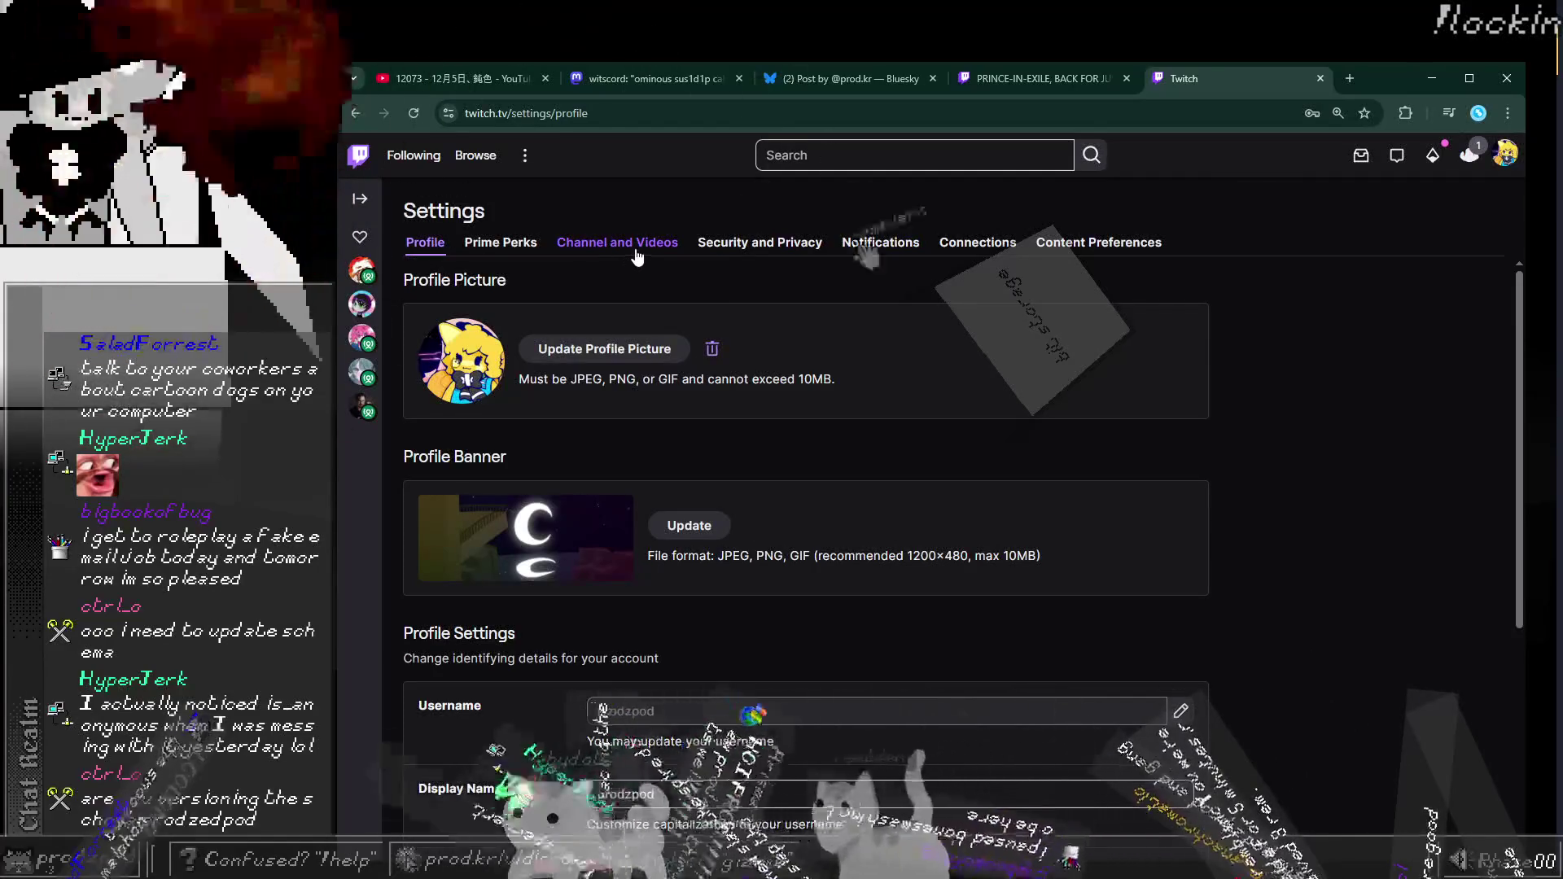
click(645, 255)
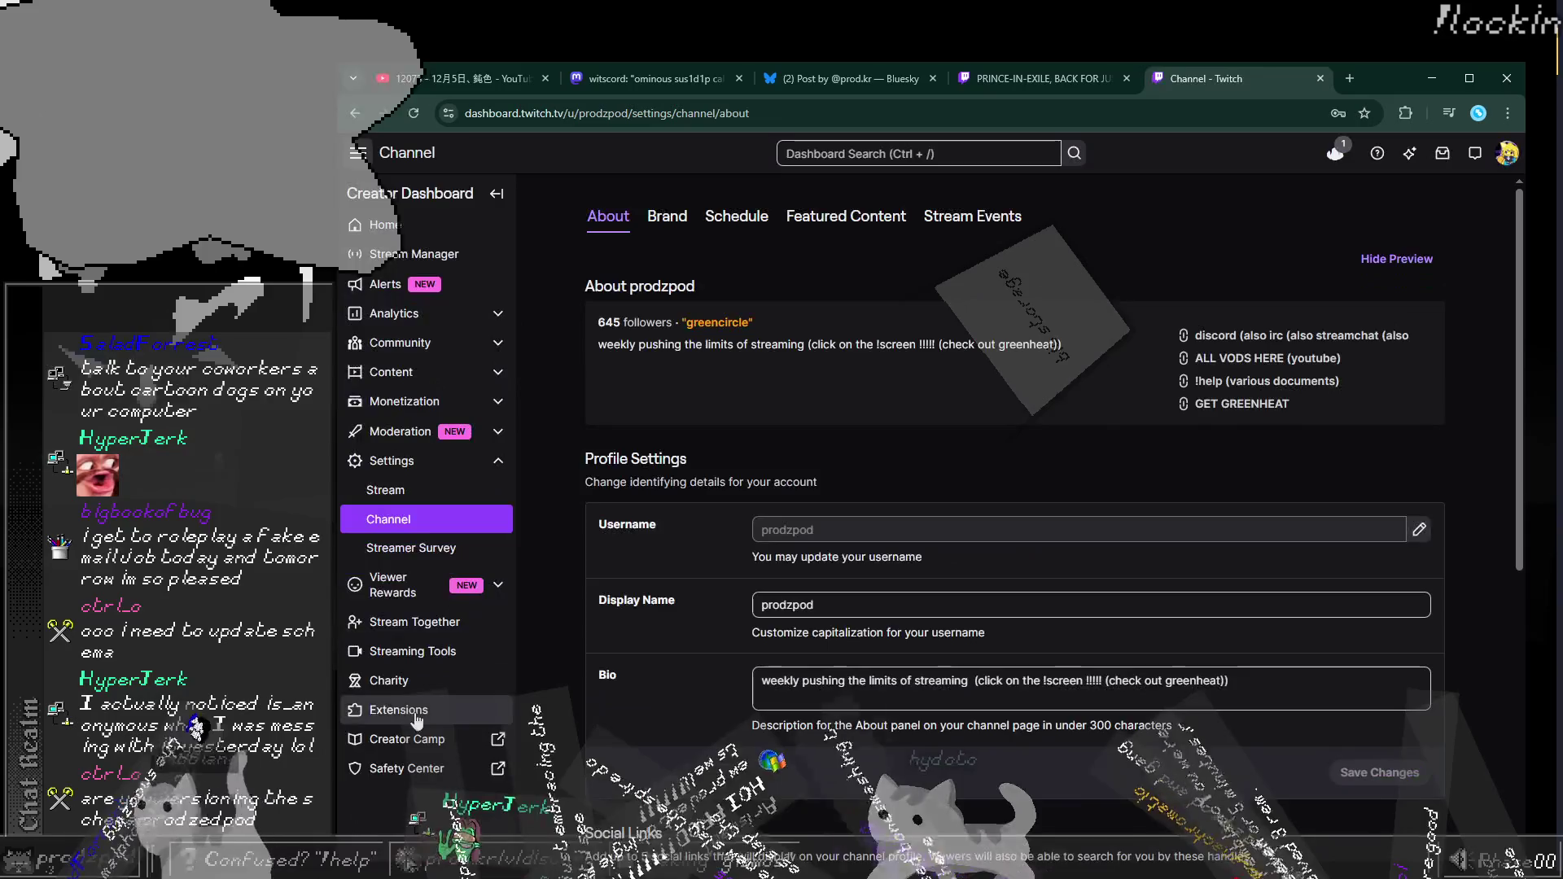
click(417, 716)
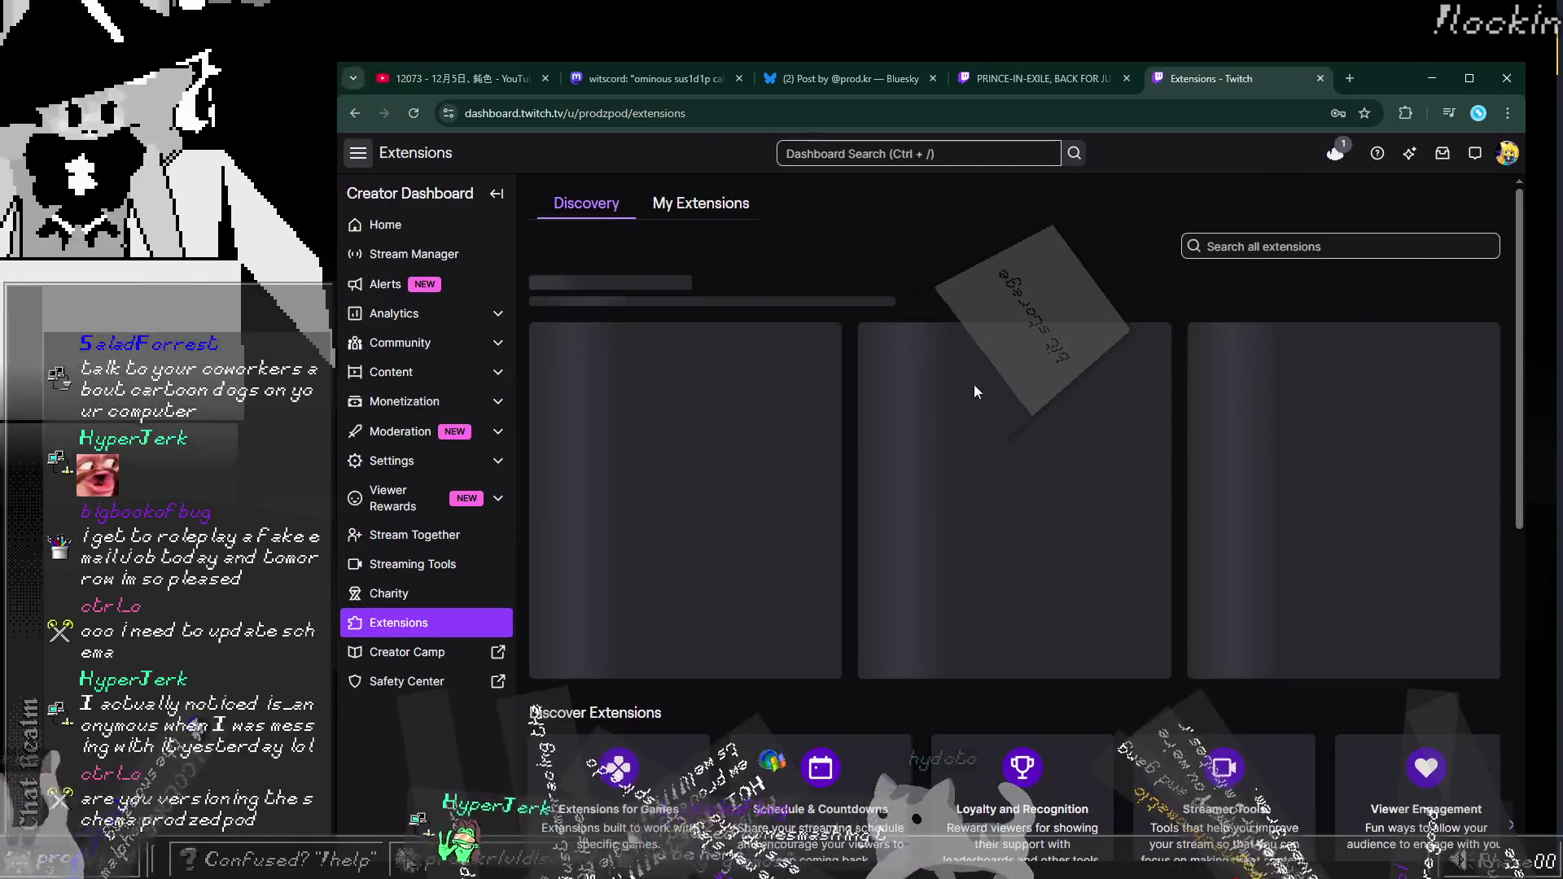
click(713, 218)
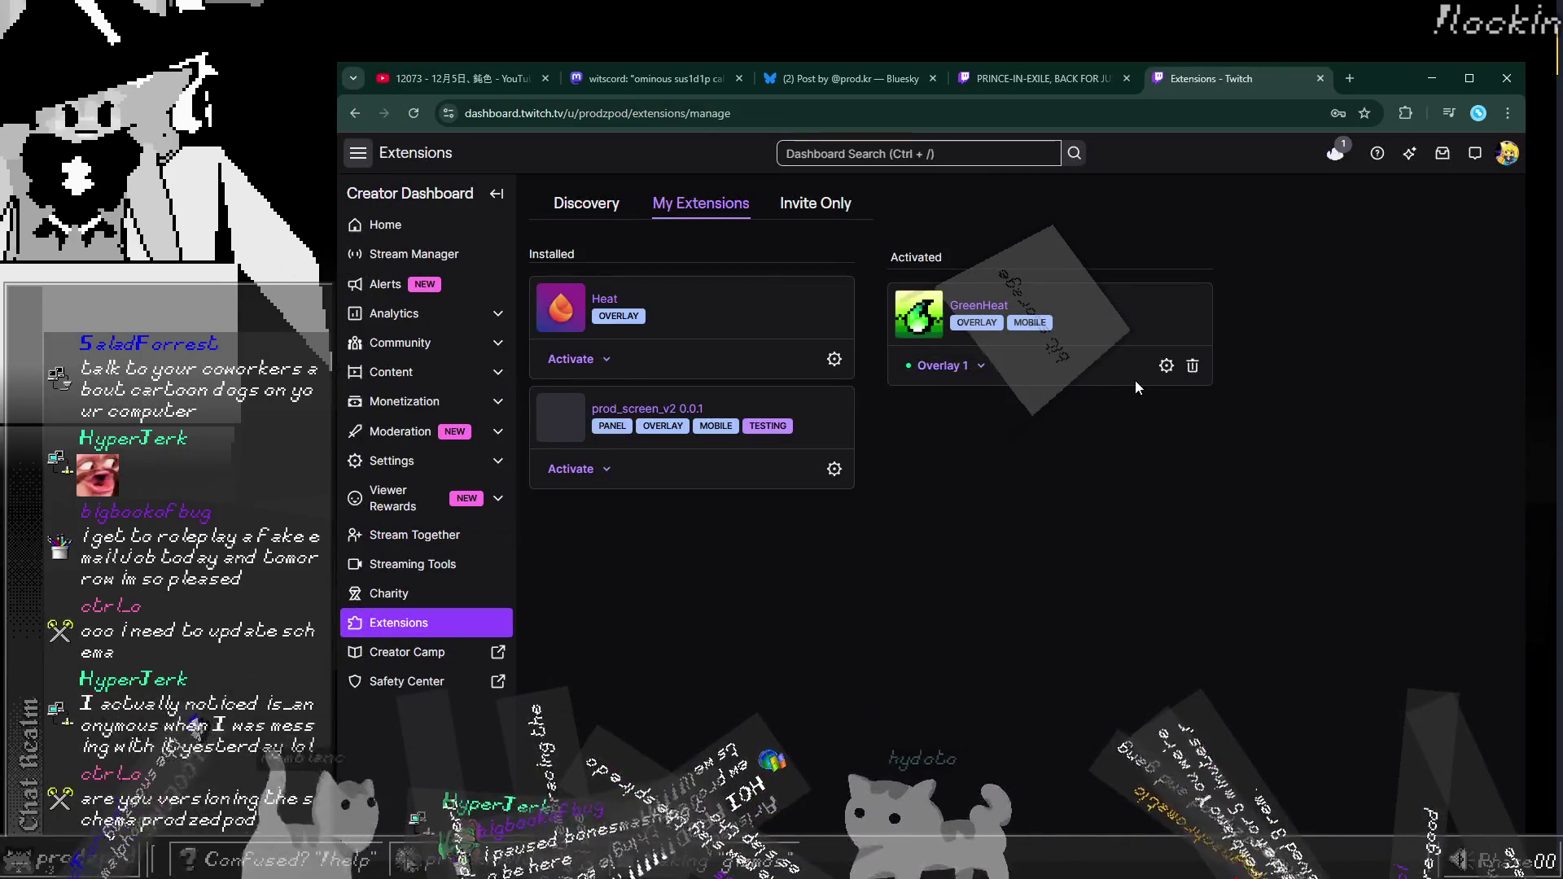
Step: Open GreenHeat's extension configuration from its gear icon and zoom in with Ctrl+Plus to read it
click(1161, 364)
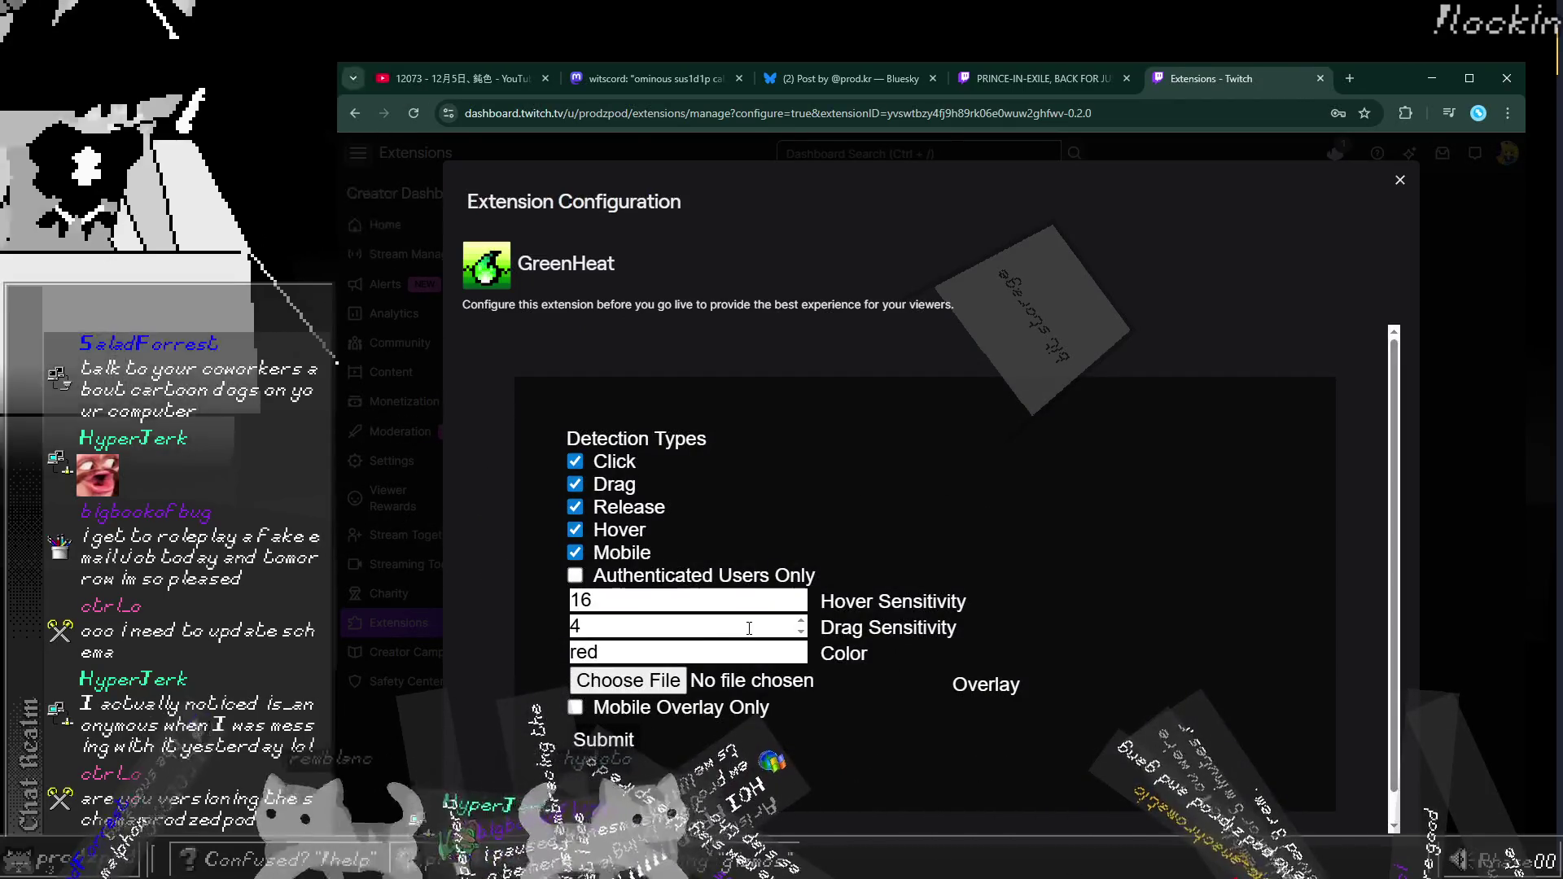
key(ctrl+plus)
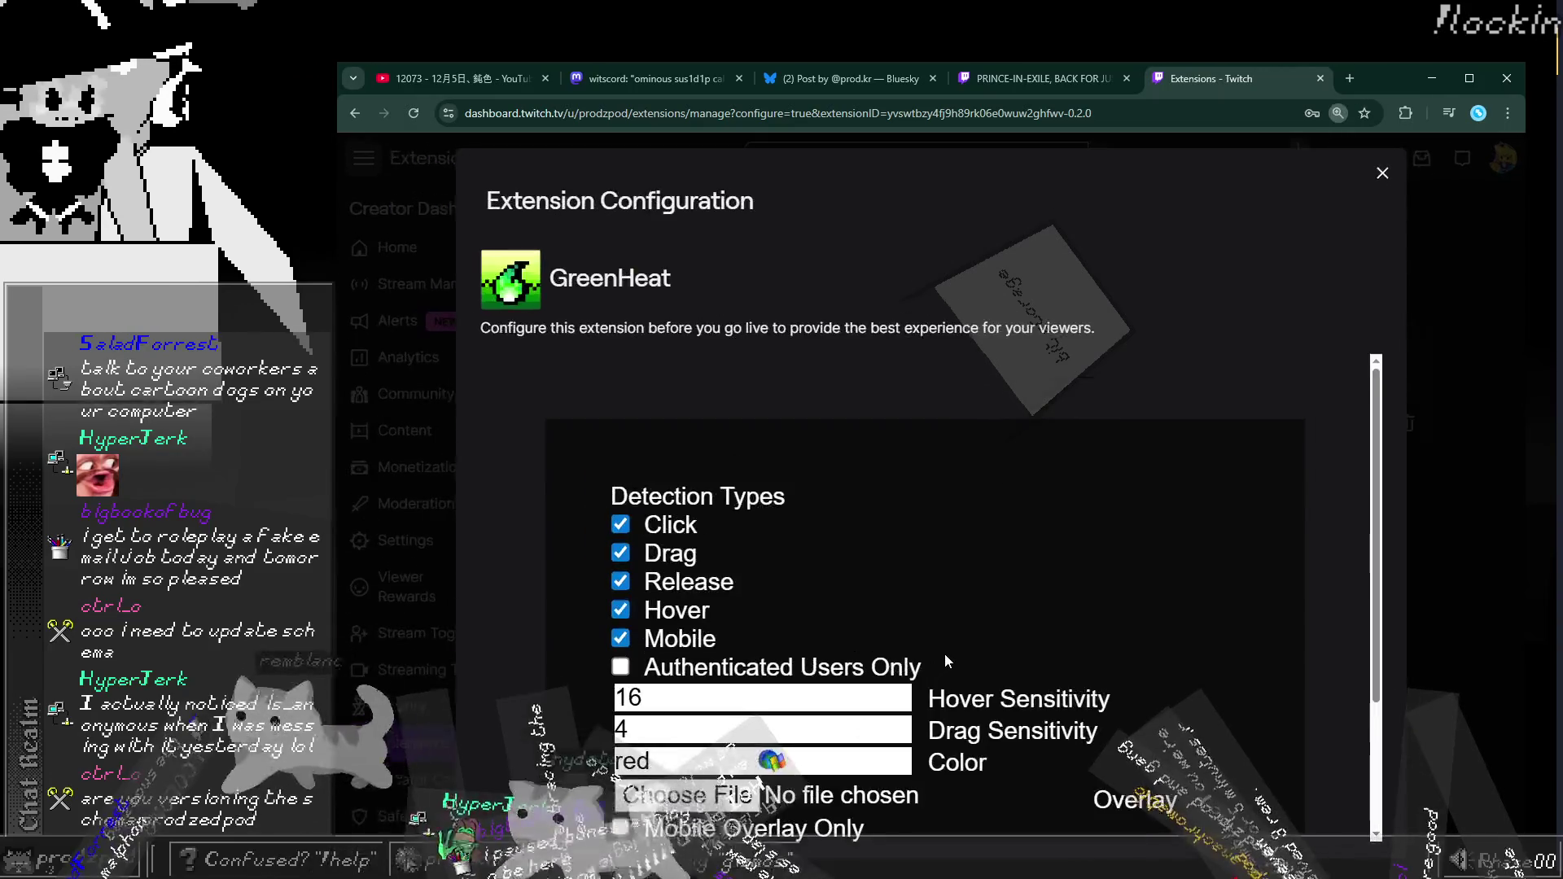
scroll(944, 653, down, 2)
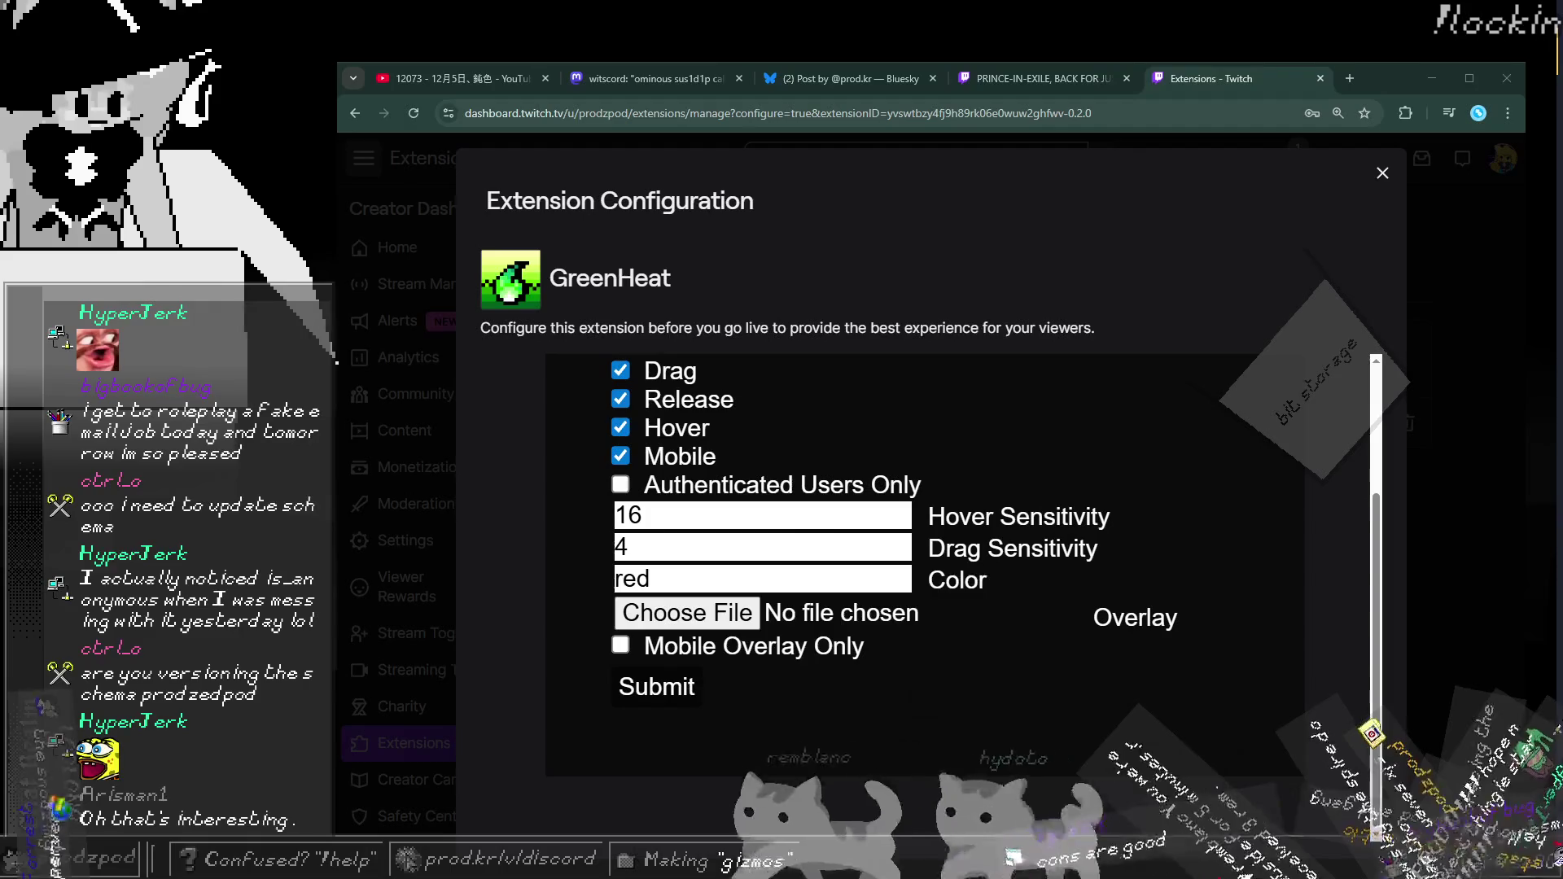
click(921, 115)
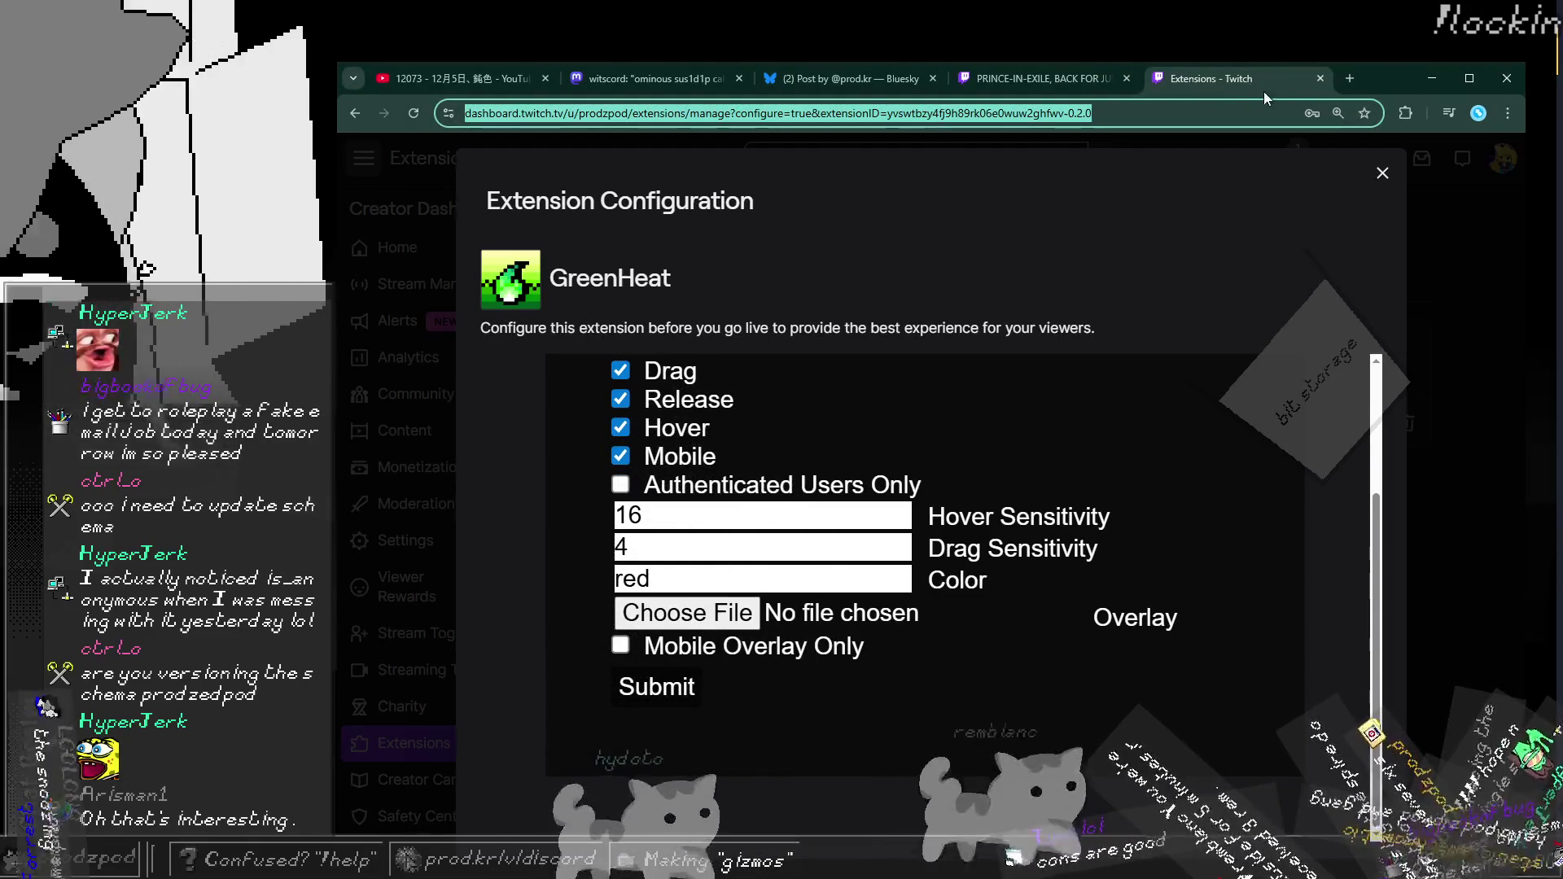
key(ctrl+w)
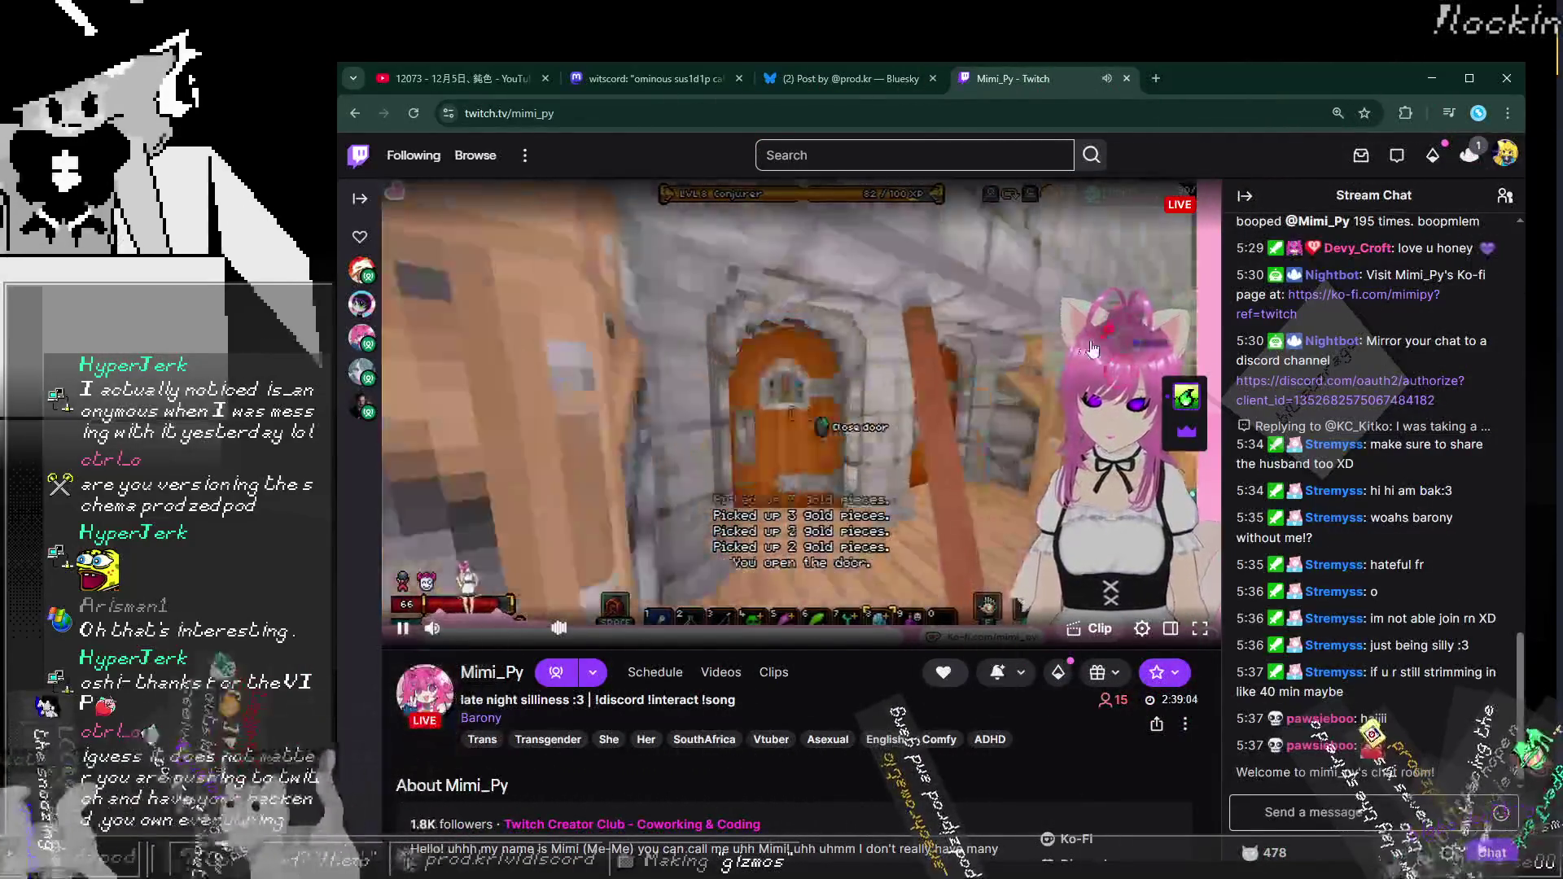
click(774, 124)
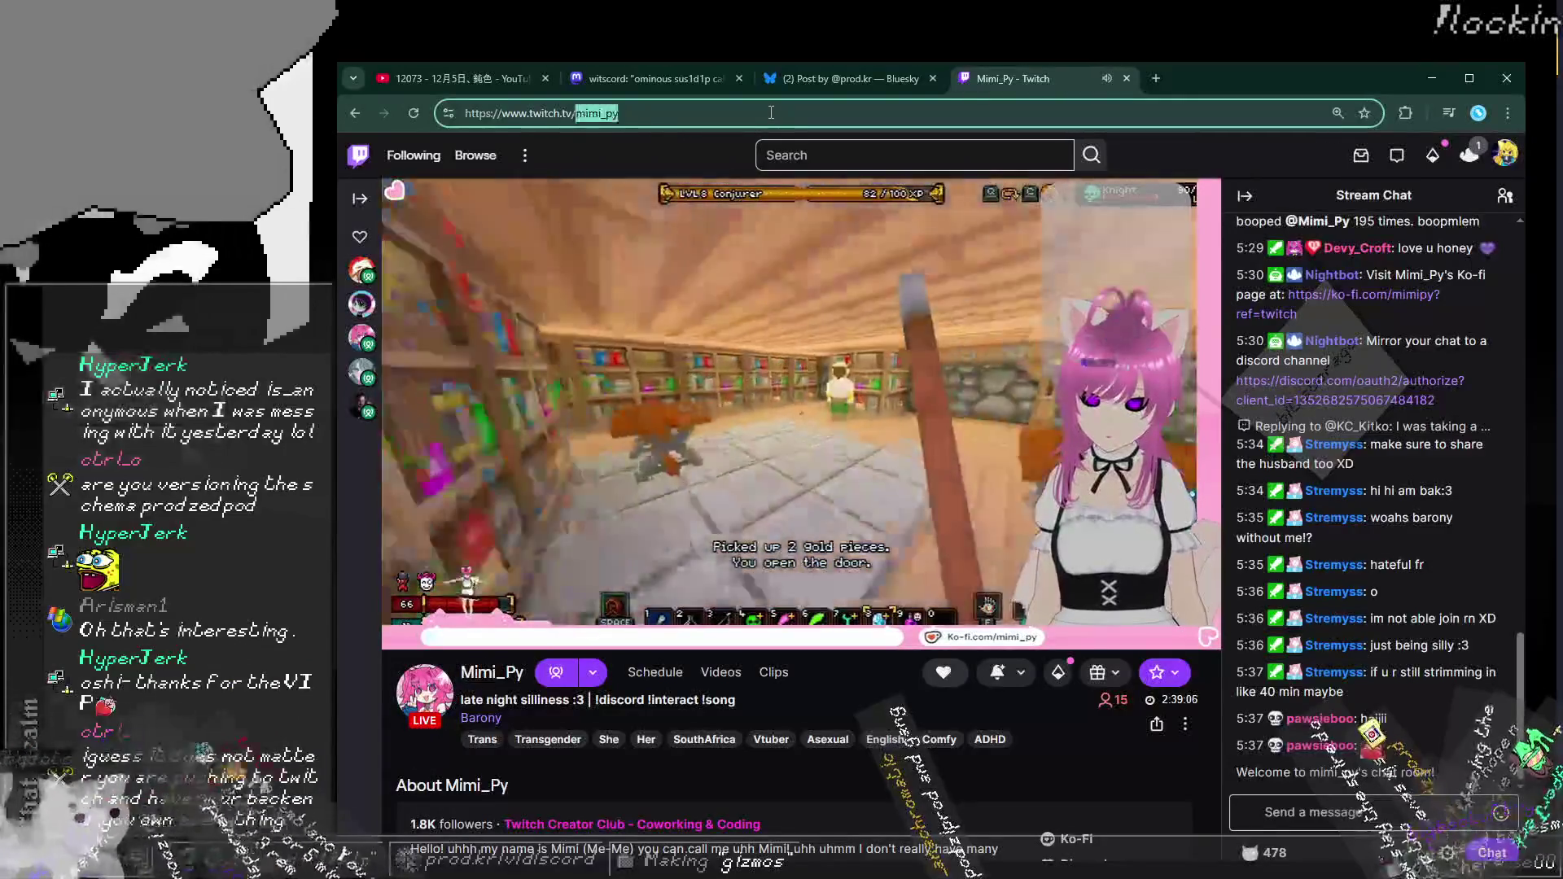
key(alt+Tab)
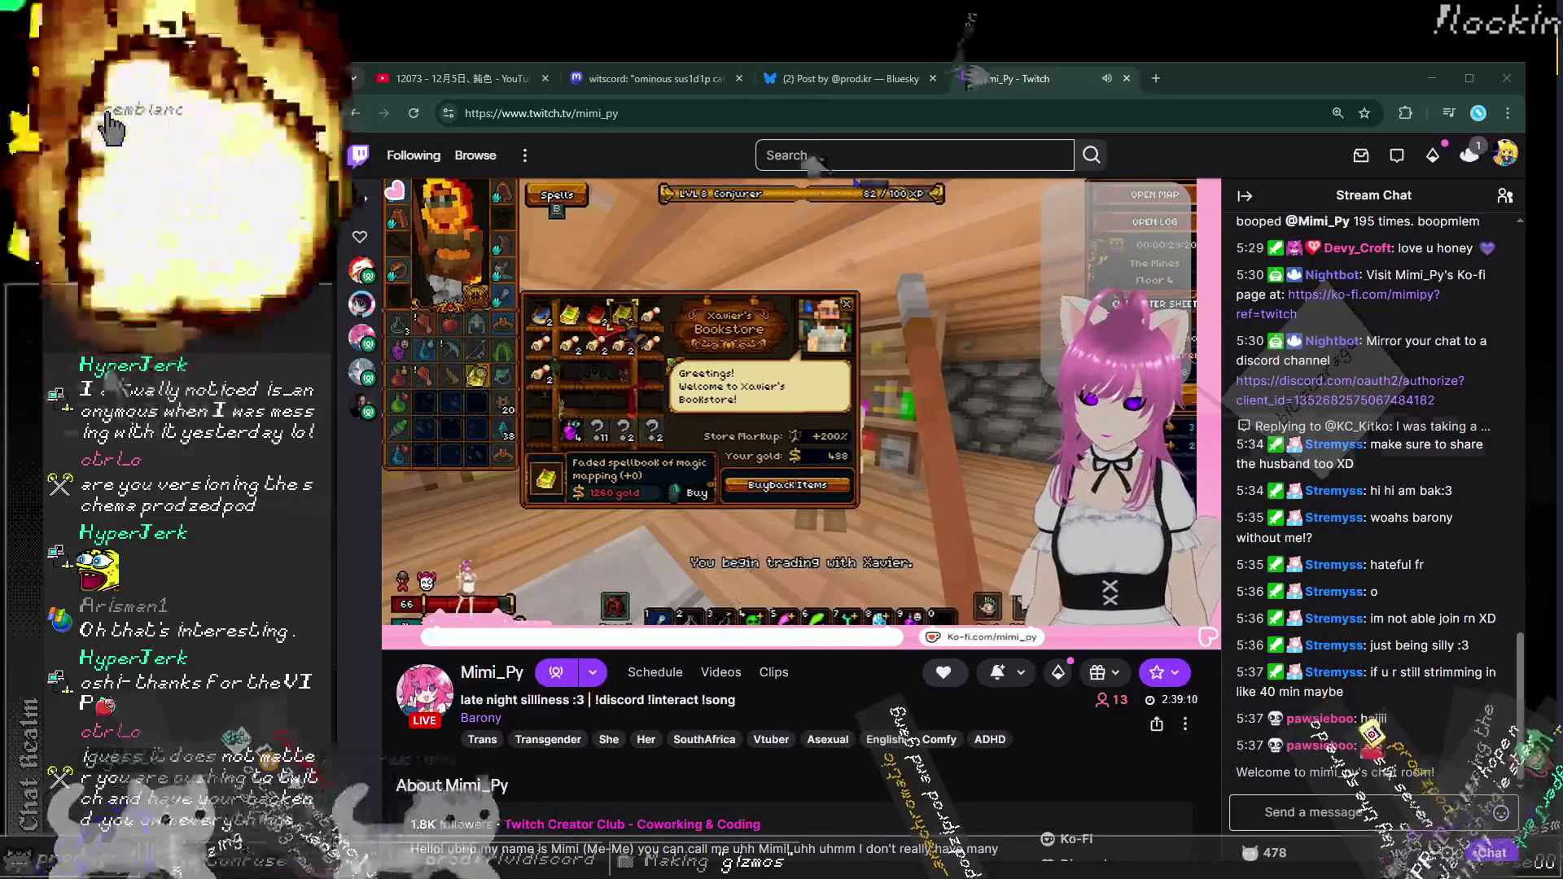
key(alt+Tab)
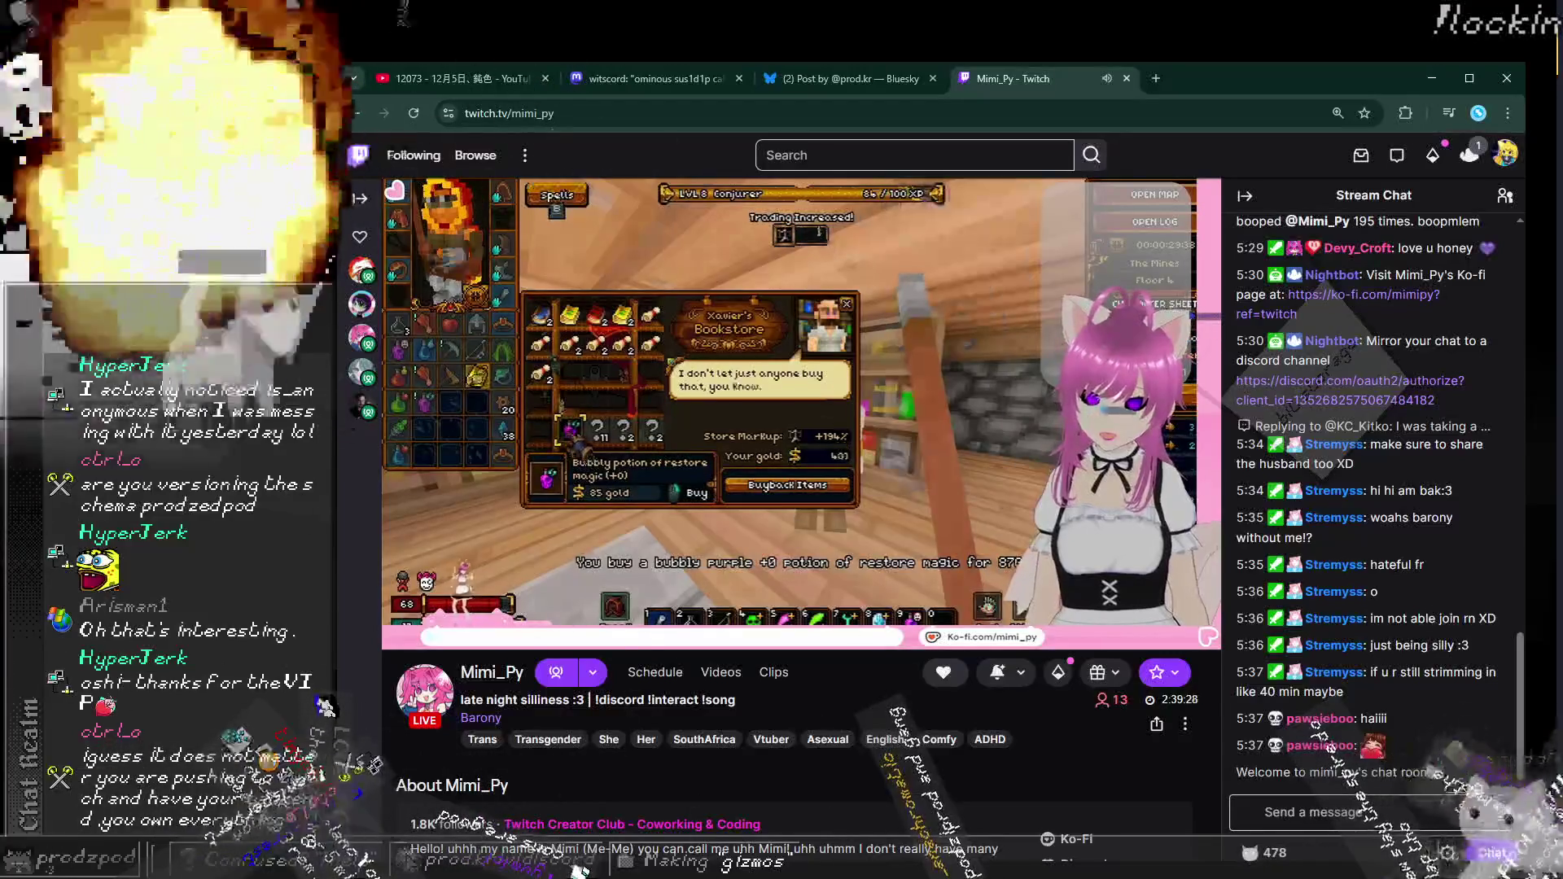
mouse_move(1061, 393)
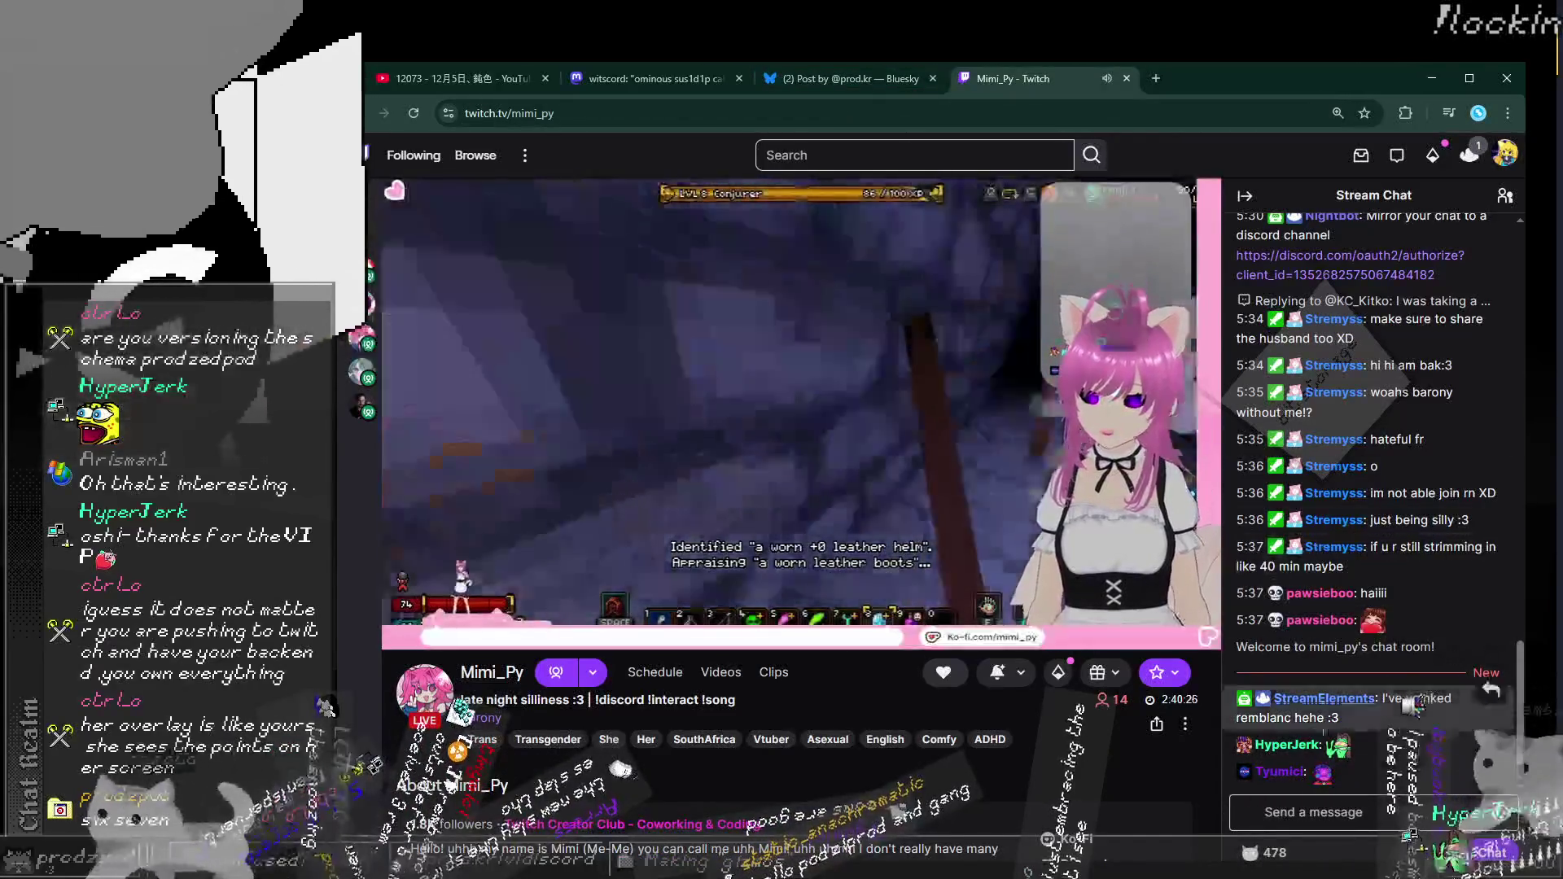
Step: Mute the Mimi_Py stream and load heat.prod.kr/showcase/ in a new tab via the 'he' autocomplete
click(1359, 821)
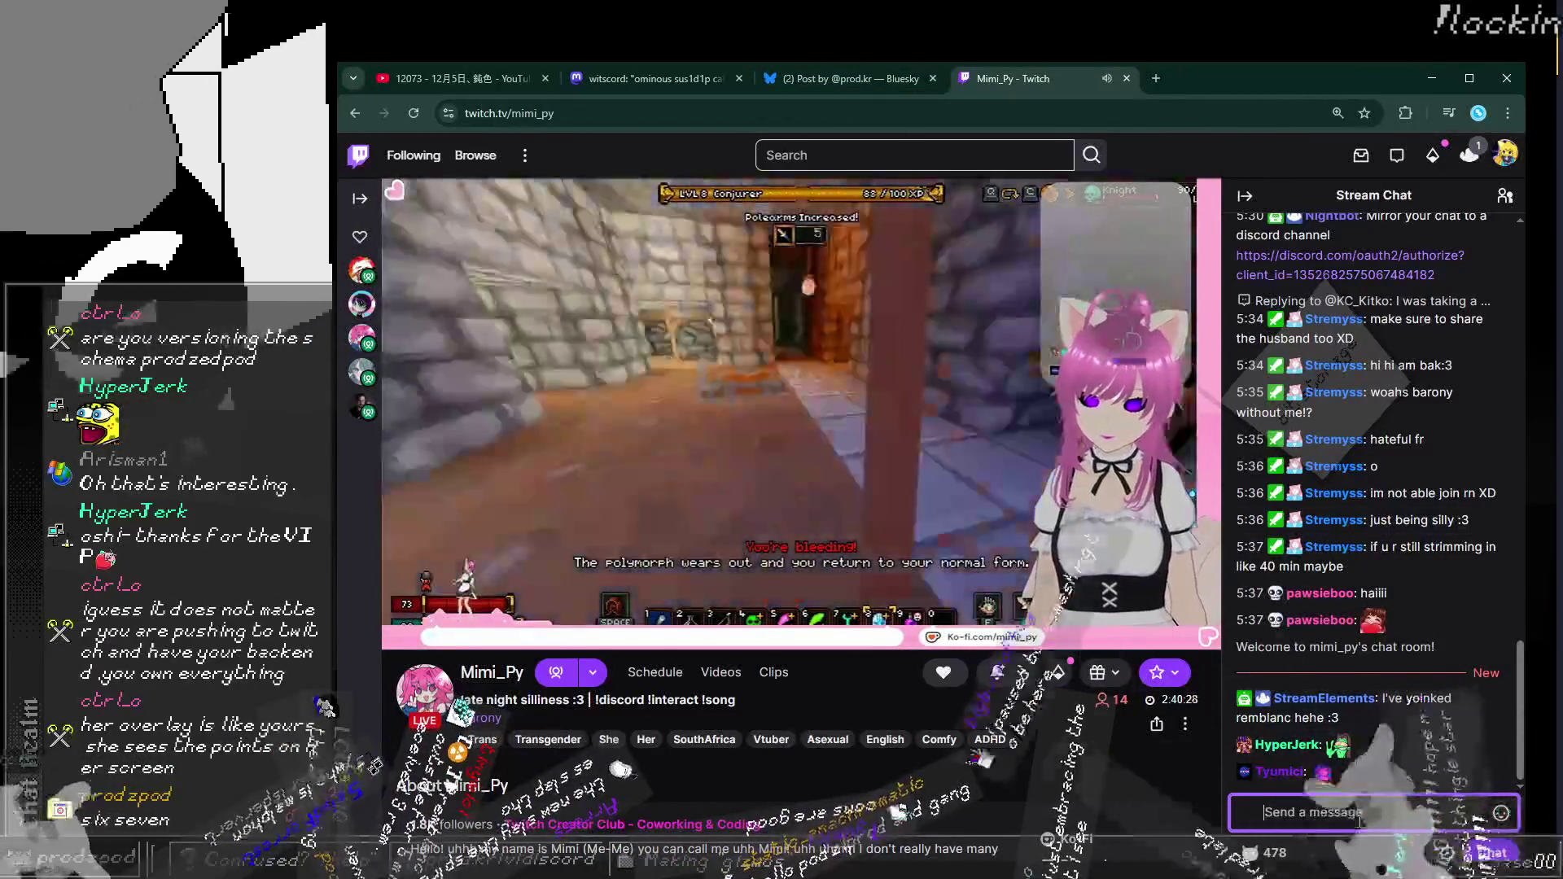
click(1107, 78)
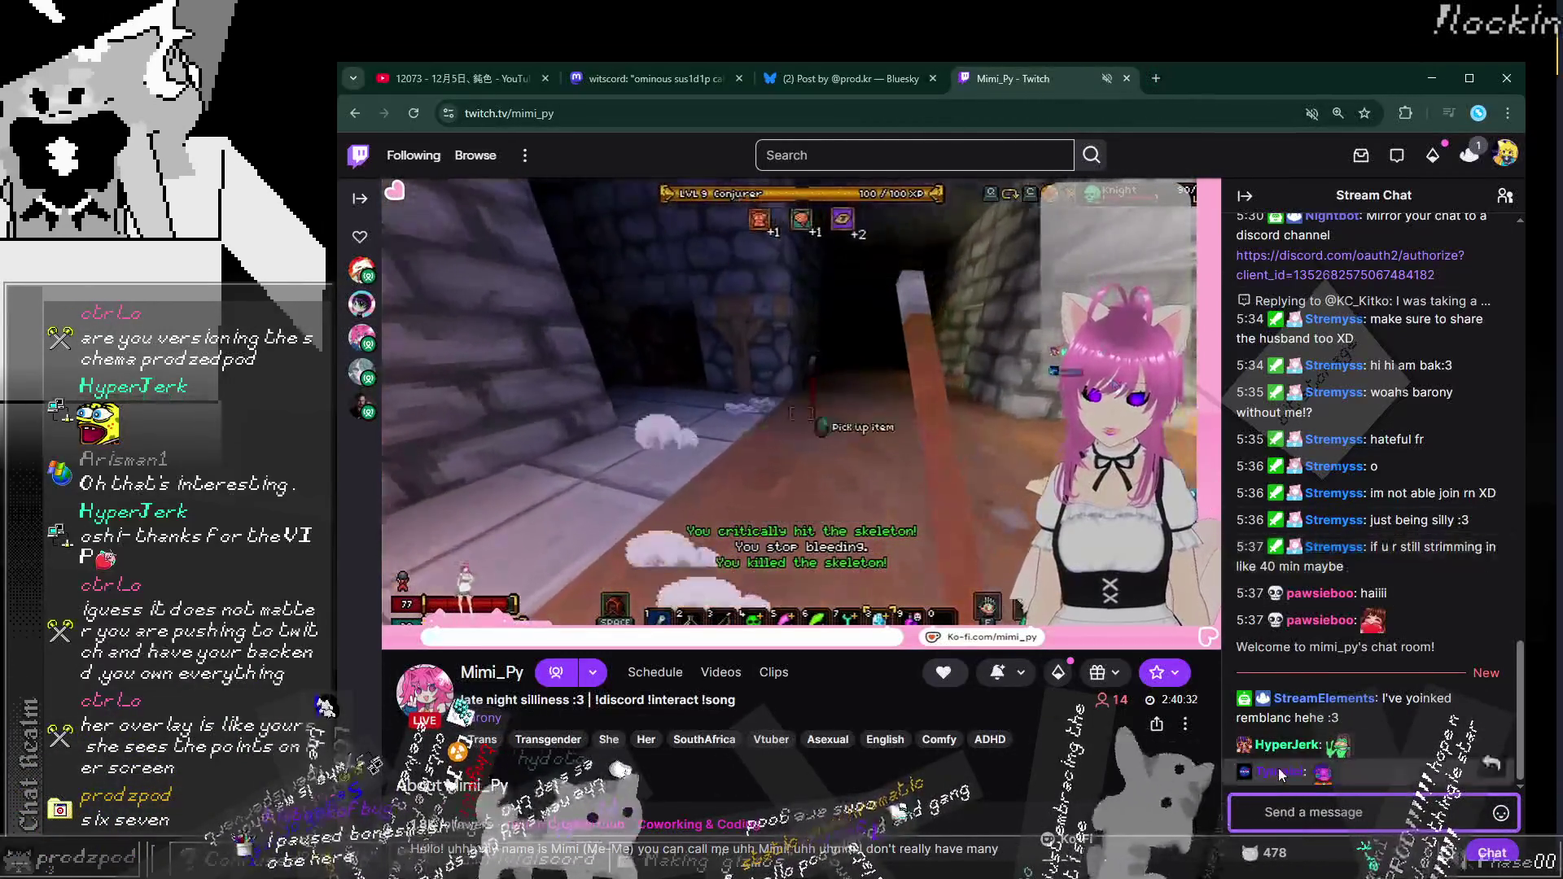
click(1156, 78)
text(he)
key(Return)
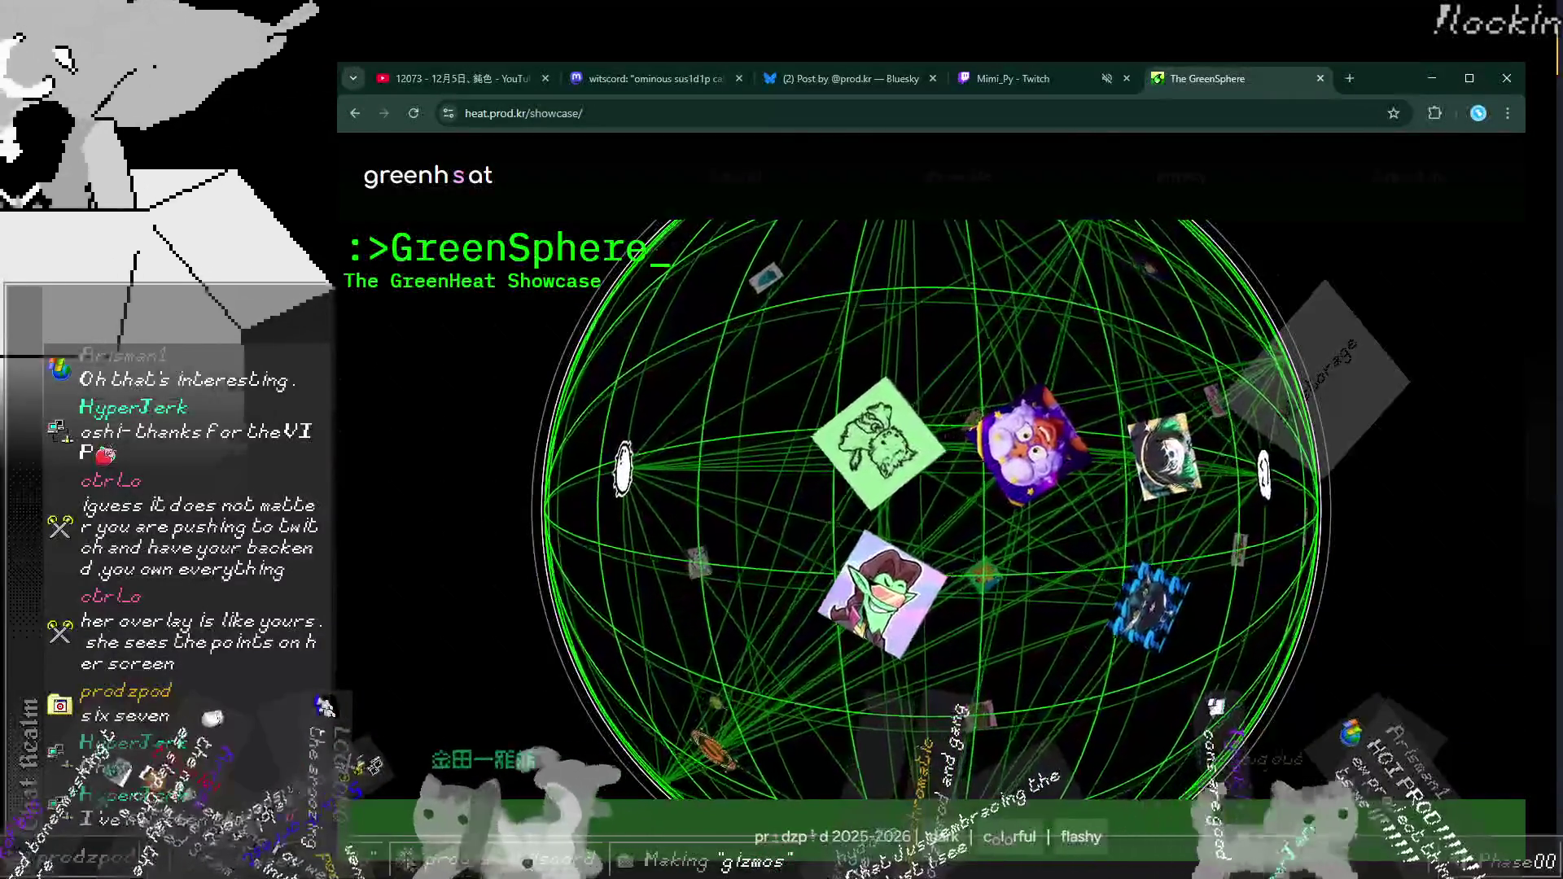
click(1141, 122)
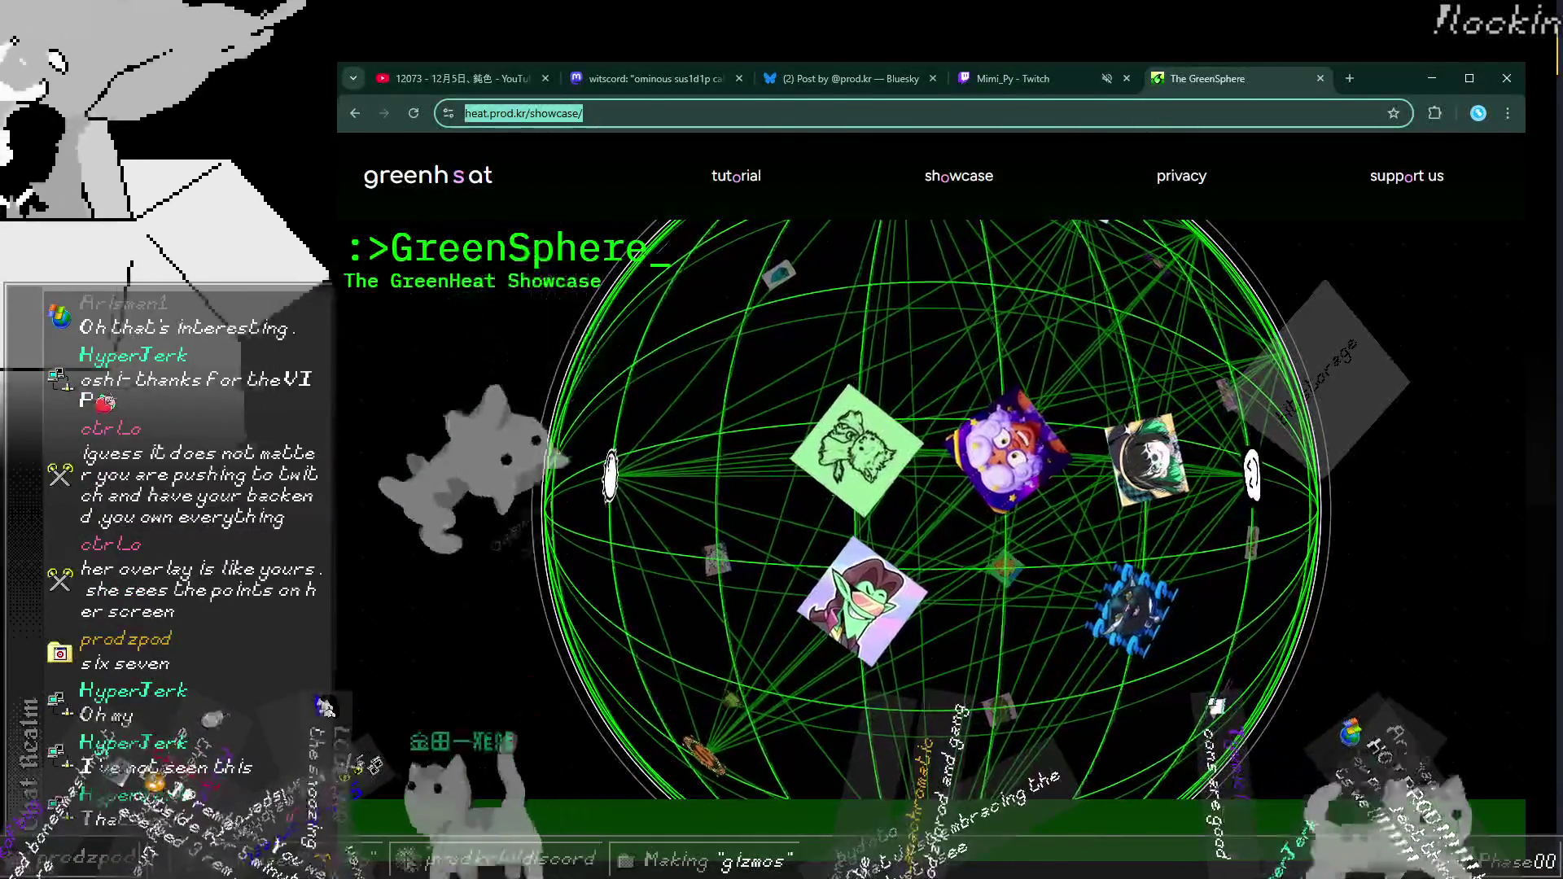
key(alt+Tab)
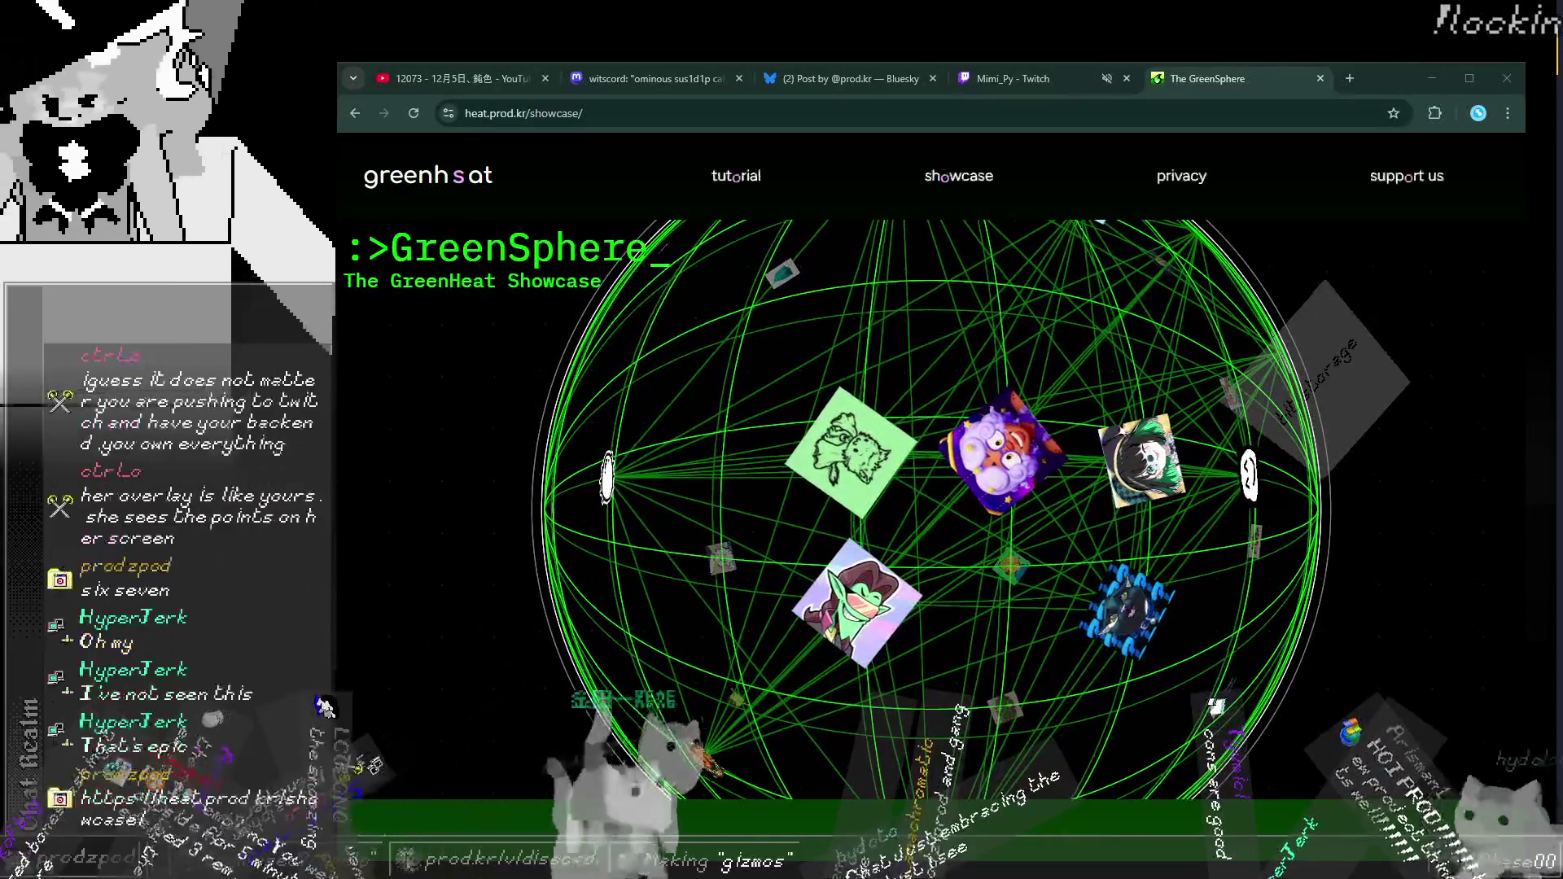
click(1251, 605)
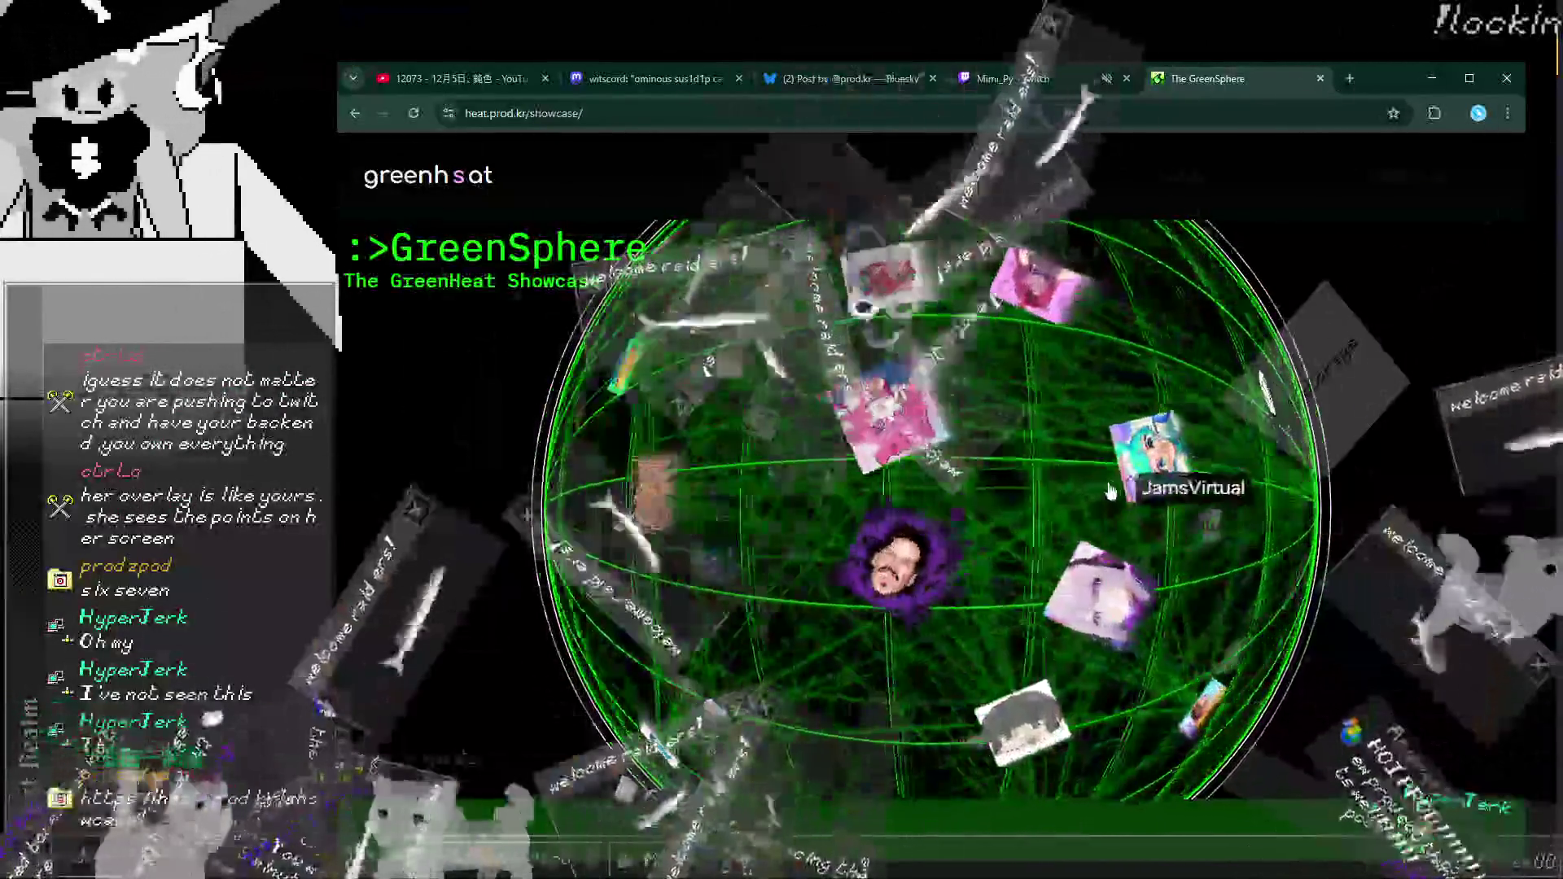
click(1136, 491)
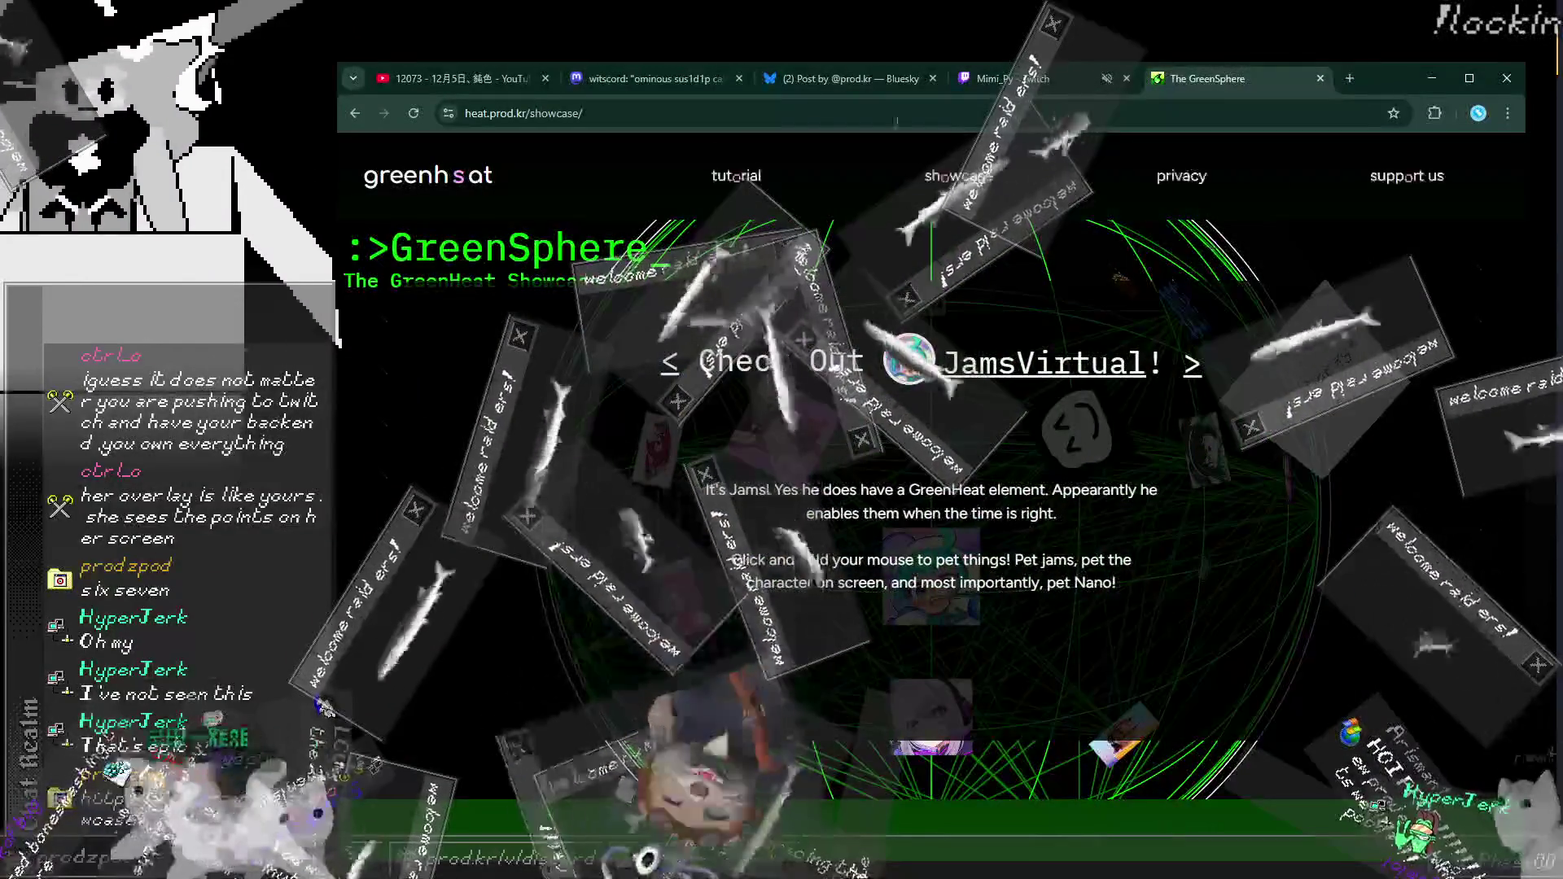
click(866, 244)
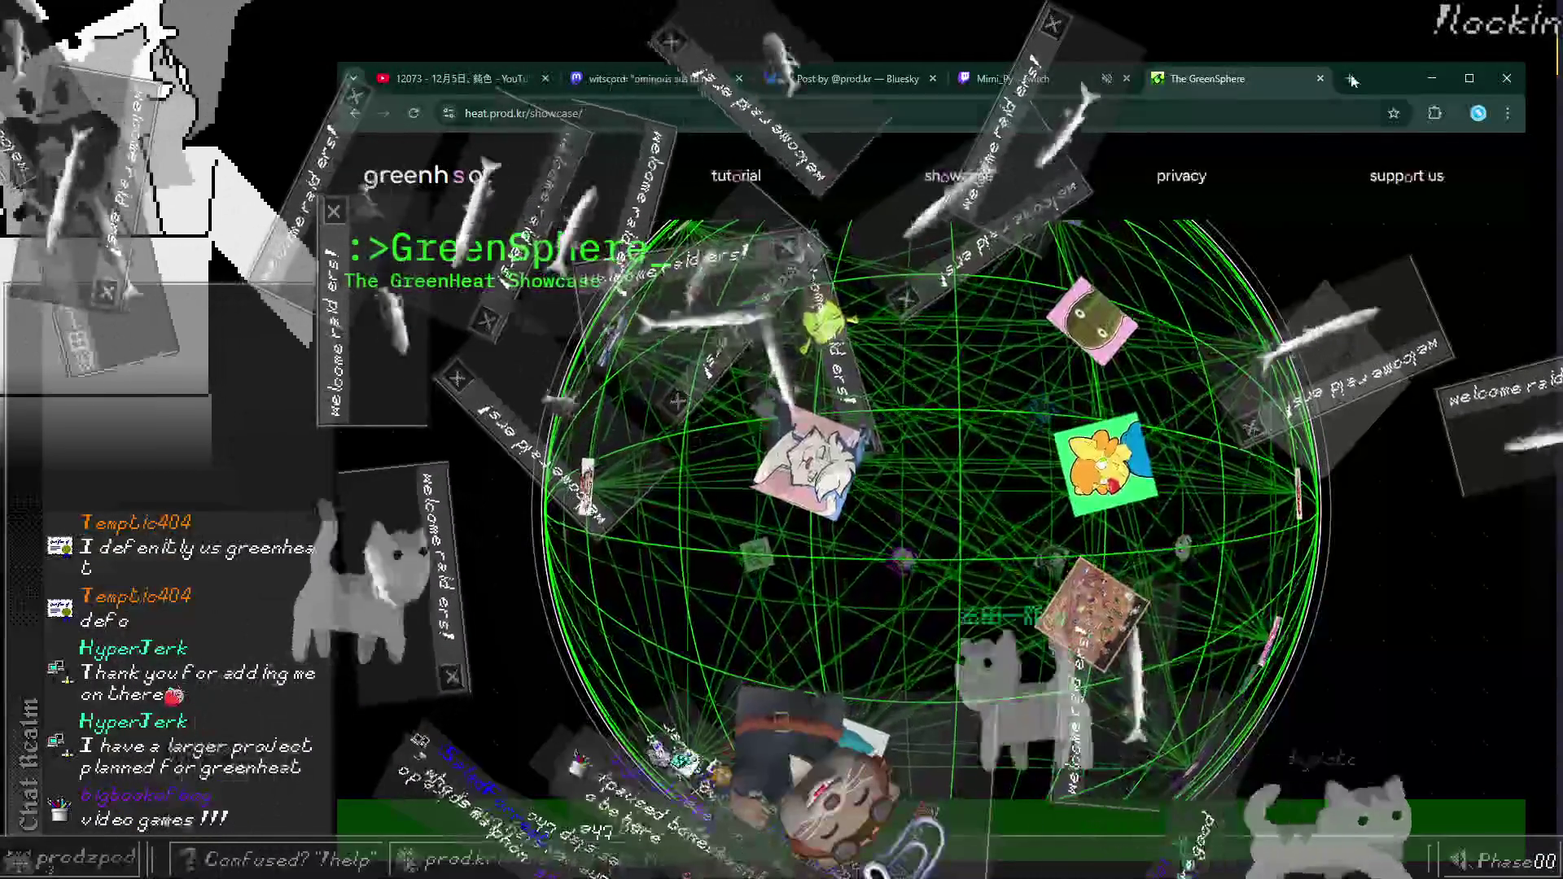
click(1349, 78)
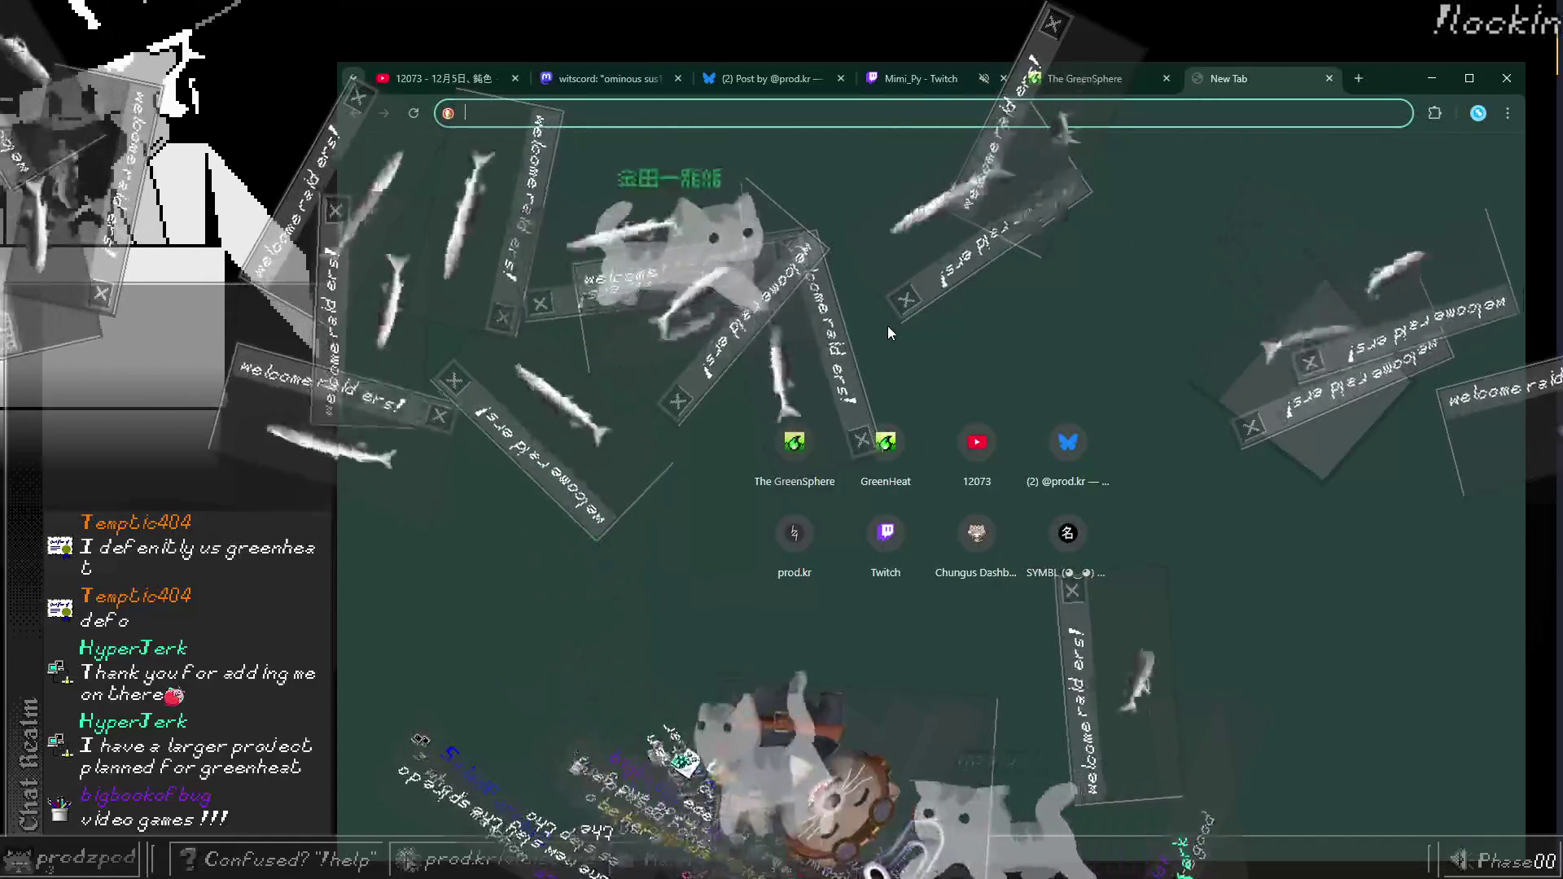
Step: Go to kani_dev's Twitch channel and open its Videos section
text(twitch.tv)
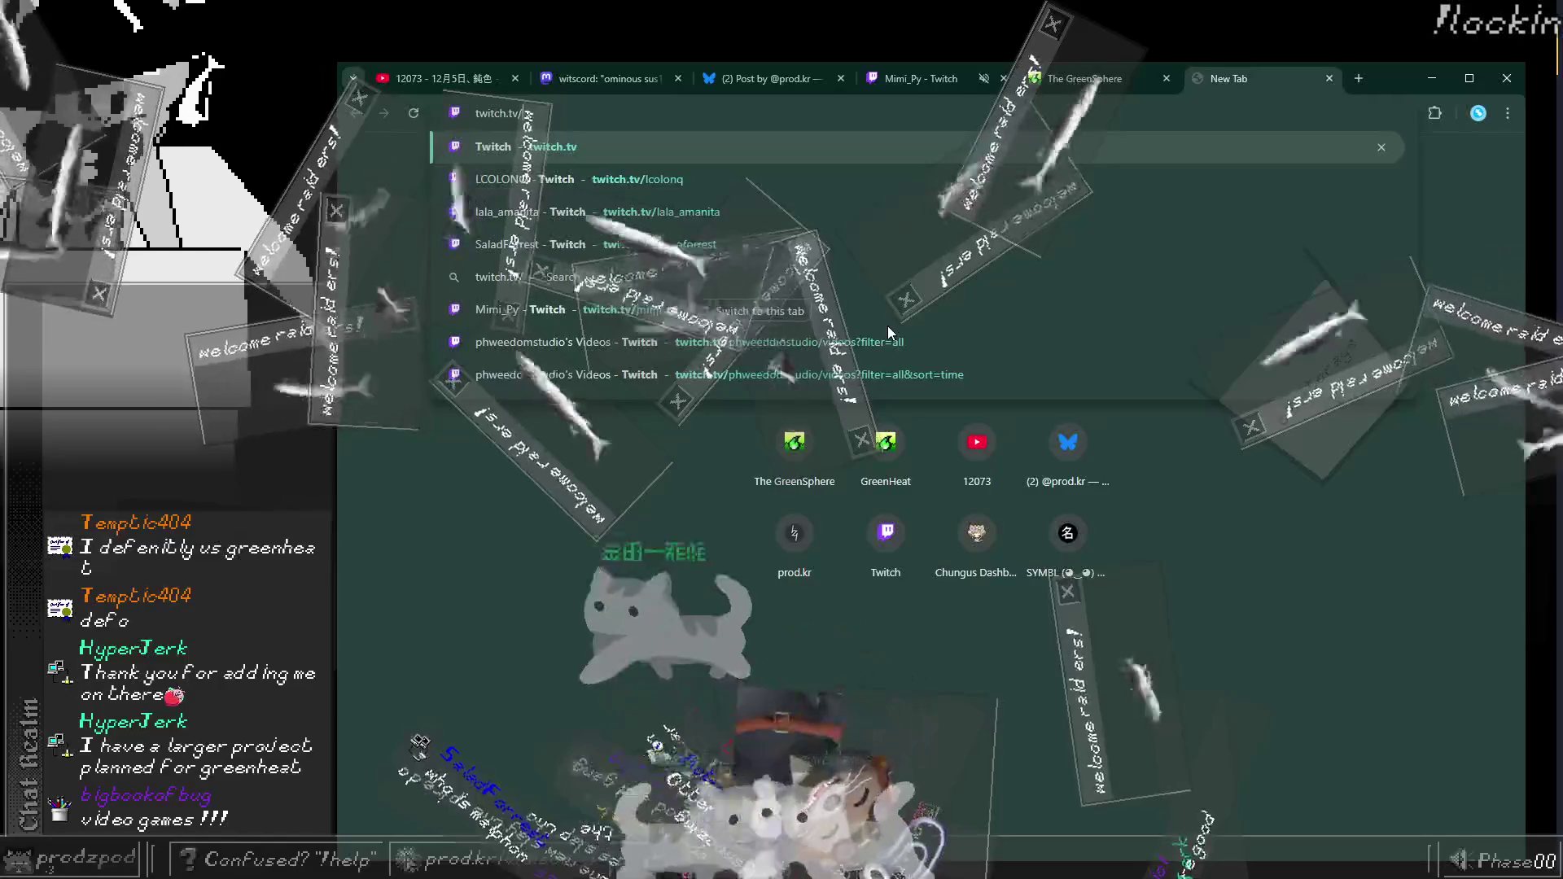
text(/ka)
key(Return)
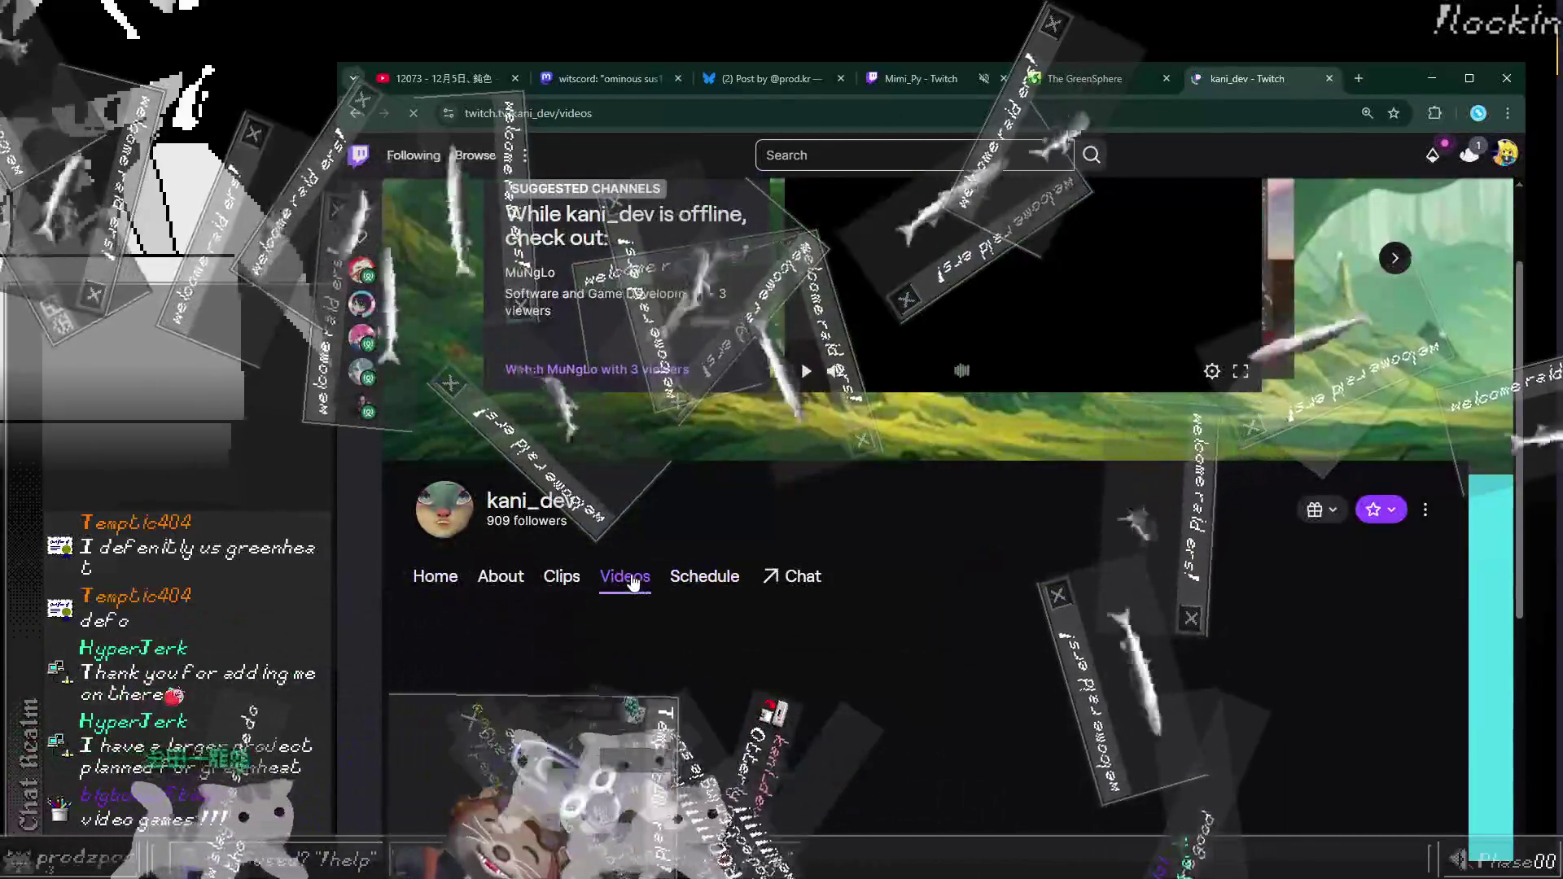
click(624, 577)
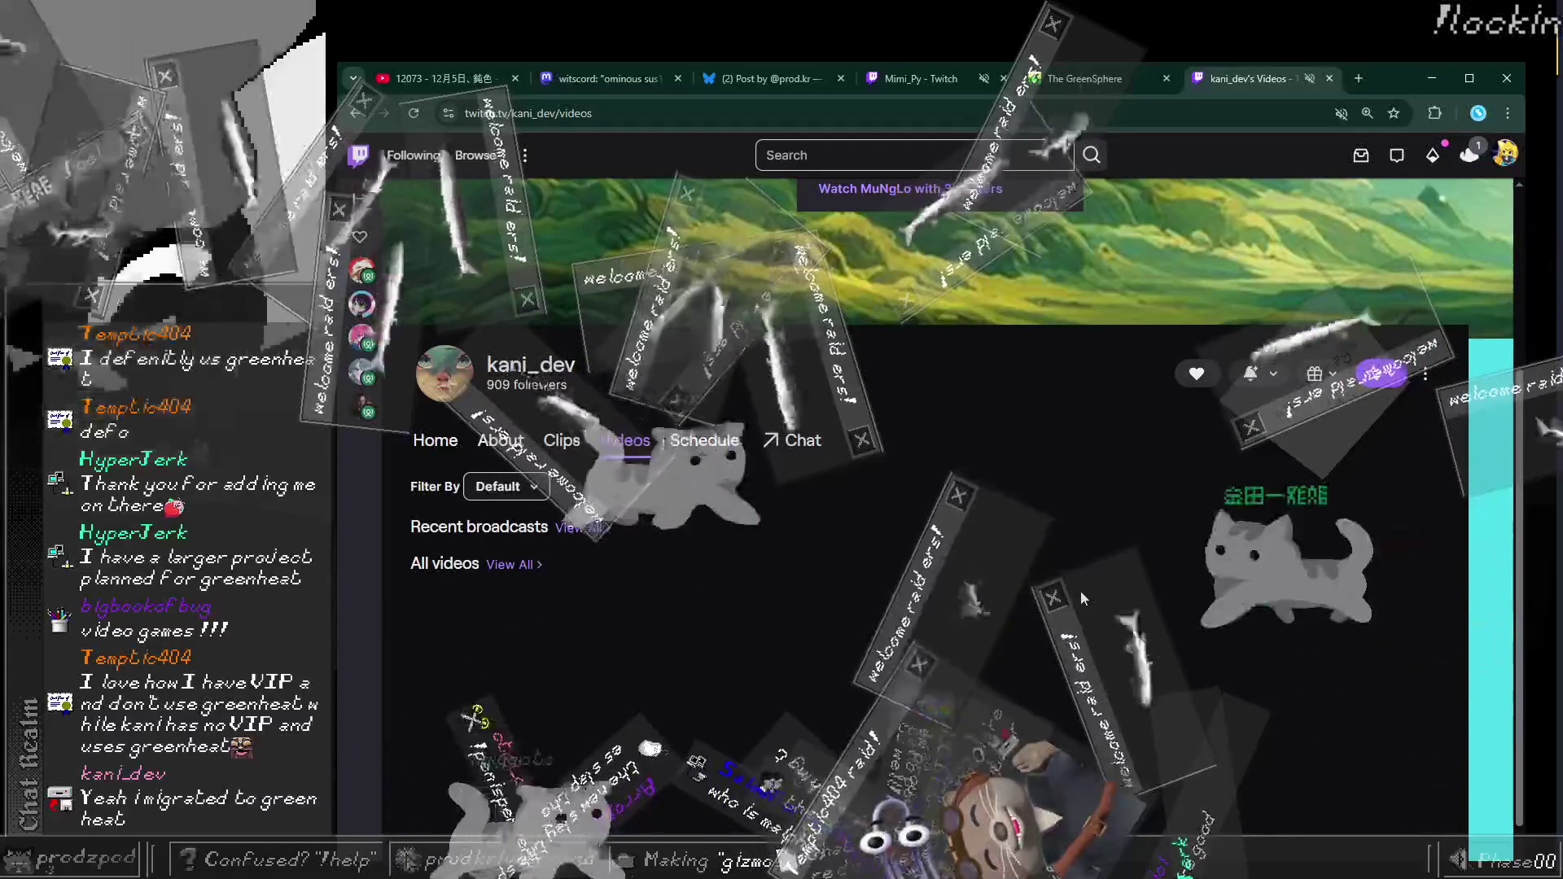
Step: List all of kani_dev's past videos and open the Claw Minigame VOD
click(513, 566)
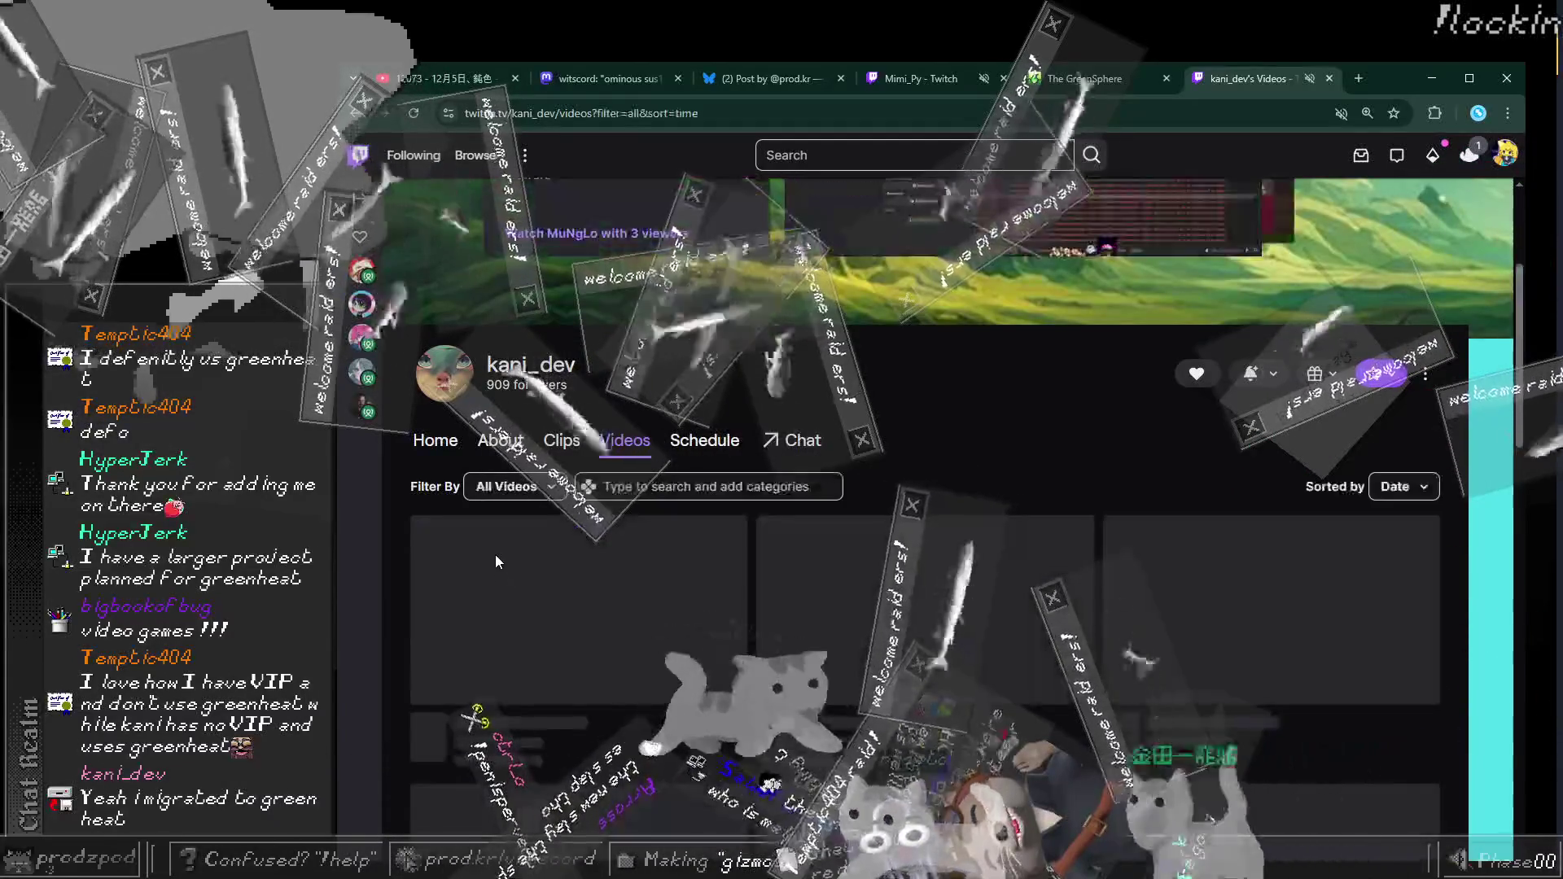
scroll(521, 562, down, 2)
scroll(618, 521, up, 3)
scroll(652, 554, down, 3)
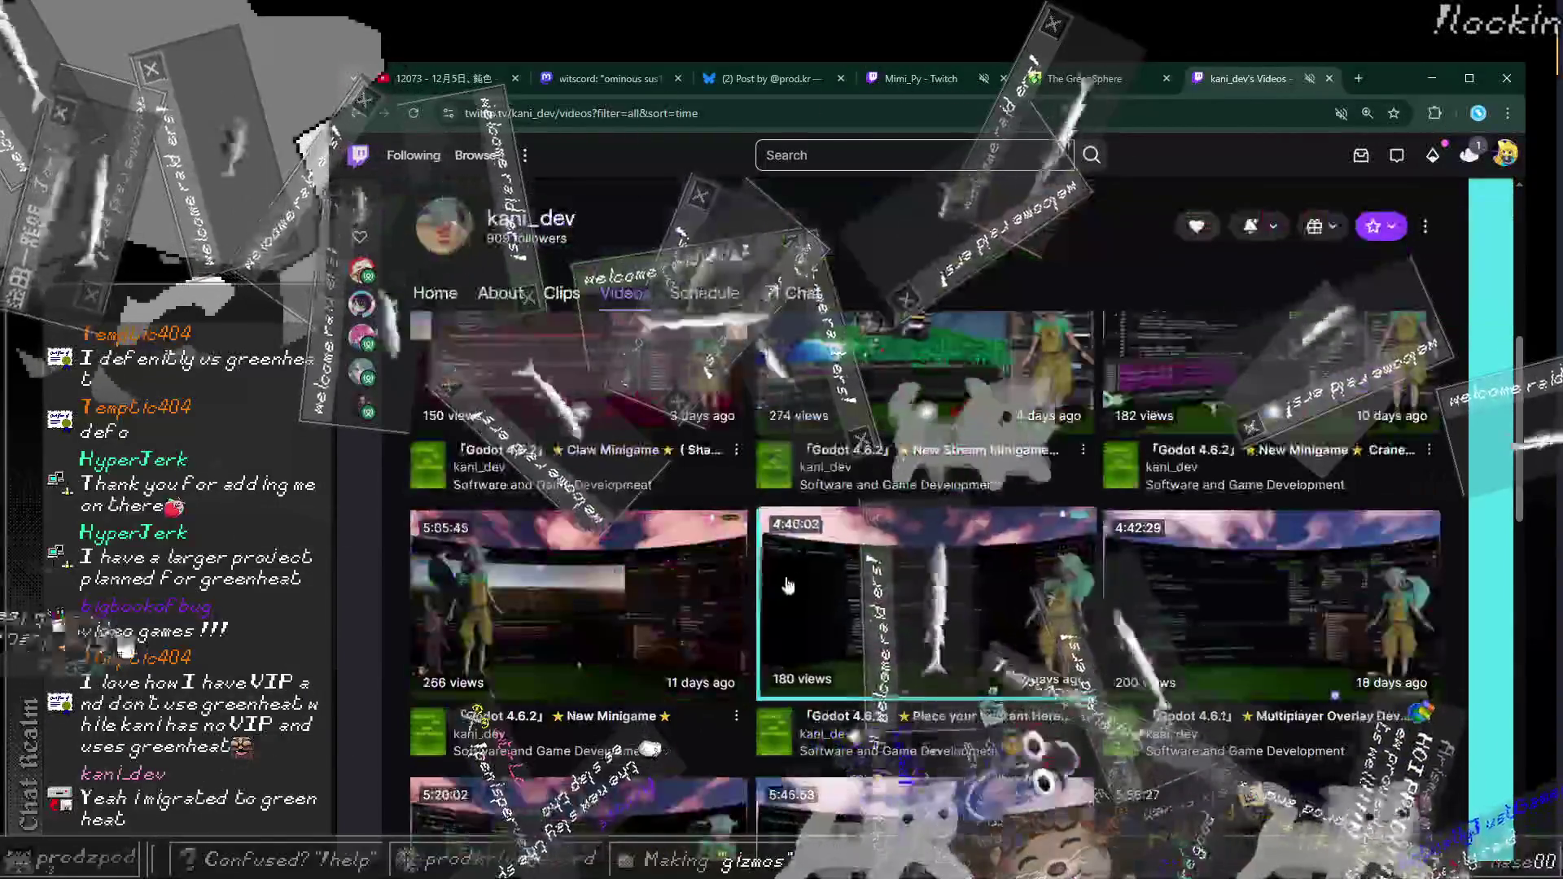
scroll(747, 614, up, 2)
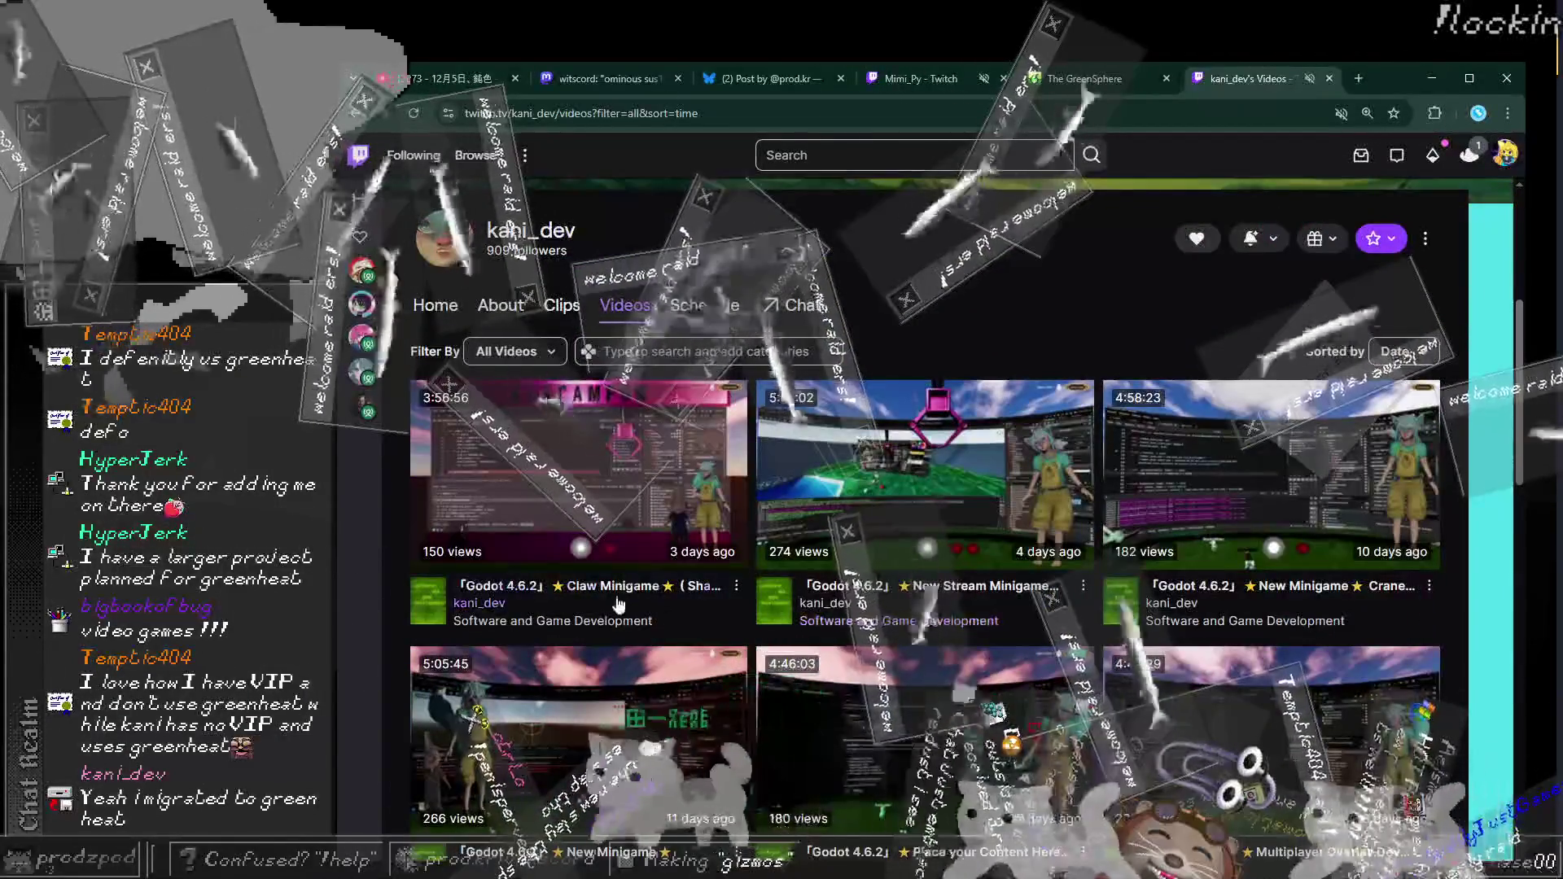
click(624, 505)
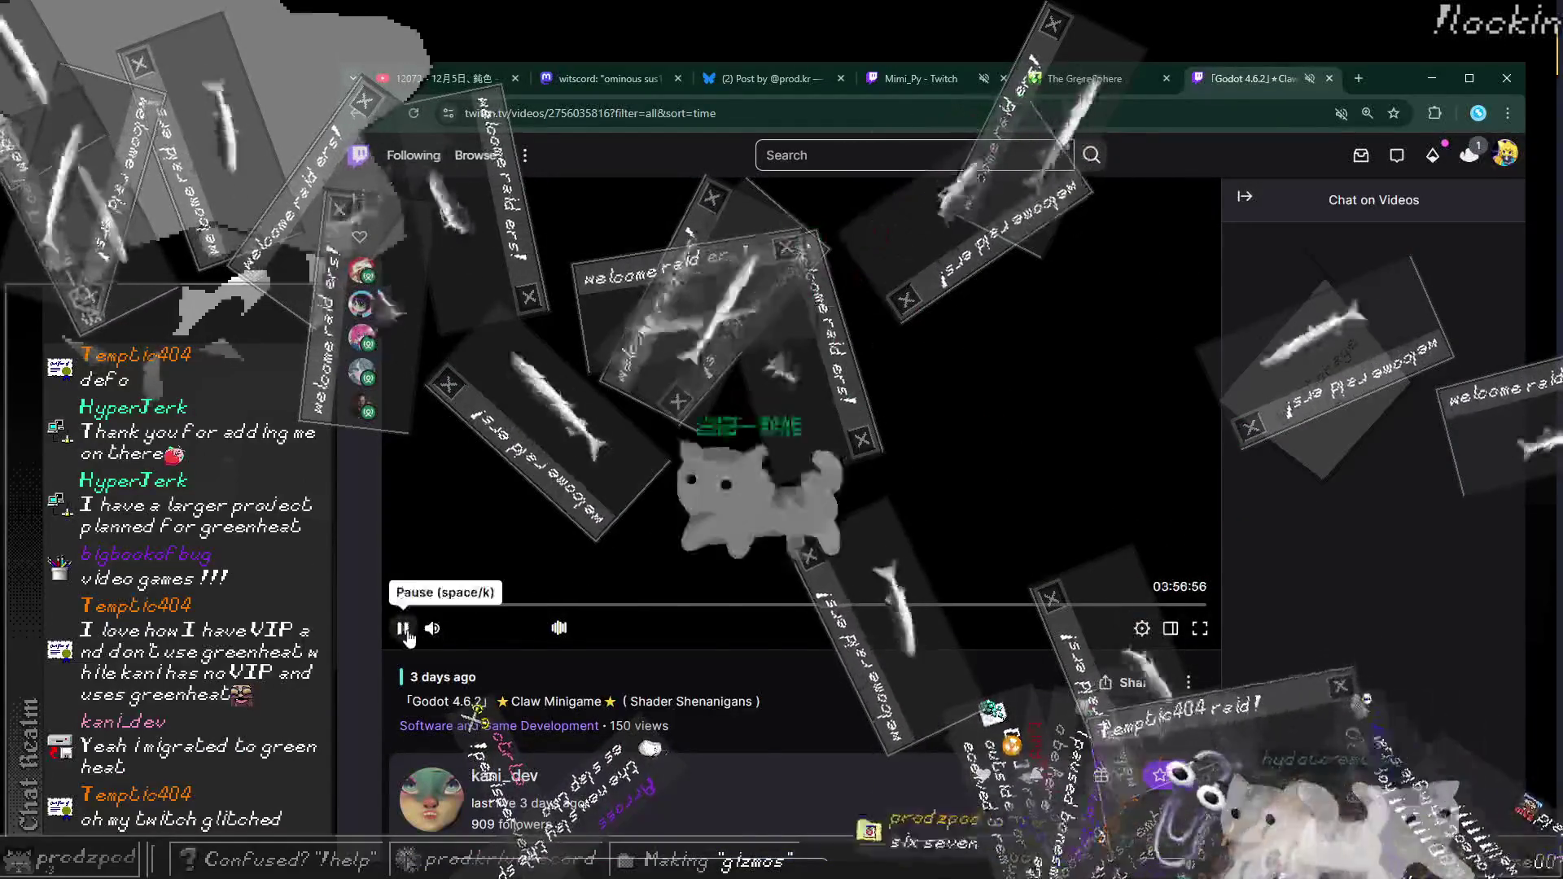
Step: Pause the Claw Minigame VOD and seek ahead to about two, then three hours in
click(404, 628)
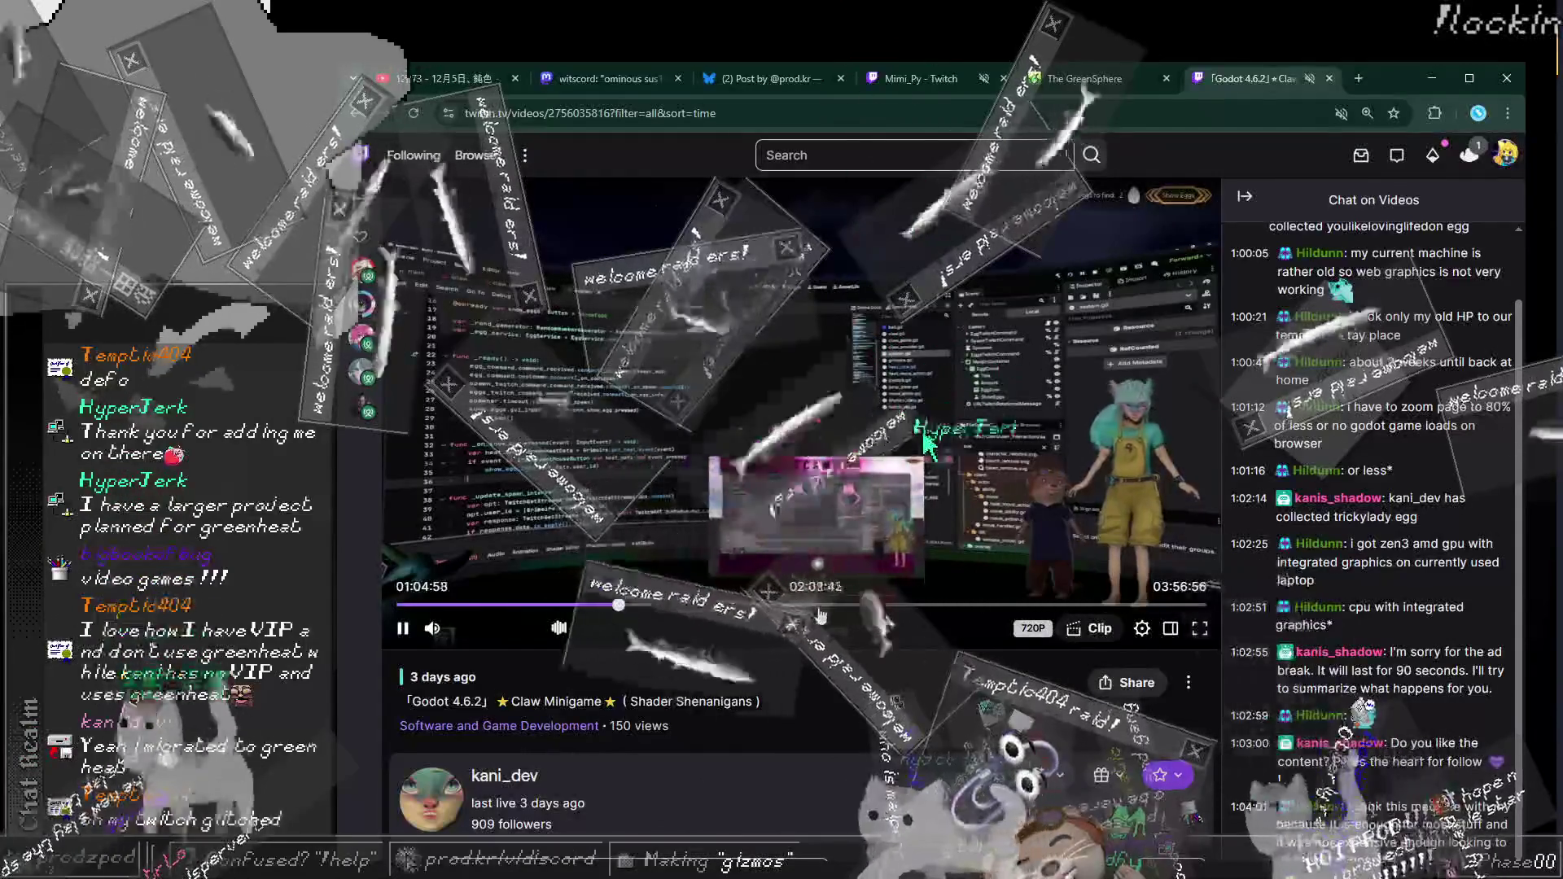
click(833, 607)
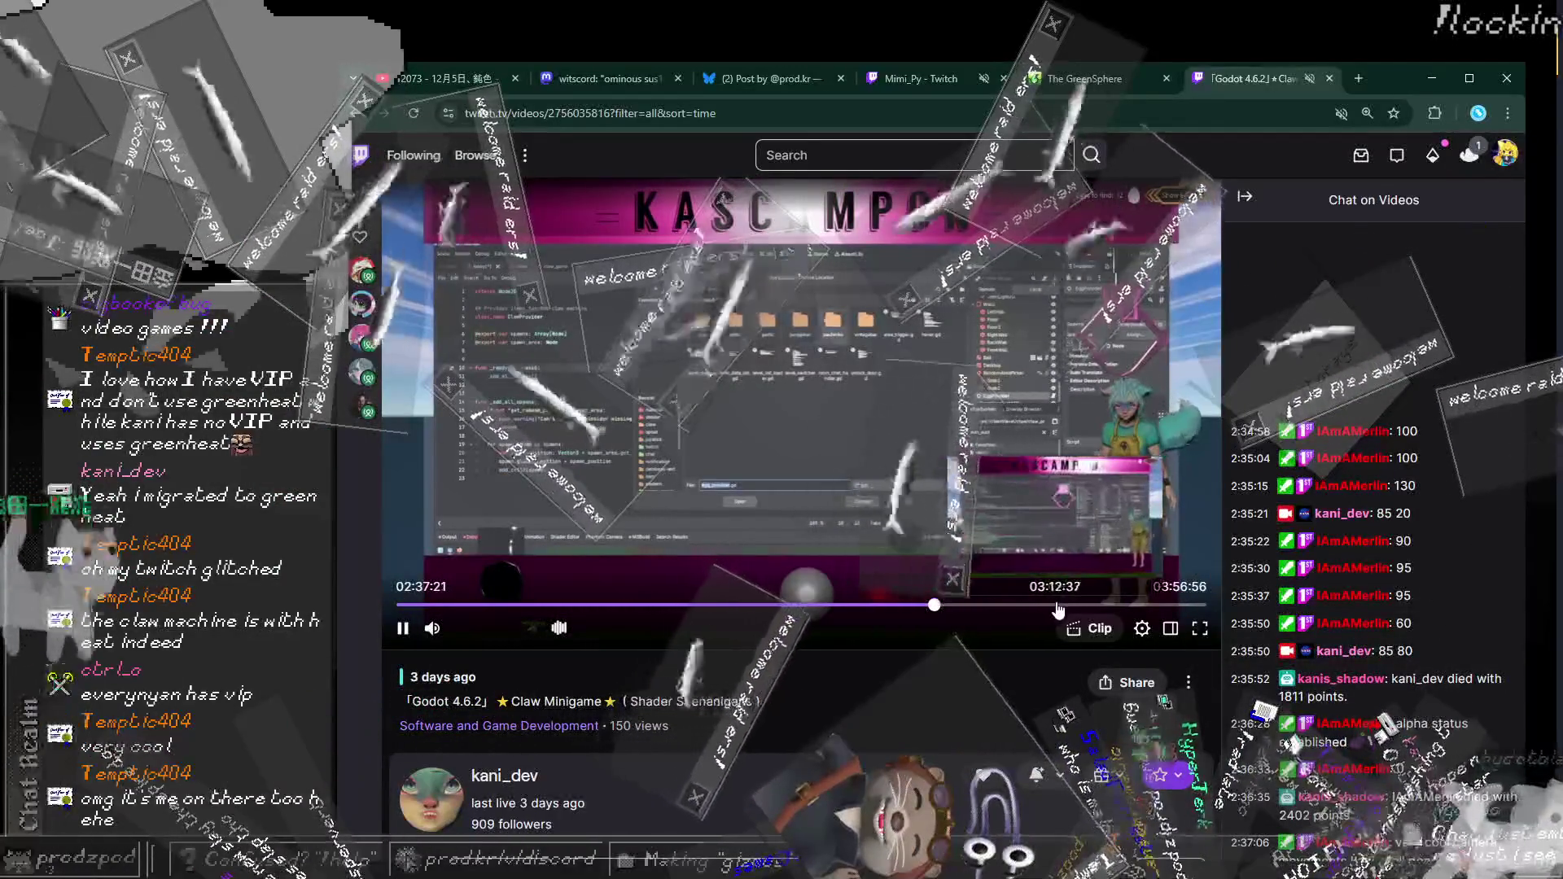
click(1041, 606)
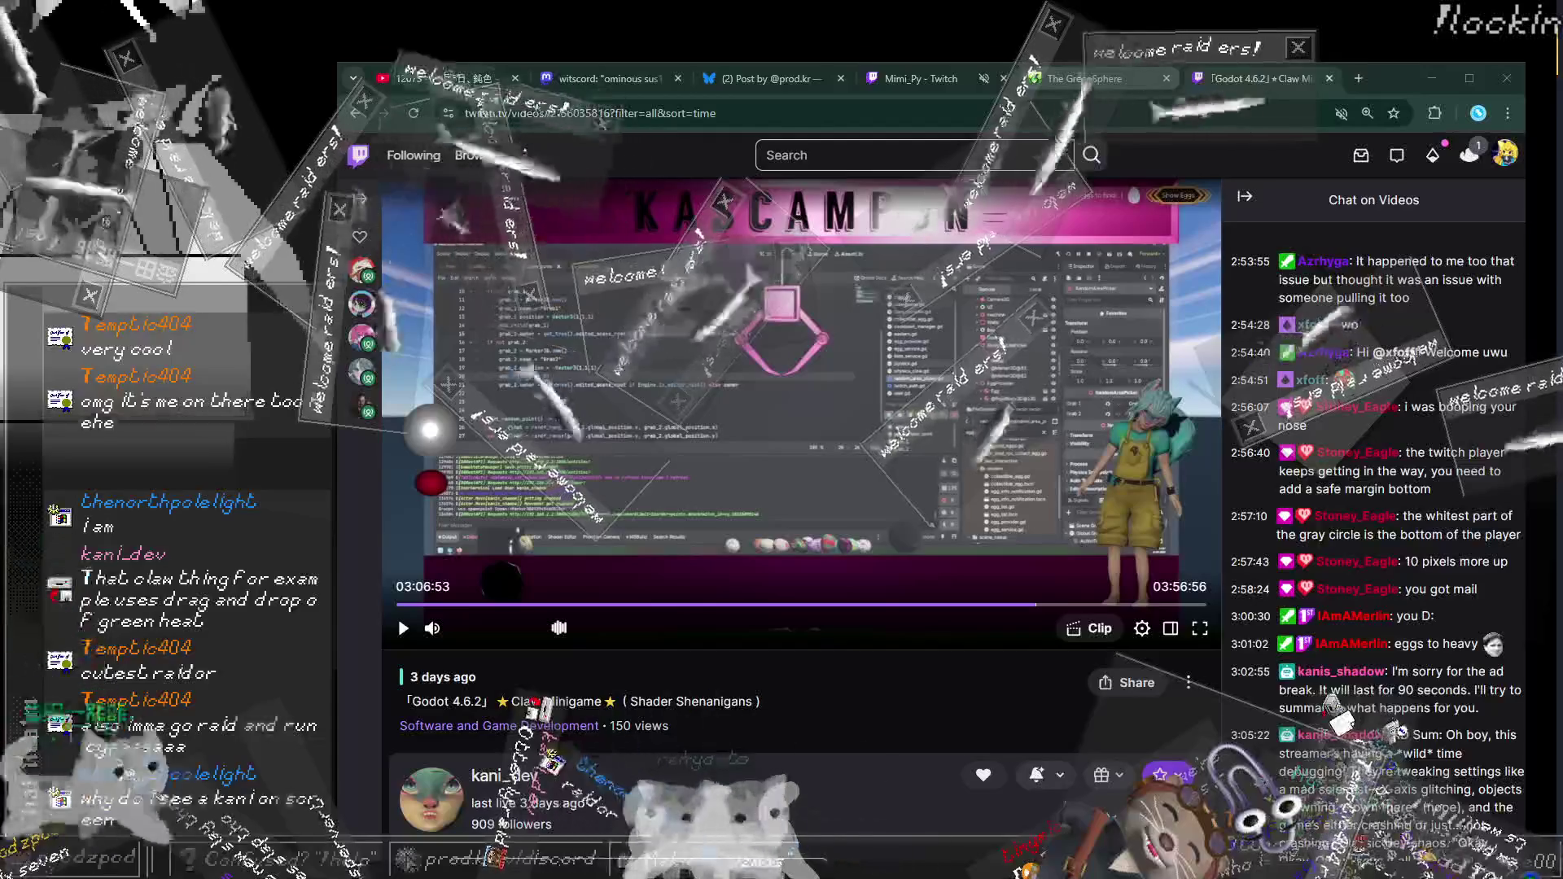
Step: Return to The GreenSphere showcase tab with Ctrl+Shift+Tab
key(ctrl+shift+Tab)
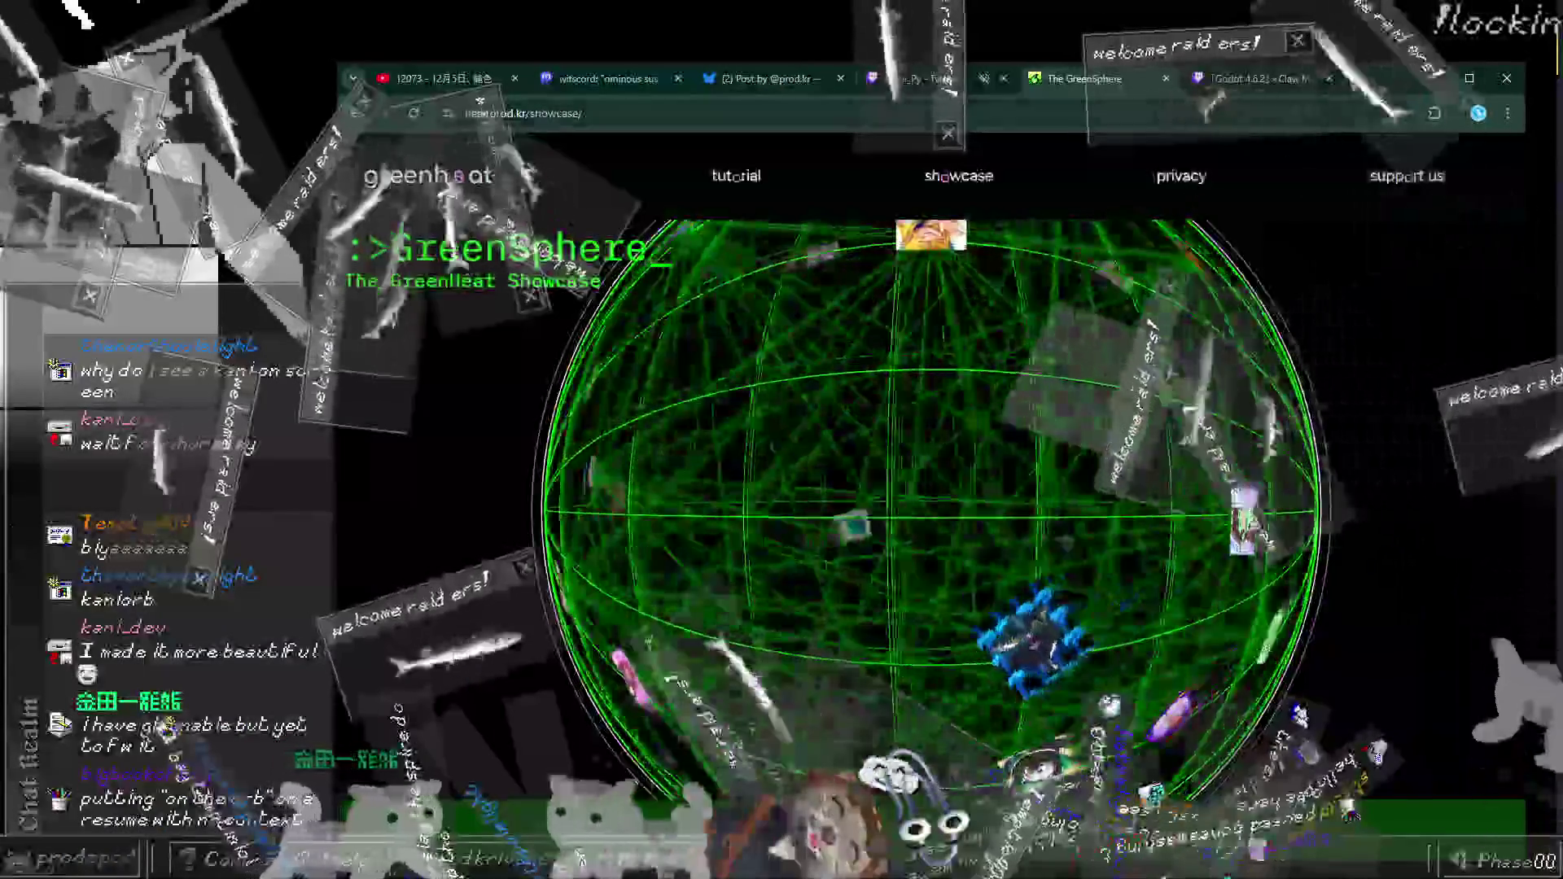
Step: Return to the GreenSphere showcase of streamer images, then bring up the Bluesky post tab
key(ctrl+Tab)
click(1105, 90)
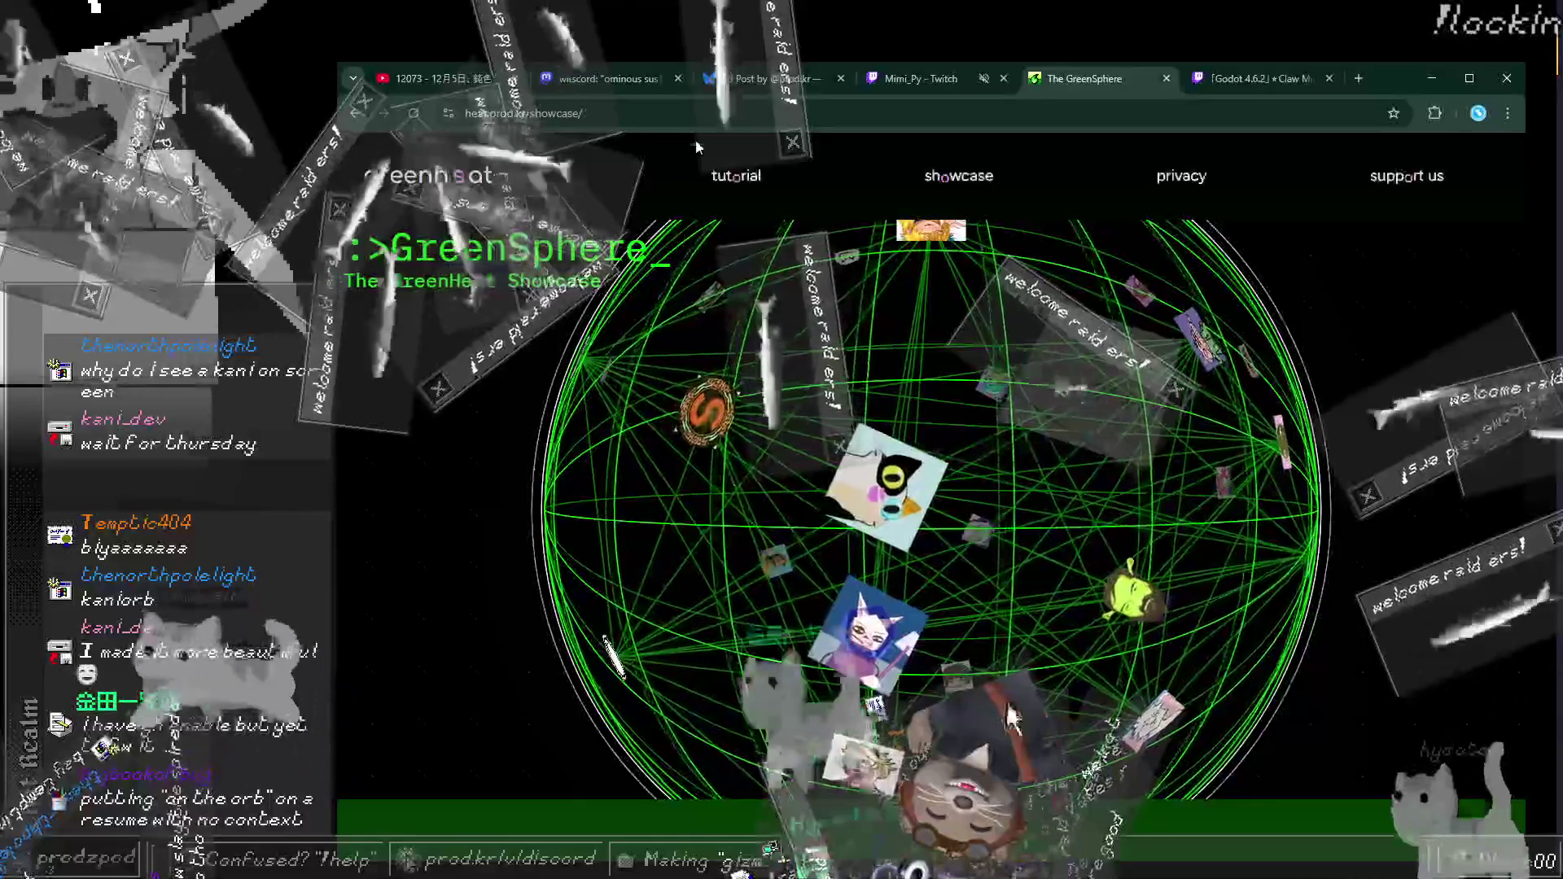
click(781, 79)
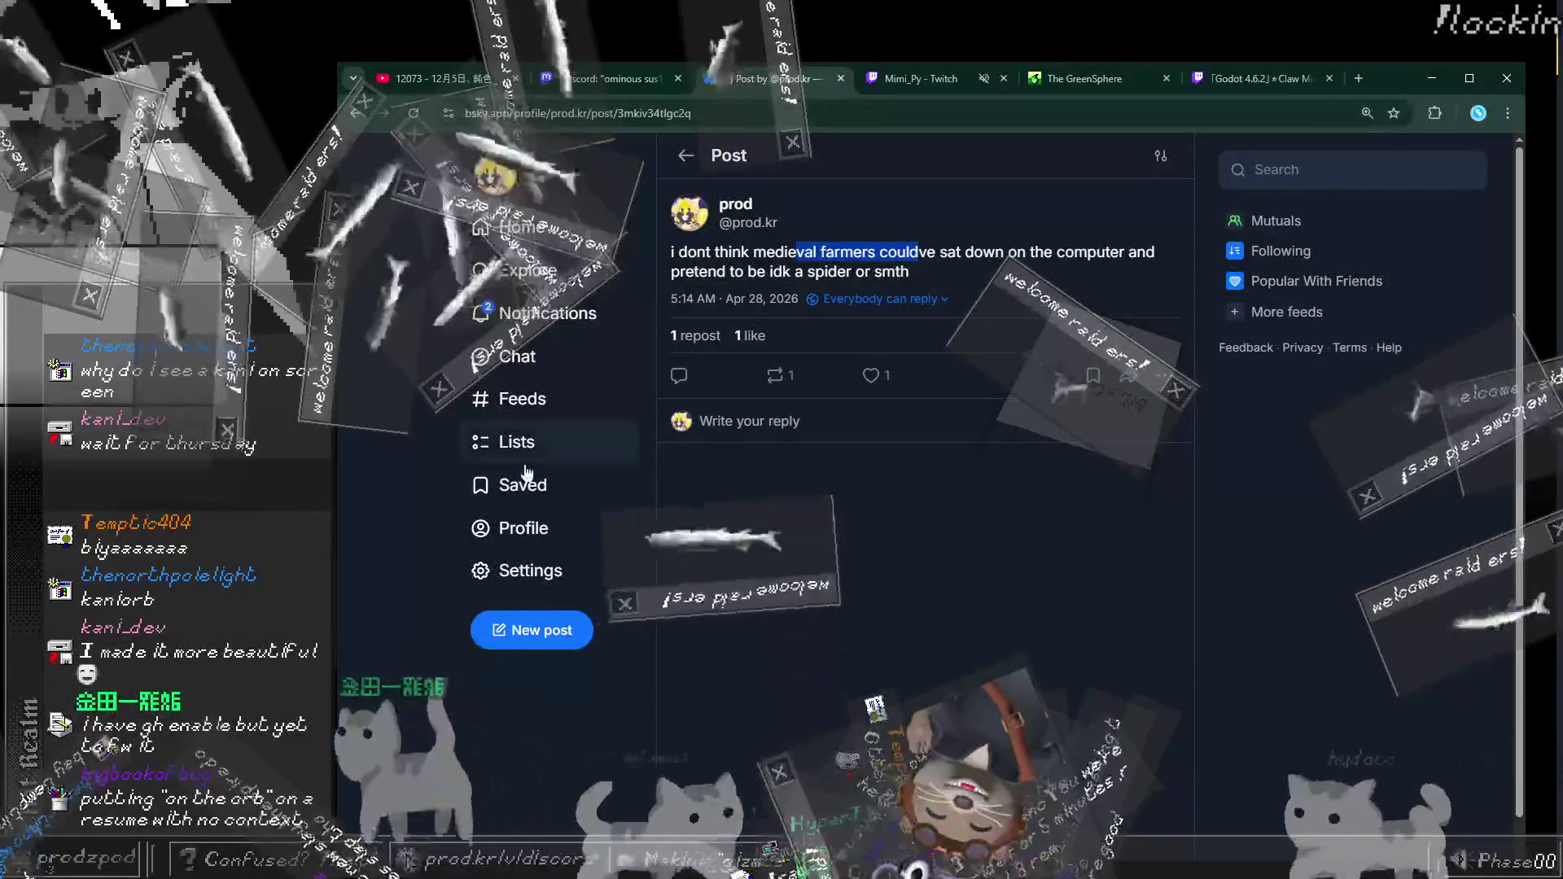
click(530, 532)
scroll(831, 482, down, 10)
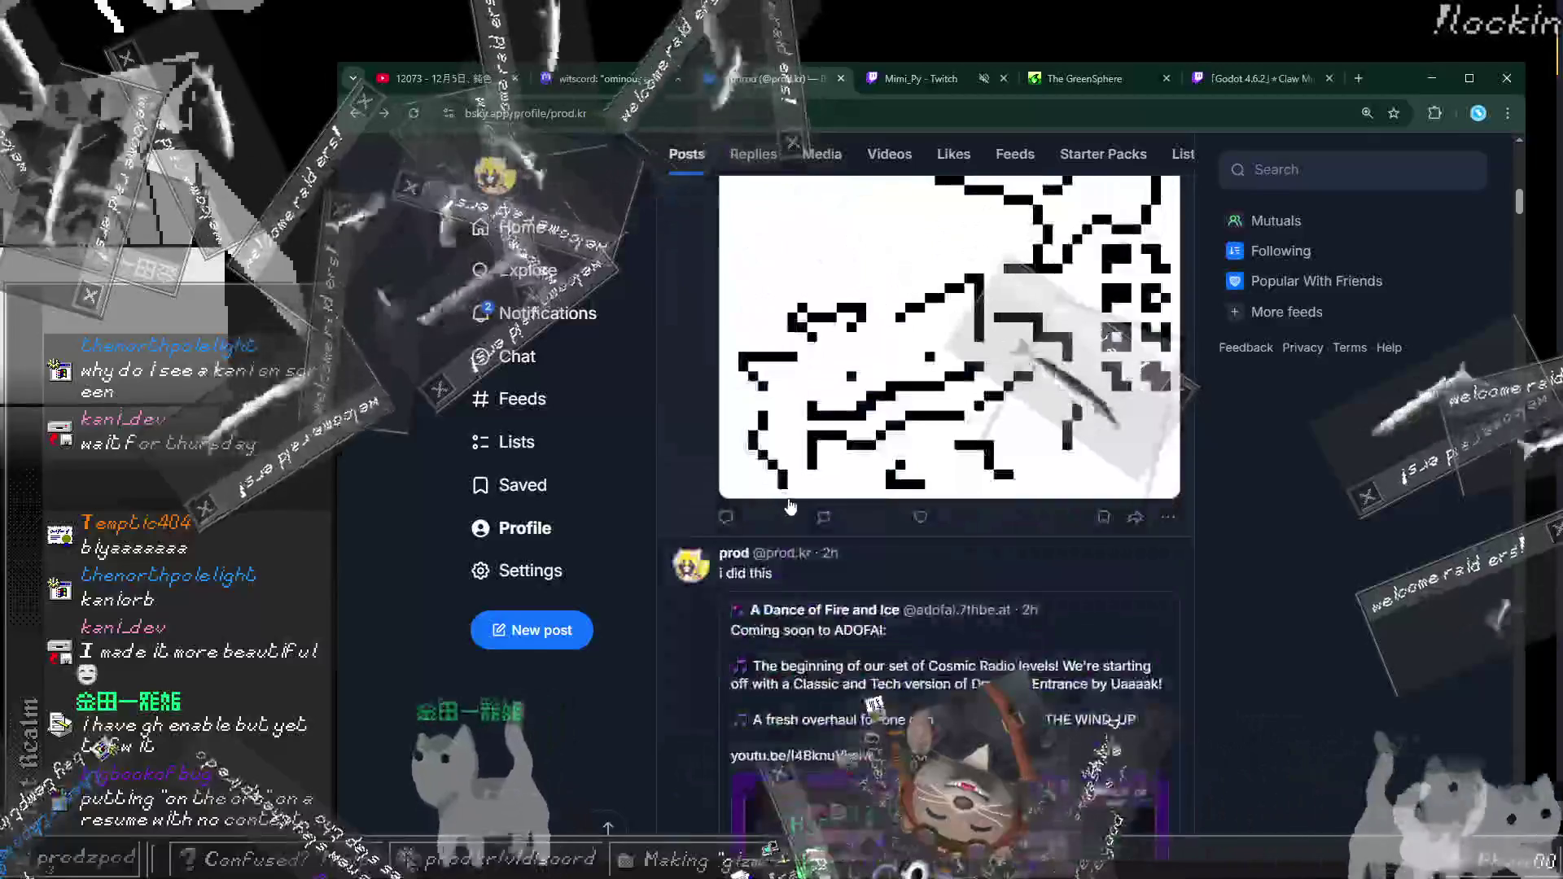
scroll(831, 481, down, 15)
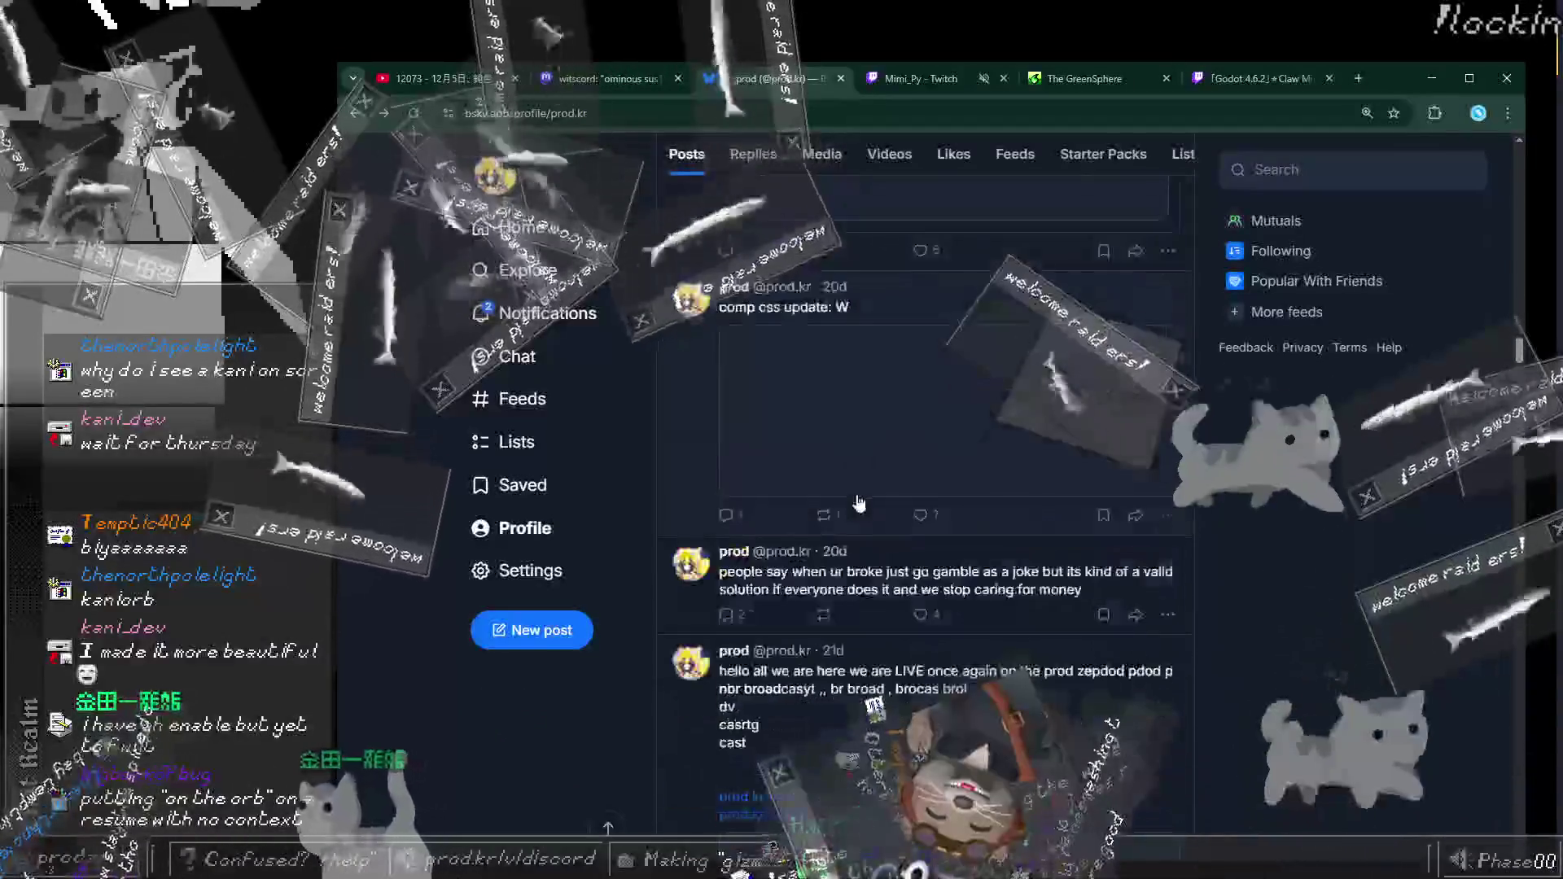
scroll(863, 488, down, 15)
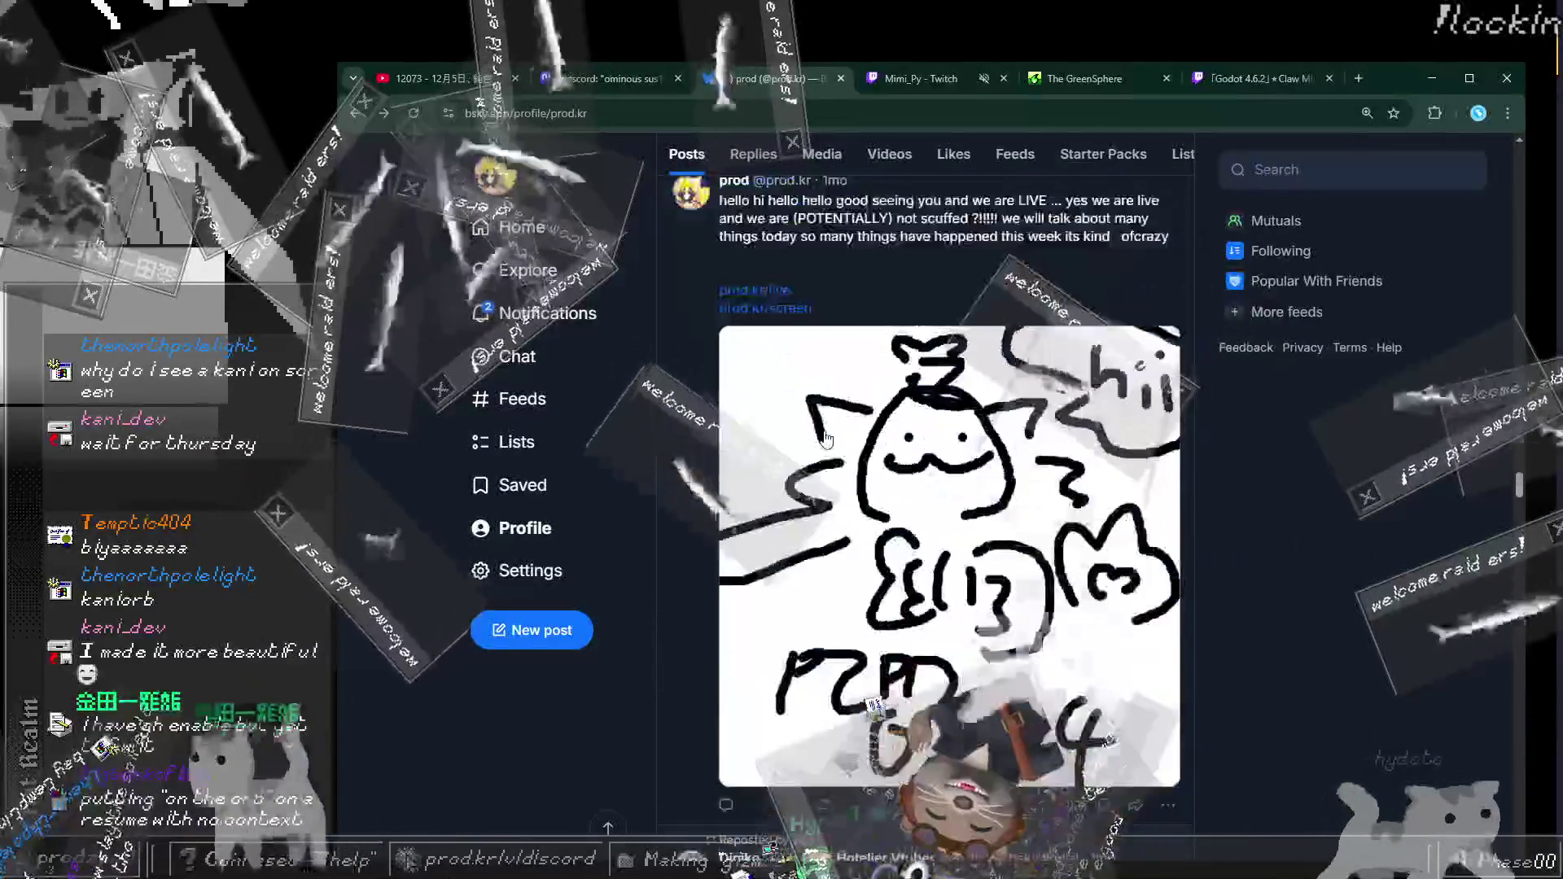
scroll(829, 456, down, 20)
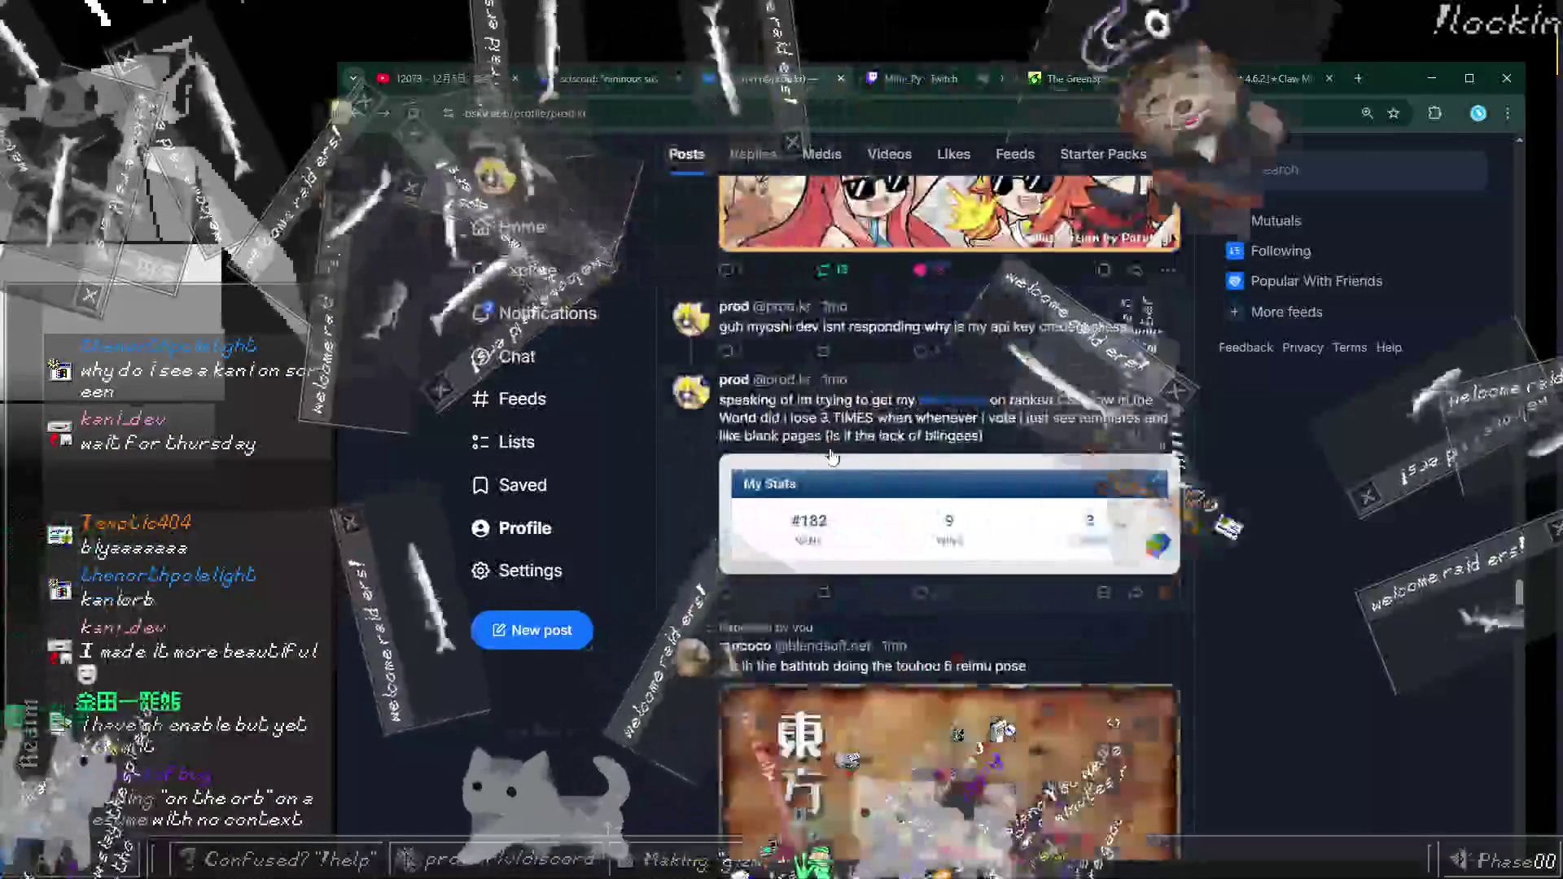
scroll(830, 470, down, 20)
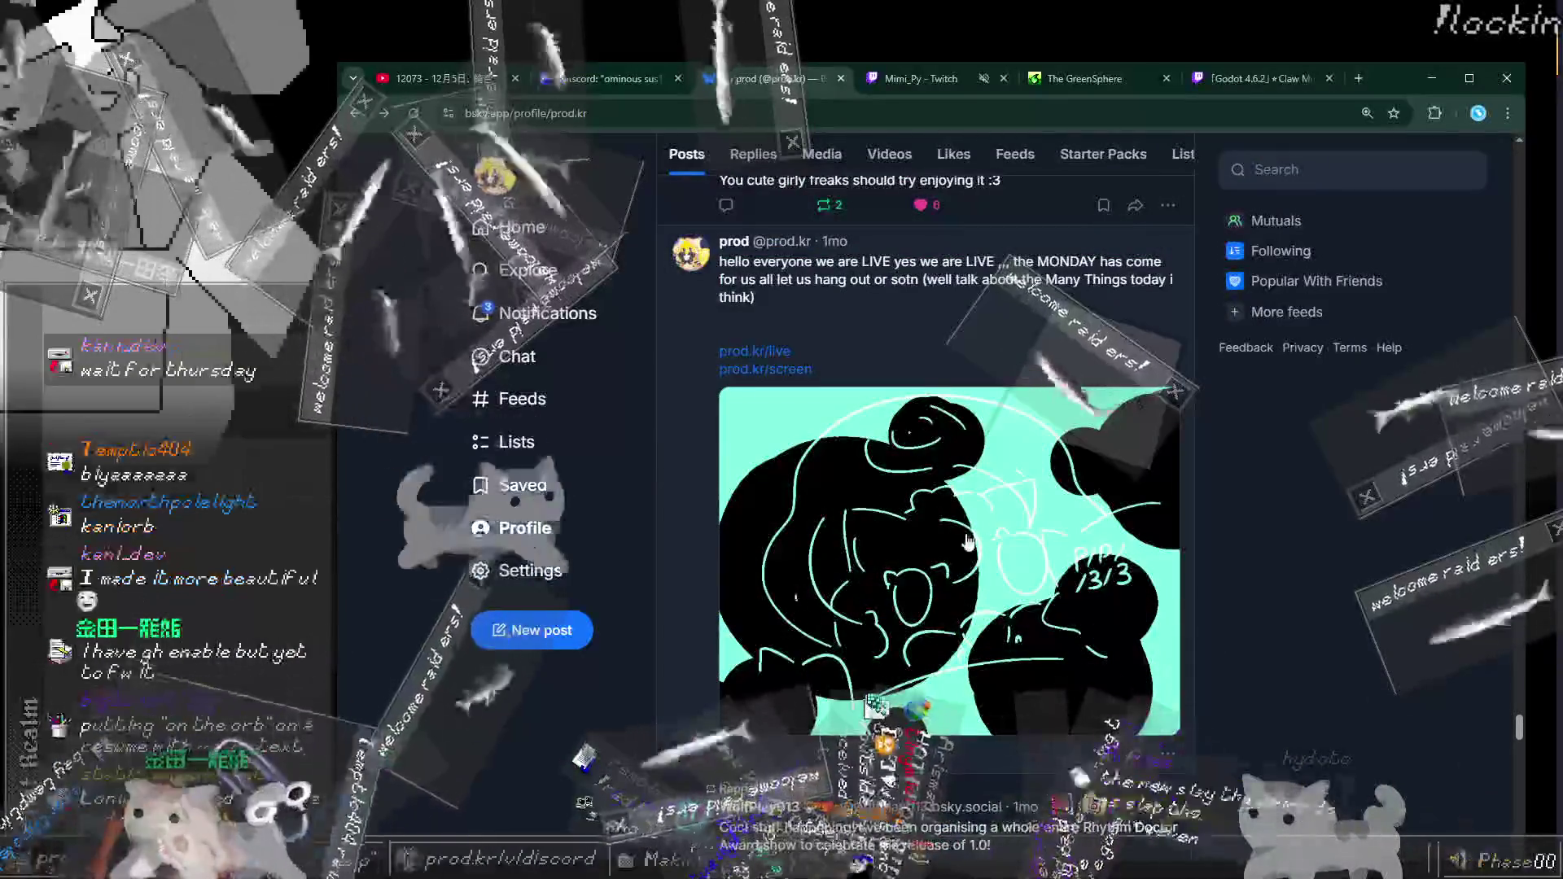
scroll(967, 542, down, 15)
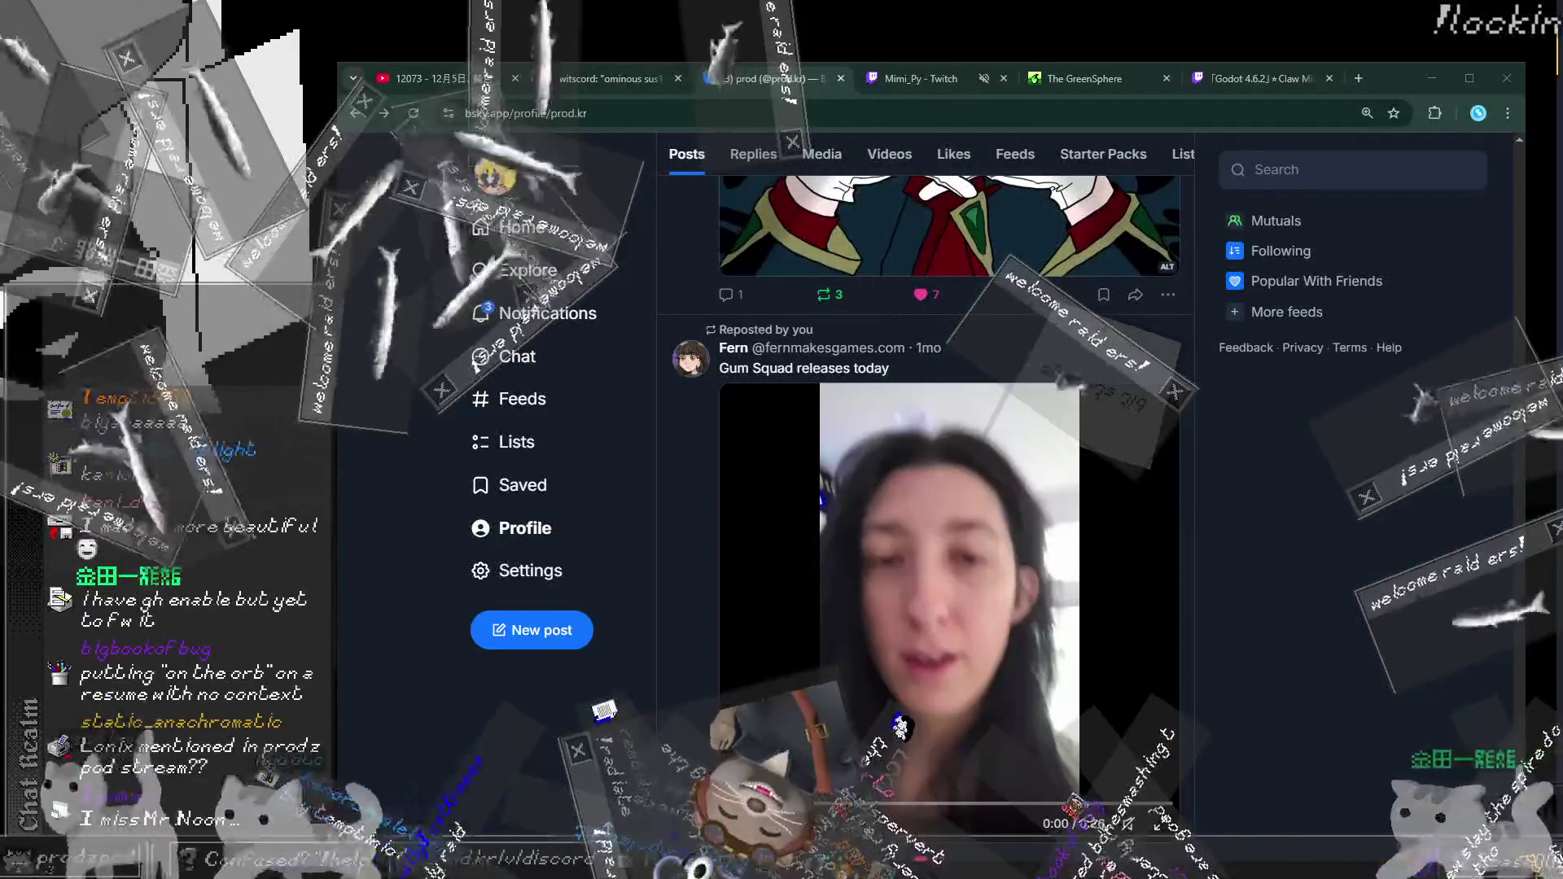
scroll(900, 727, down, 15)
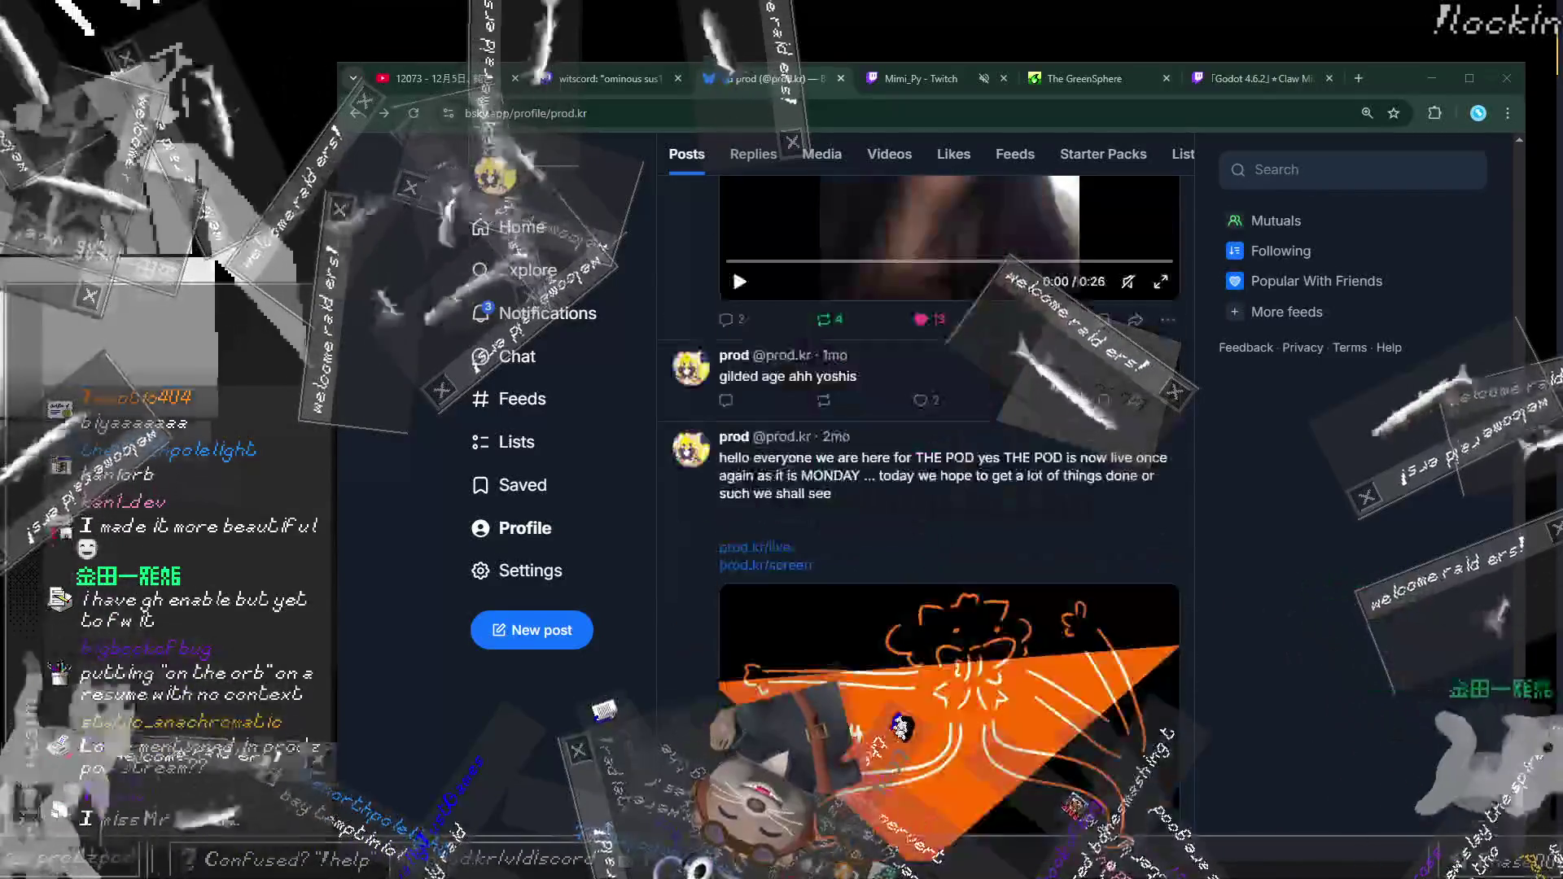
scroll(900, 726, down, 4)
Step: Scroll back up to the 'i did this' post and open its quoted ADOFAI post
scroll(900, 727, up, 4)
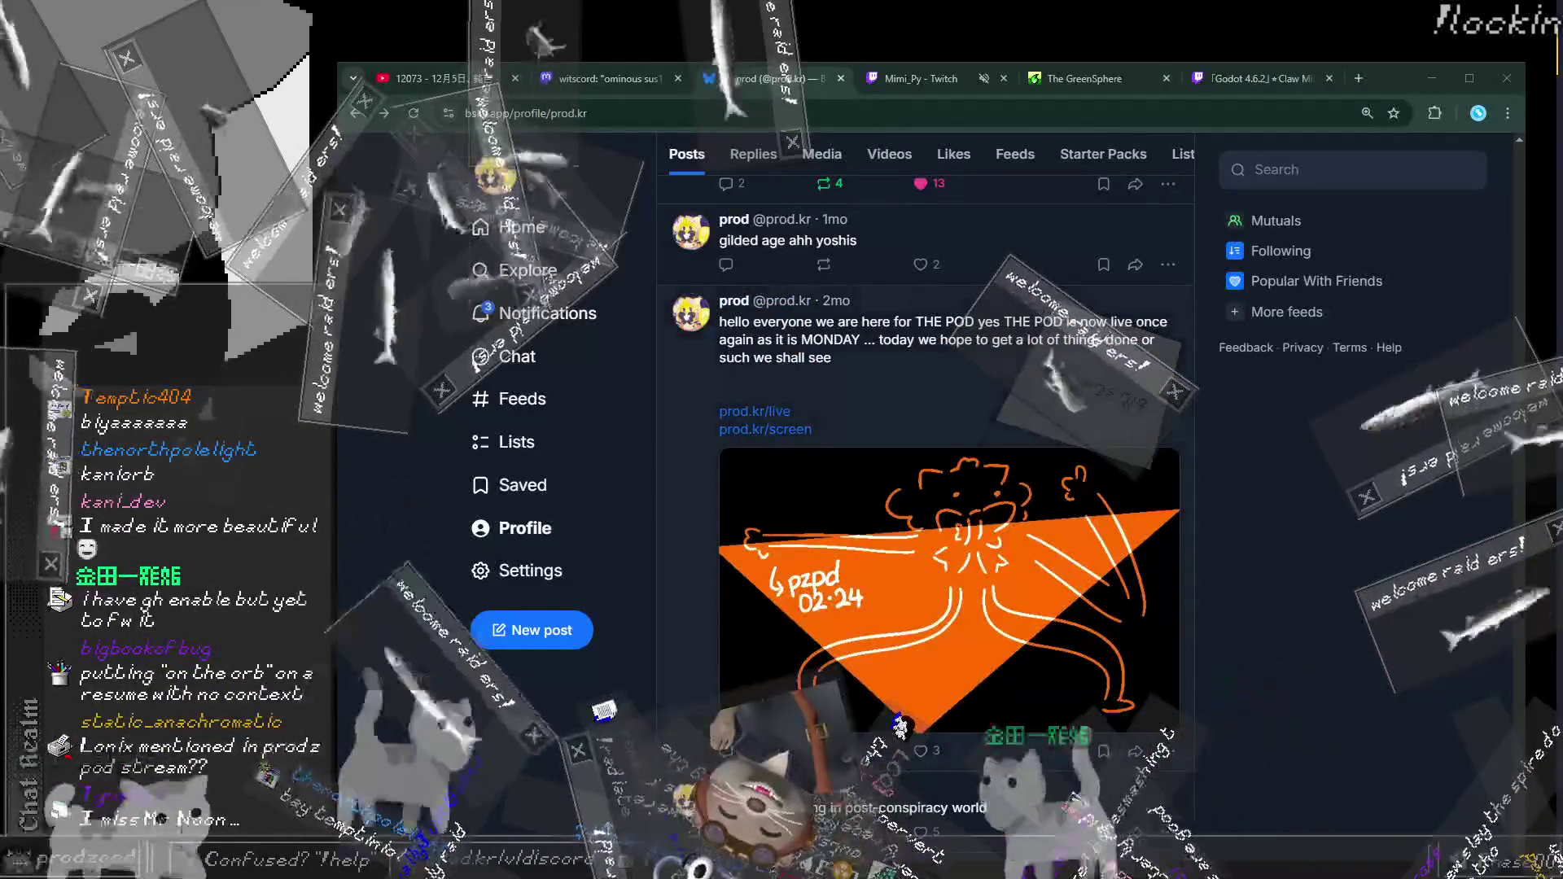
scroll(900, 727, down, 9)
scroll(900, 726, down, 7)
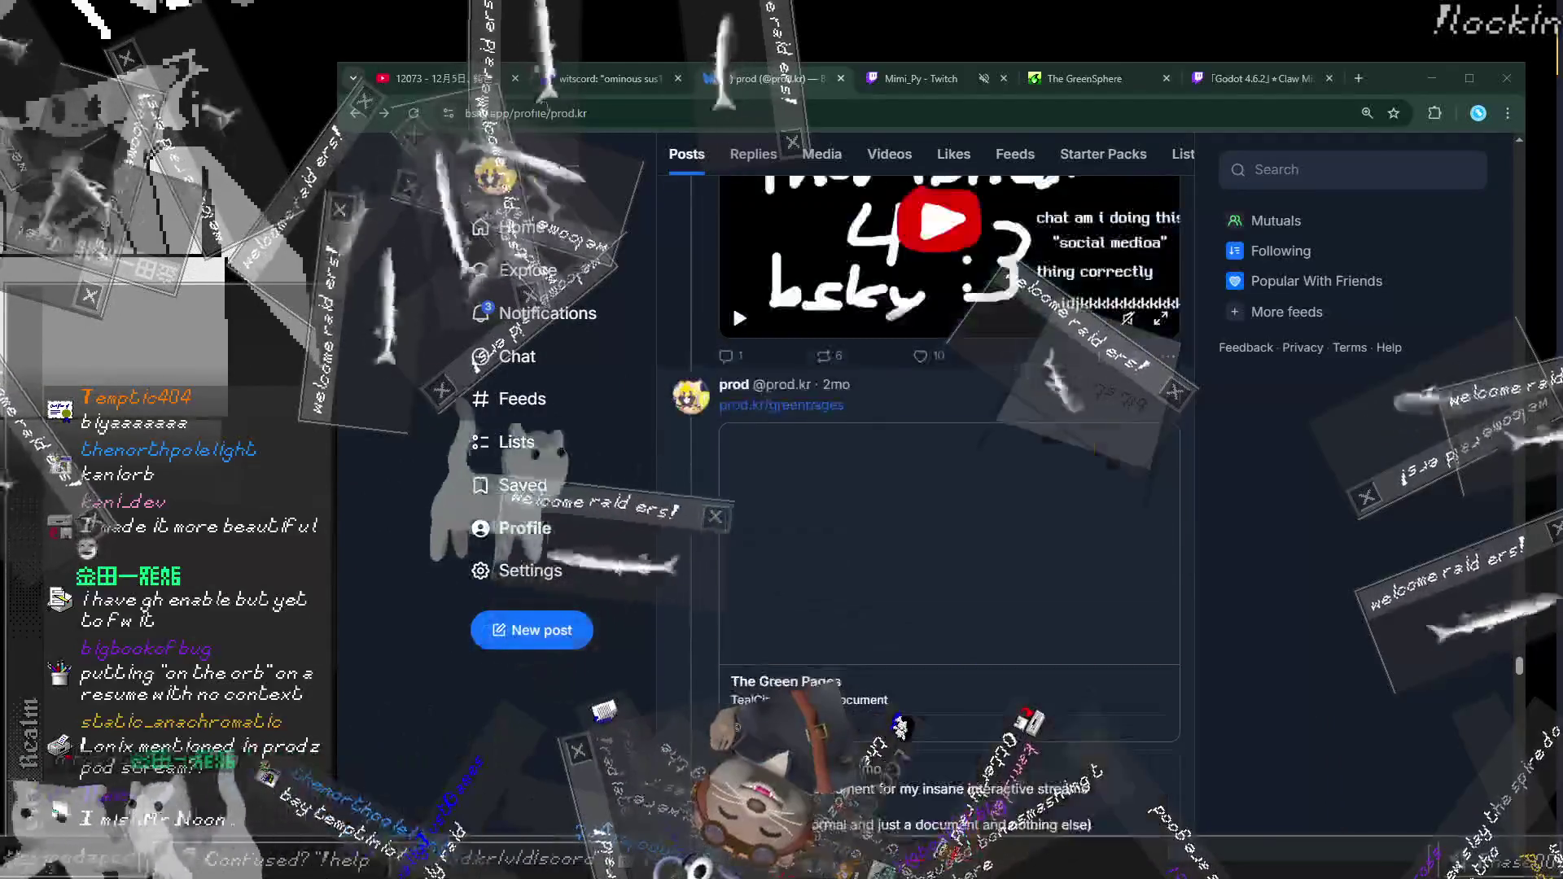
scroll(924, 488, up, 6)
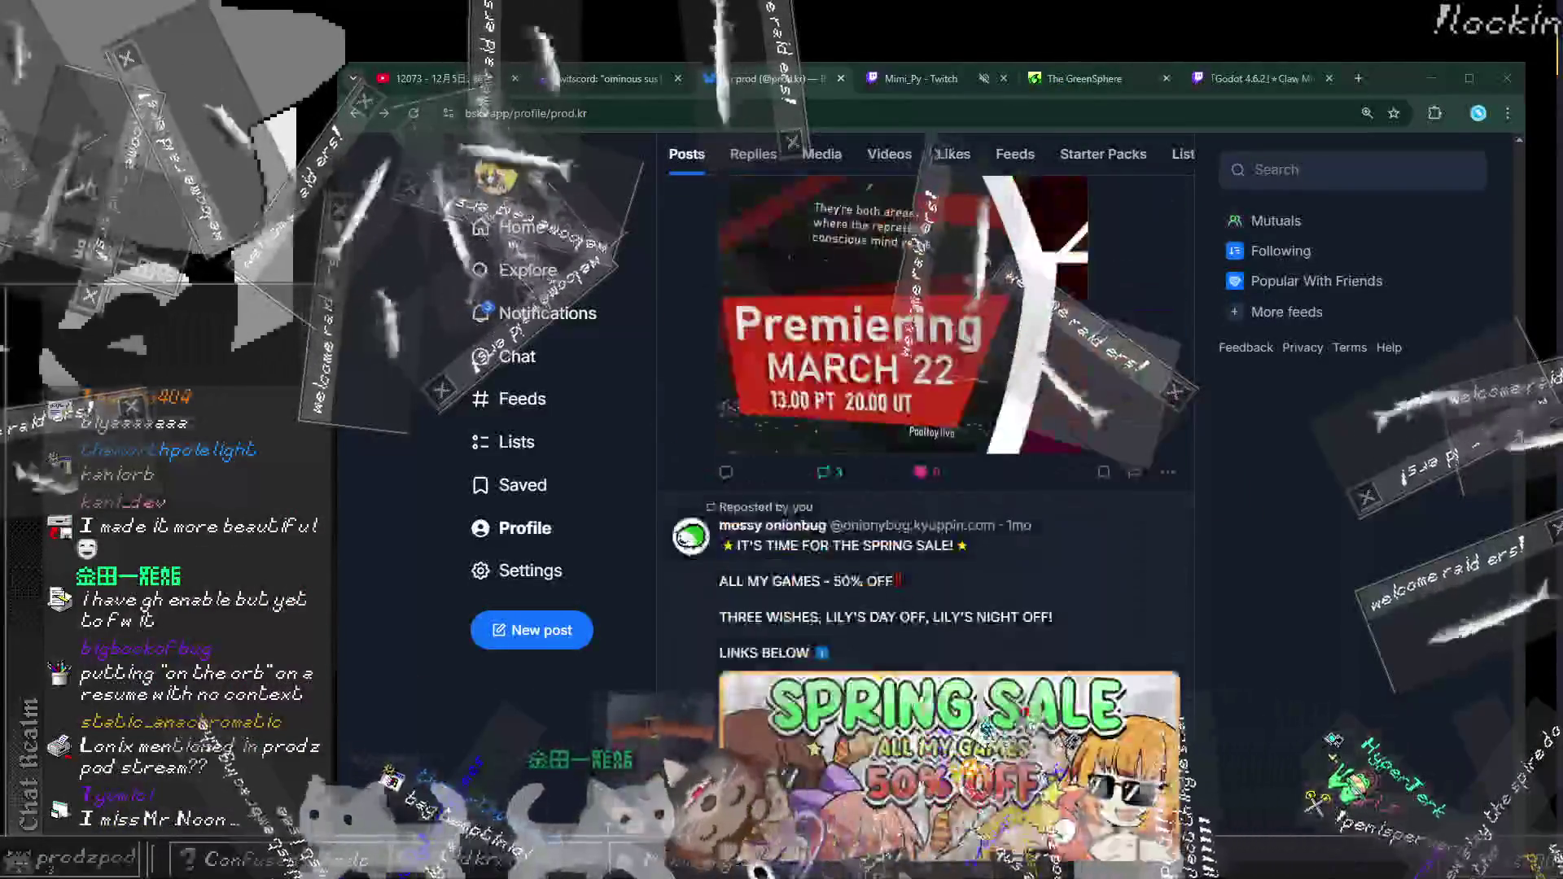
scroll(949, 424, up, 5)
scroll(949, 488, up, 10)
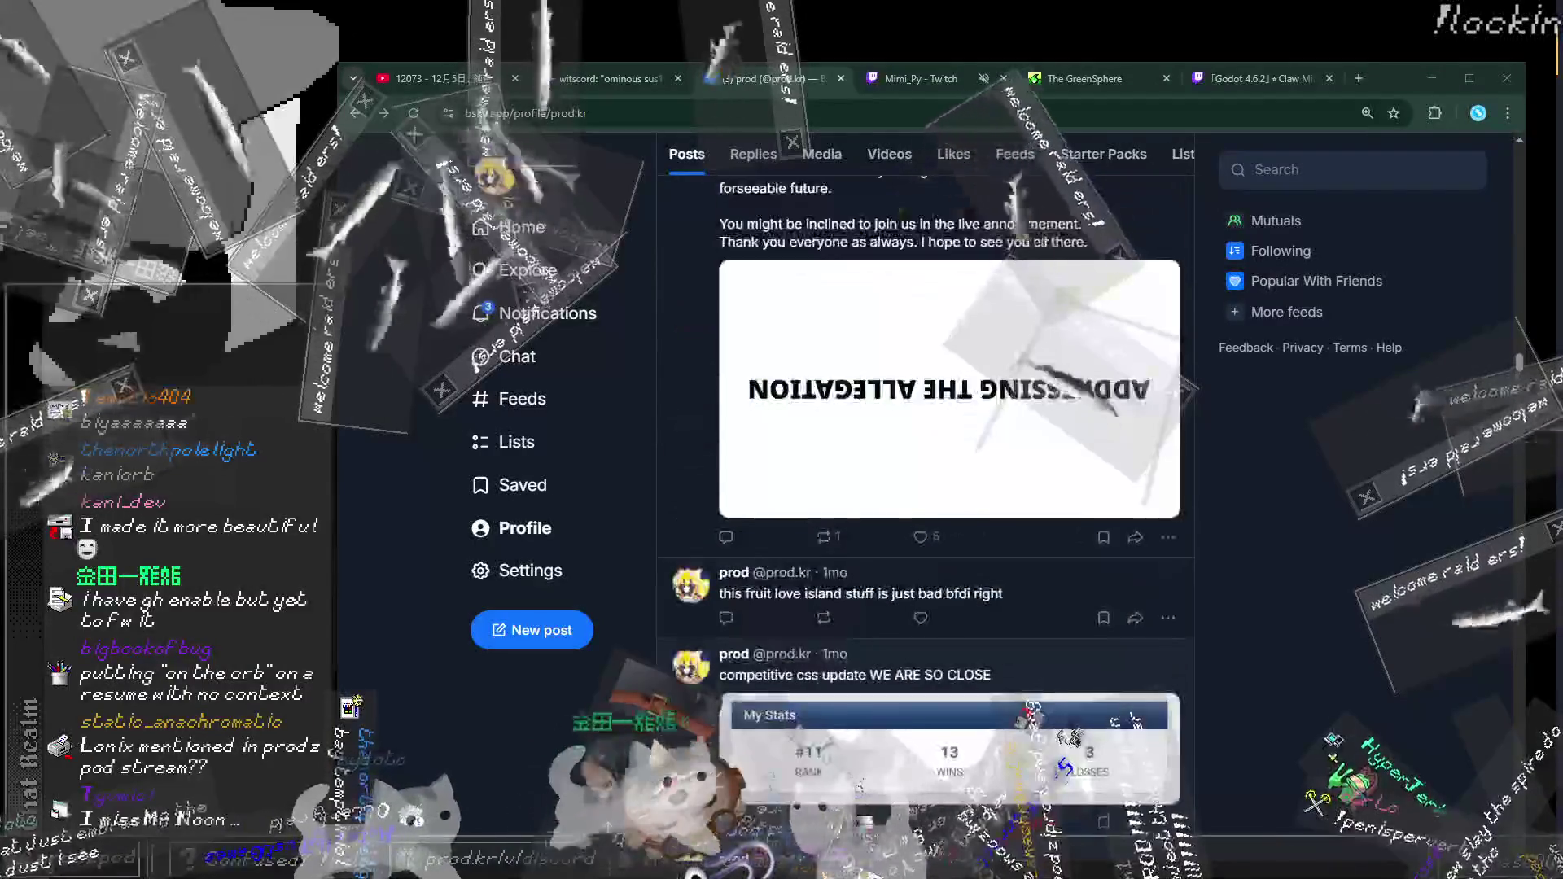
scroll(949, 489, up, 5)
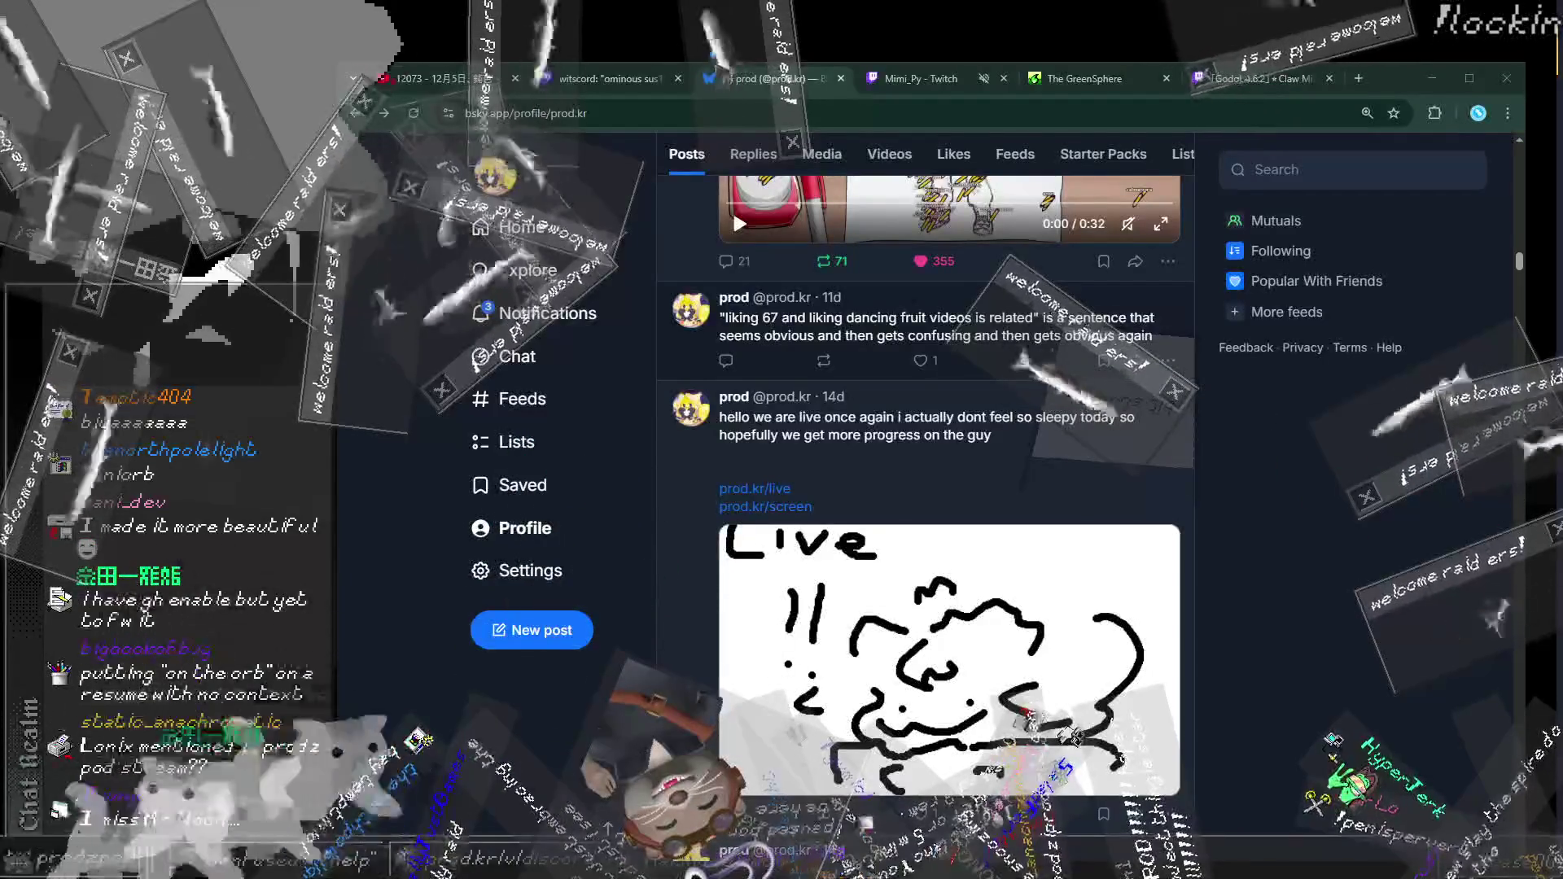
scroll(926, 488, up, 10)
scroll(944, 488, up, 10)
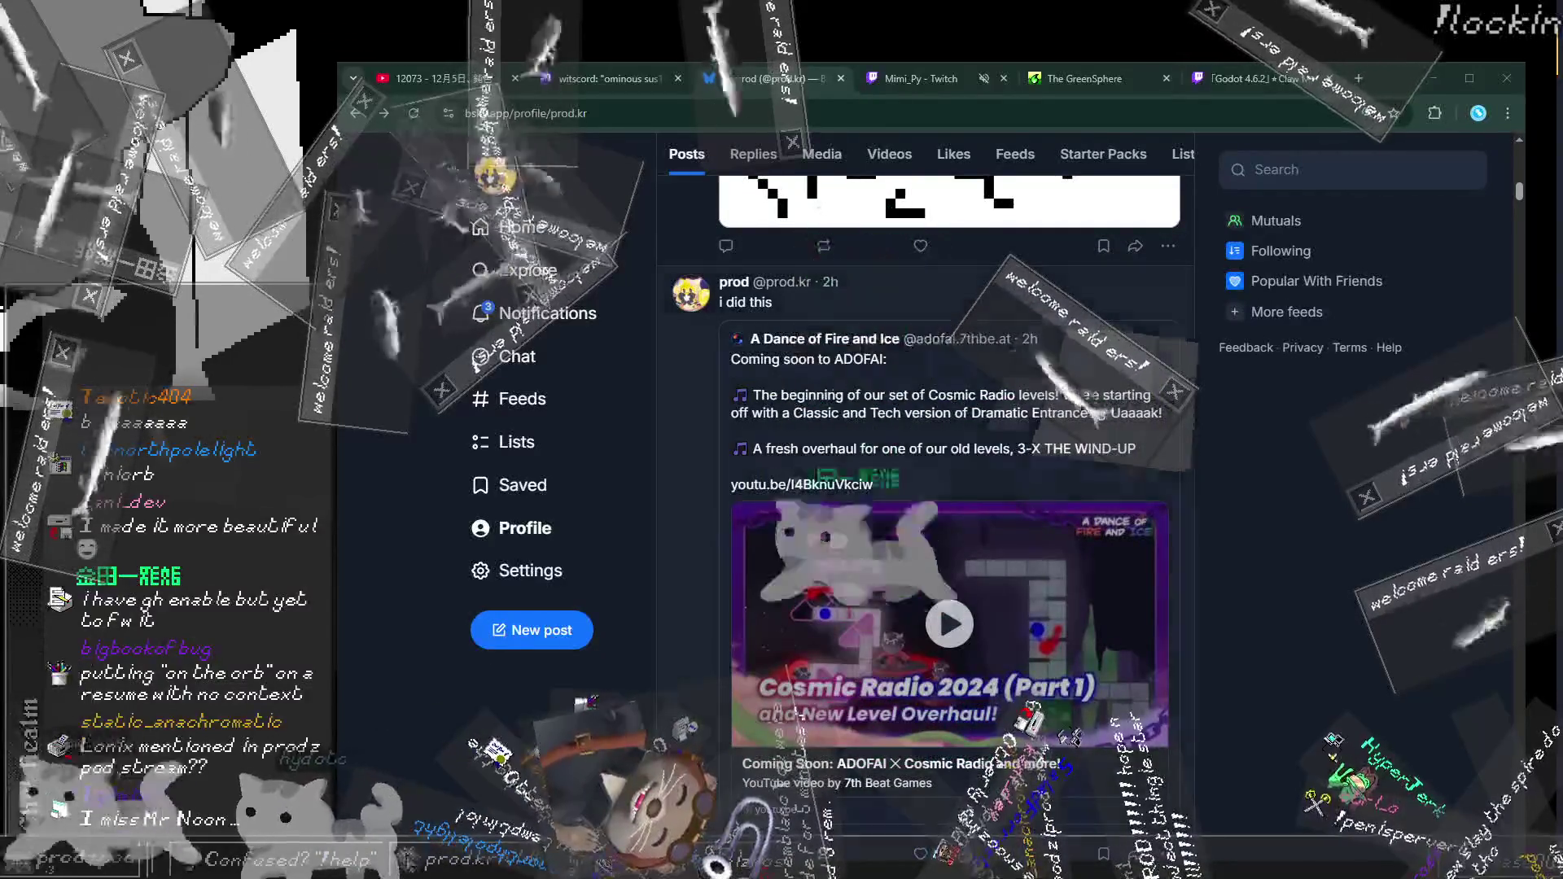
click(906, 481)
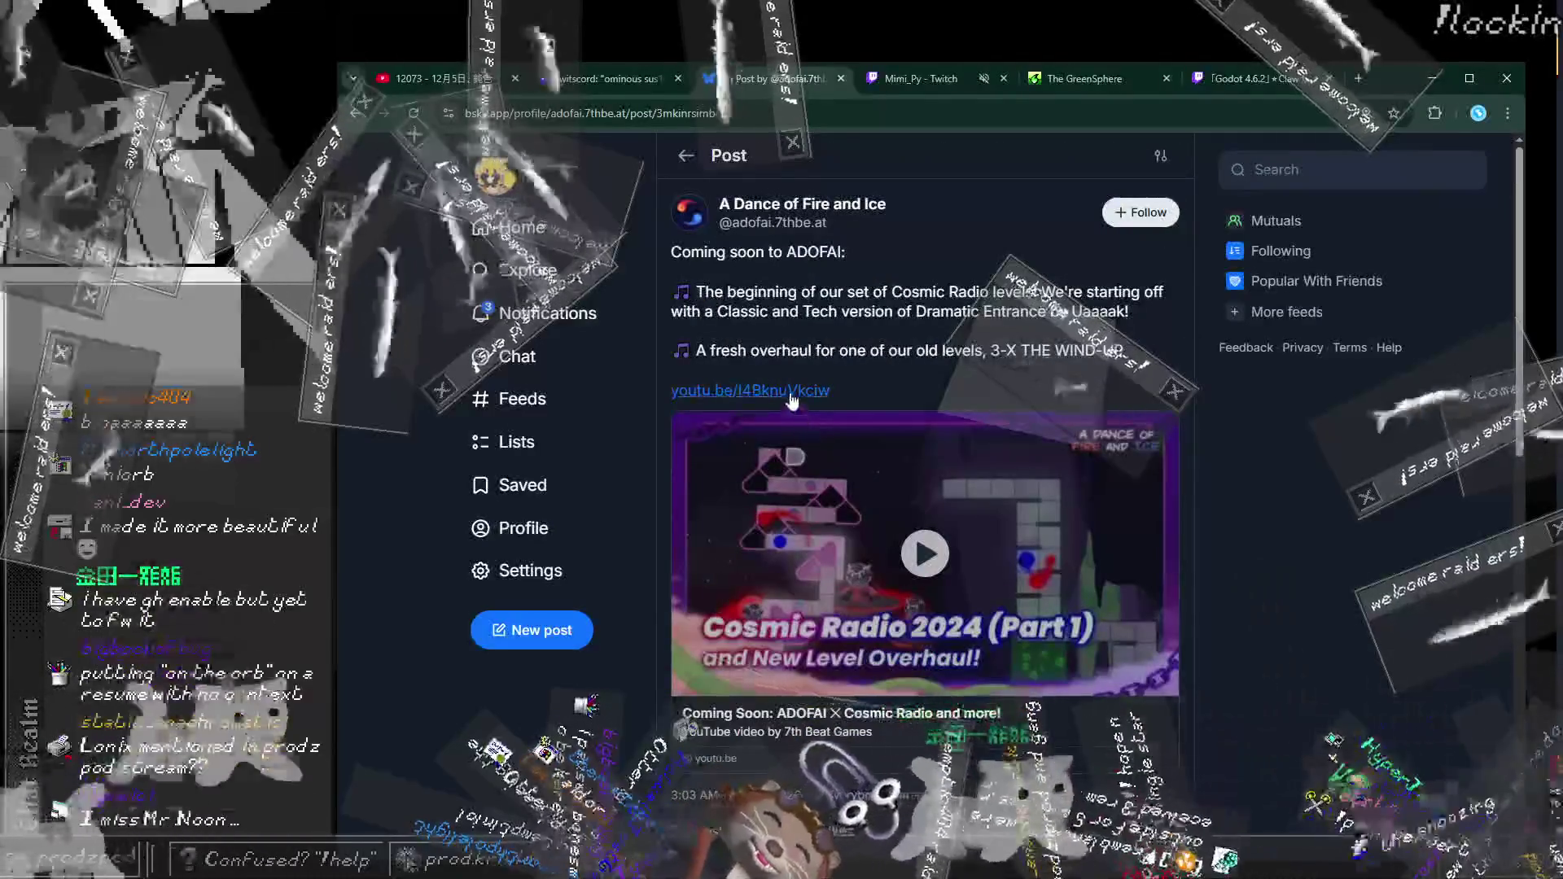
Step: Follow the ADOFAI post's youtu.be link to the Cosmic Radio 2024 (Part 1) video
click(861, 417)
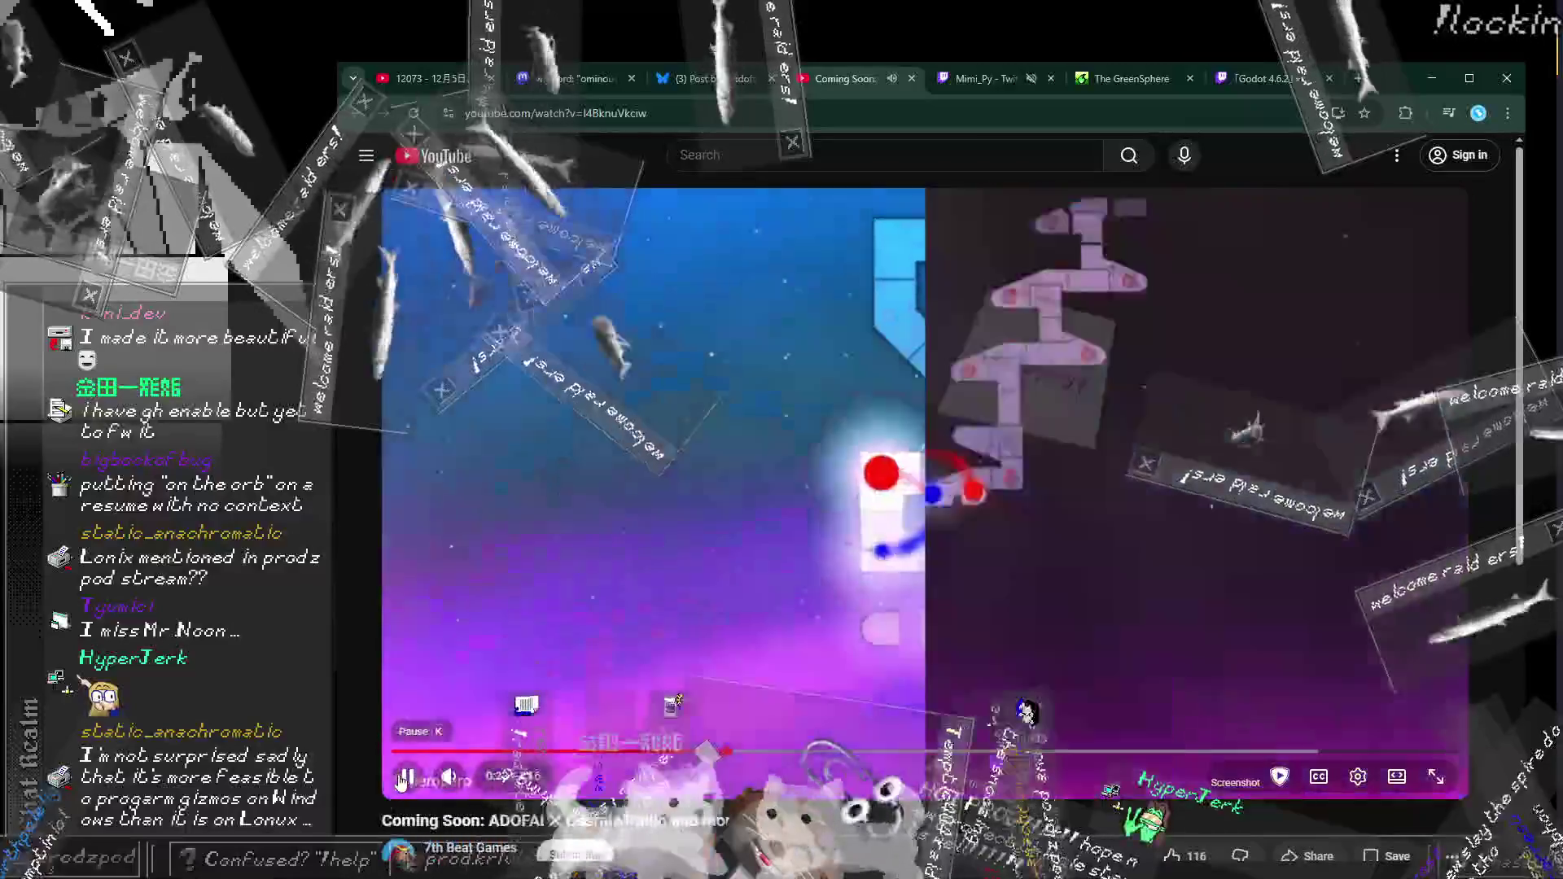
Step: Pause the Coming Soon: ADOFAI × Cosmic Radio video, then return to the Bluesky tab
click(408, 778)
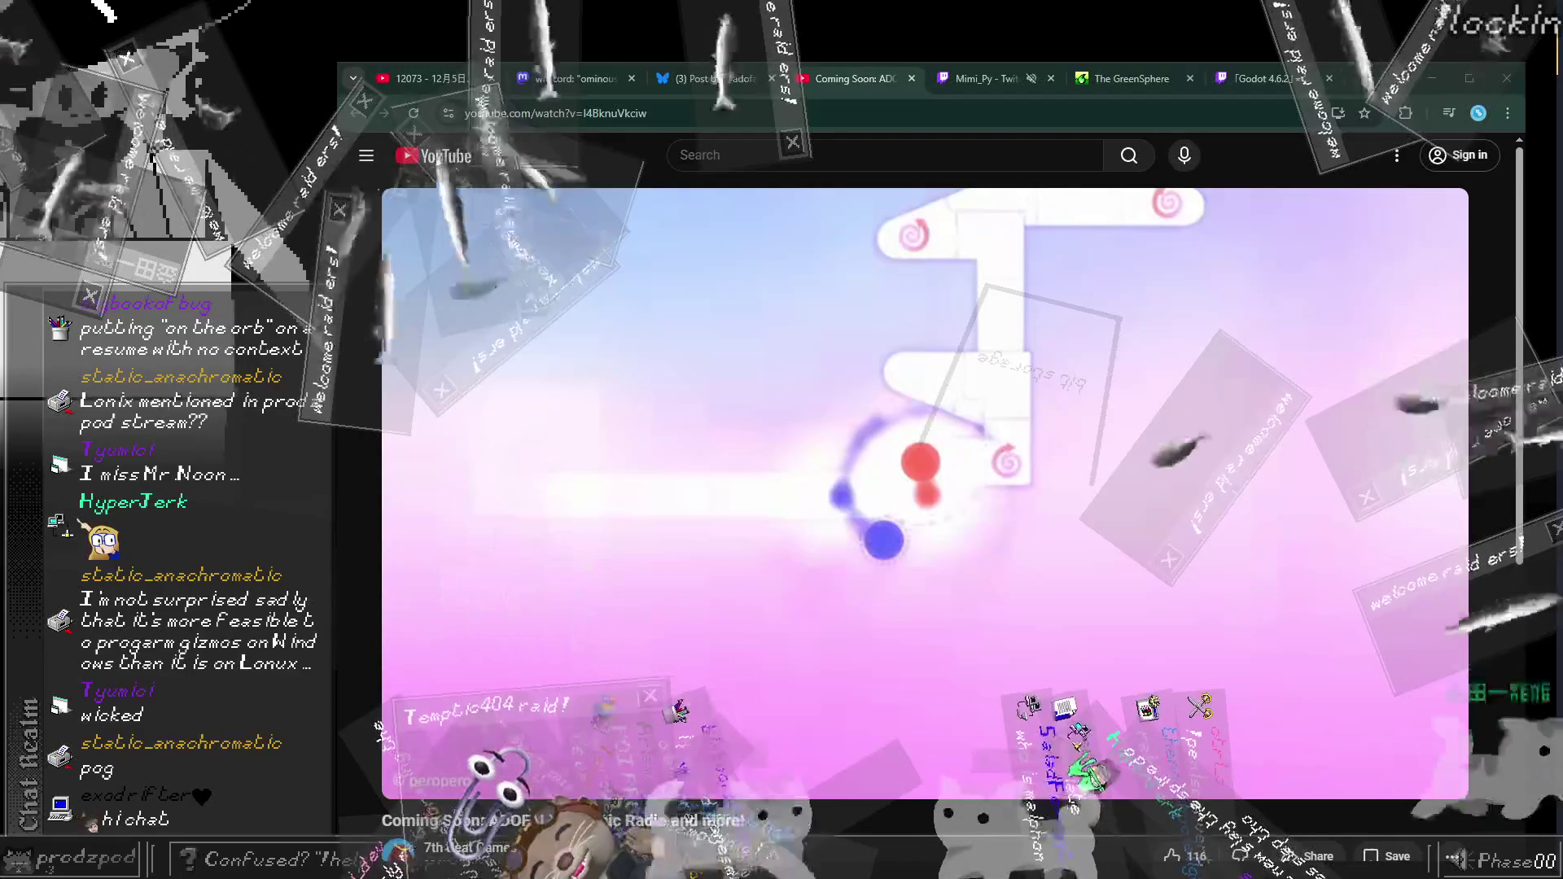
click(708, 78)
Step: View the Bluesky likes and reposts notifications, then go back to the paused ADOFAI video
click(544, 316)
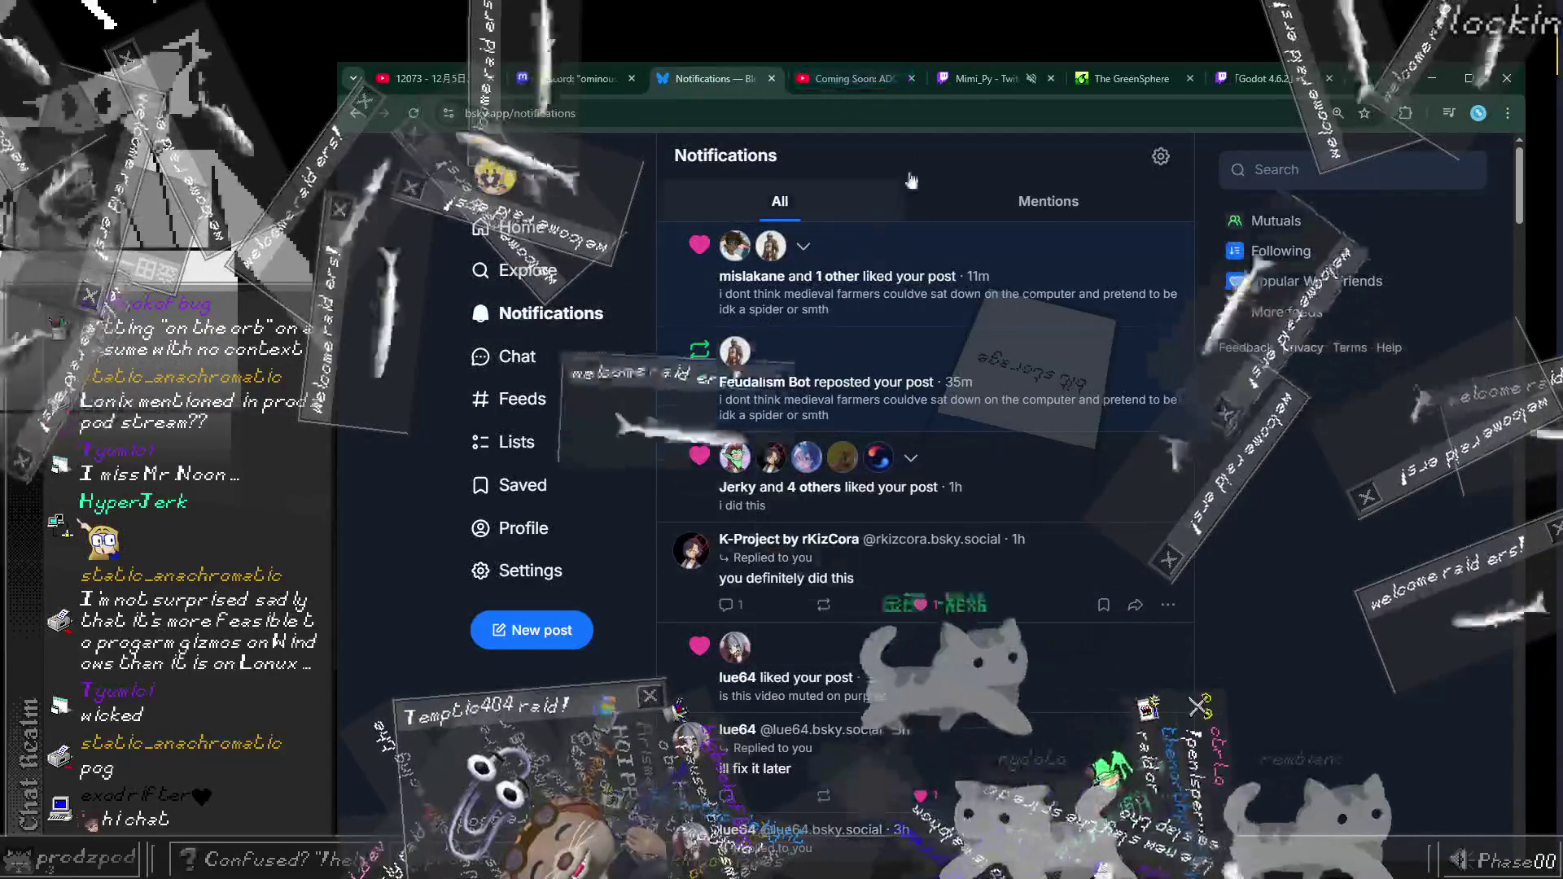
click(857, 81)
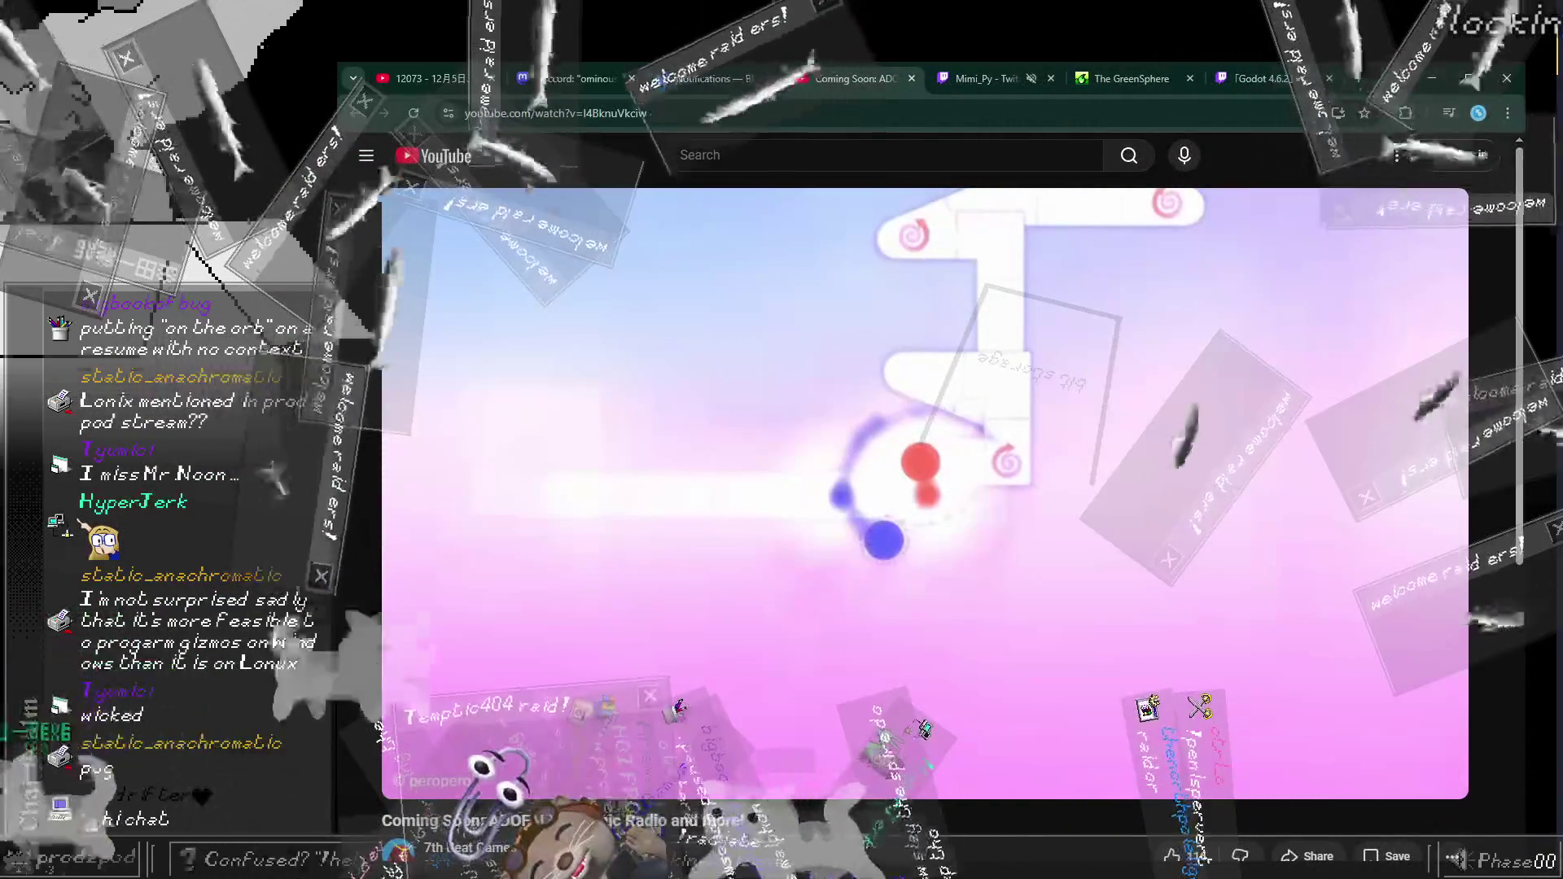
mouse_move(1393, 284)
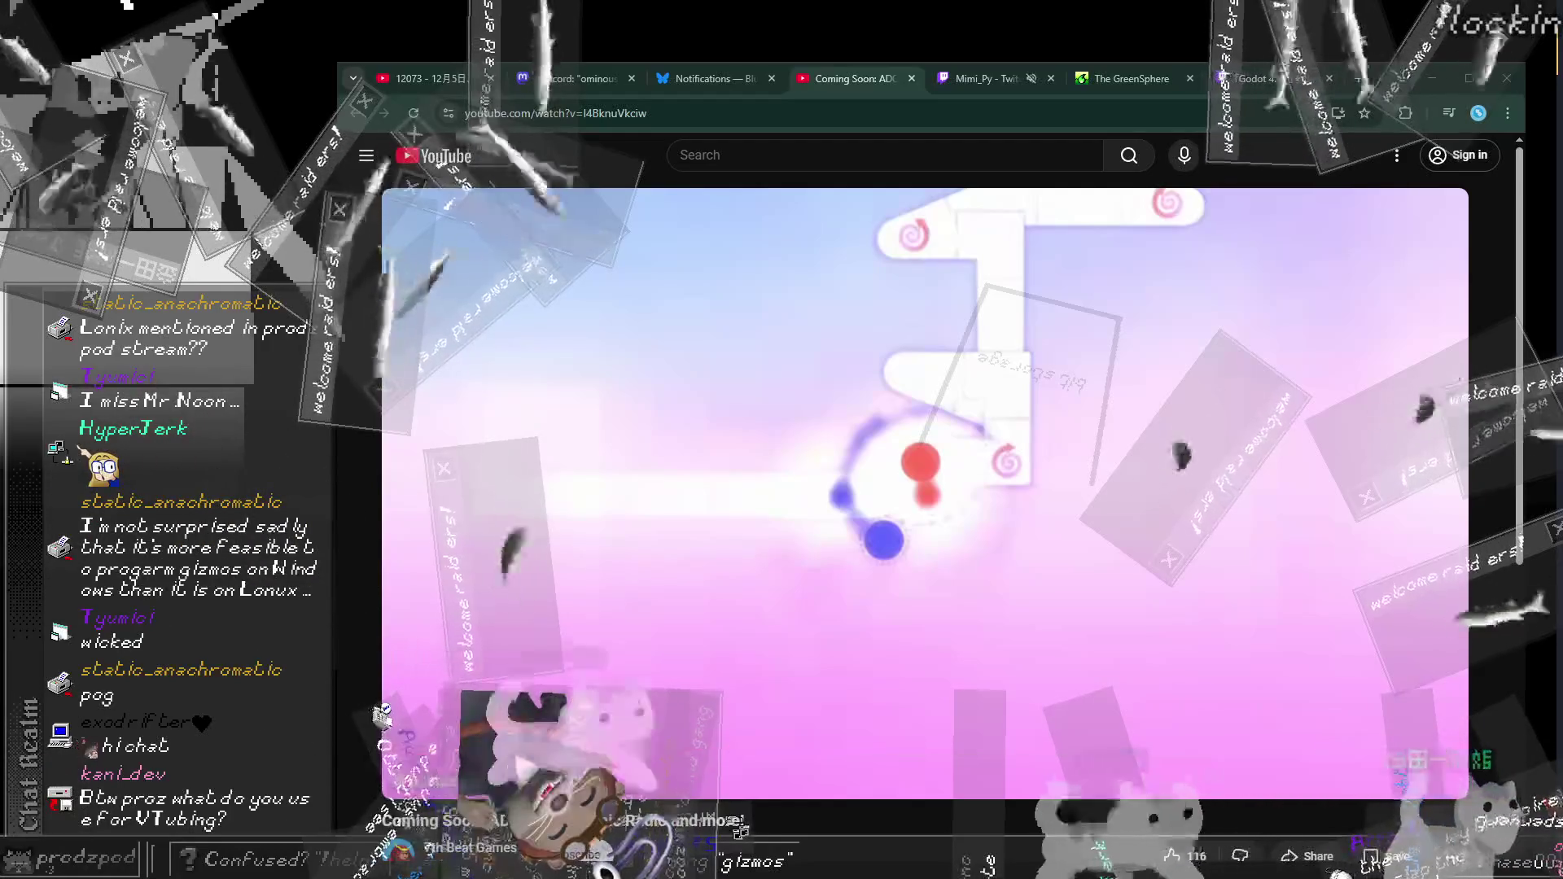
Step: Search DuckDuckGo for raylib in a new tab and reach the raylib.com homepage
click(1355, 79)
text(raylib)
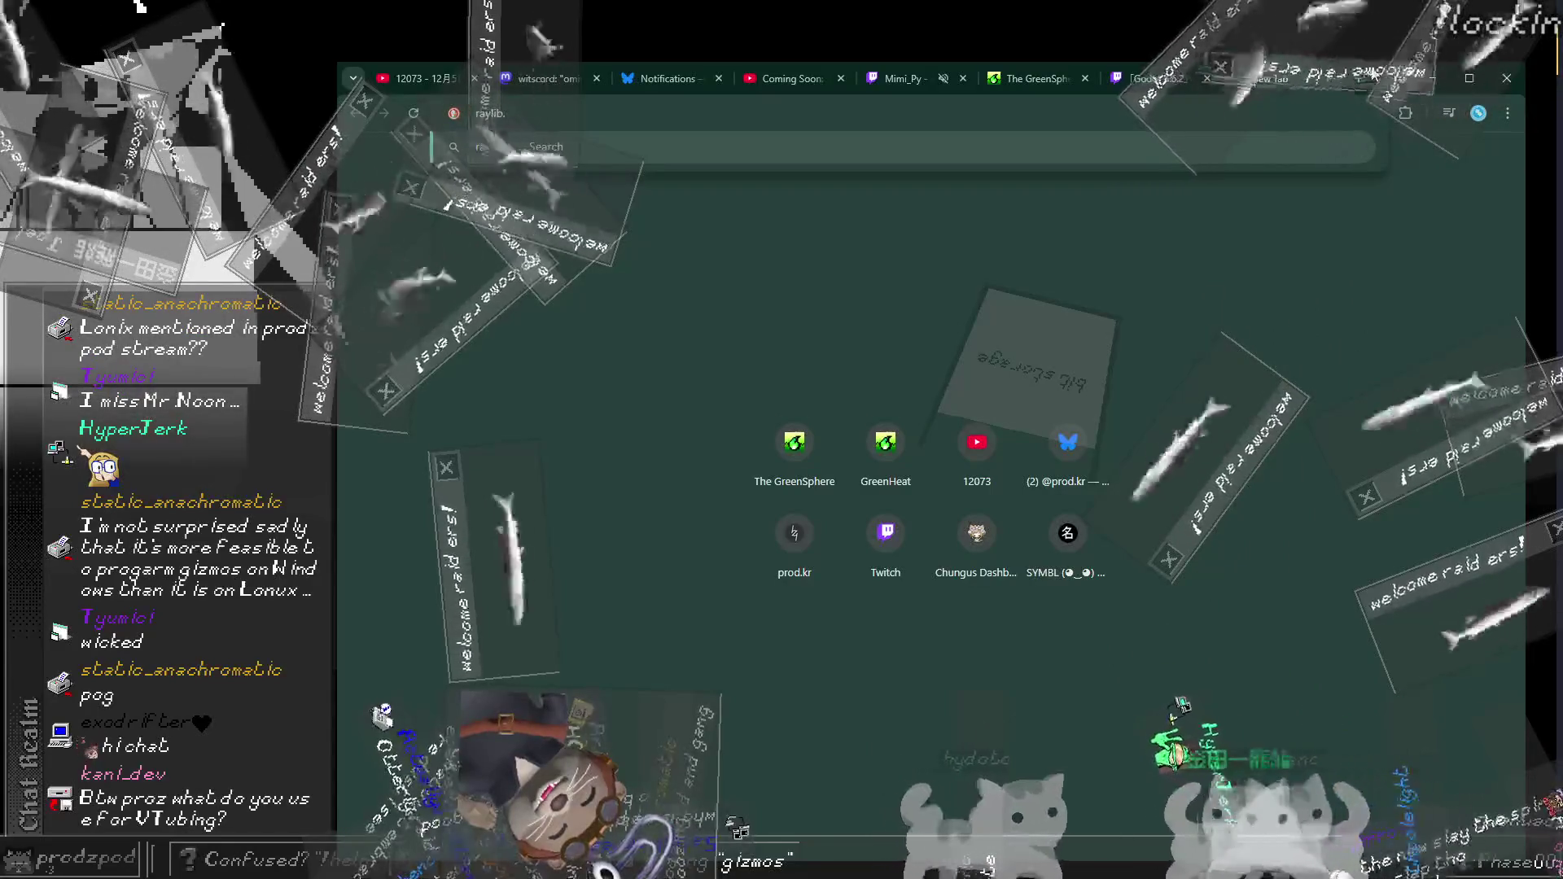
key(Return)
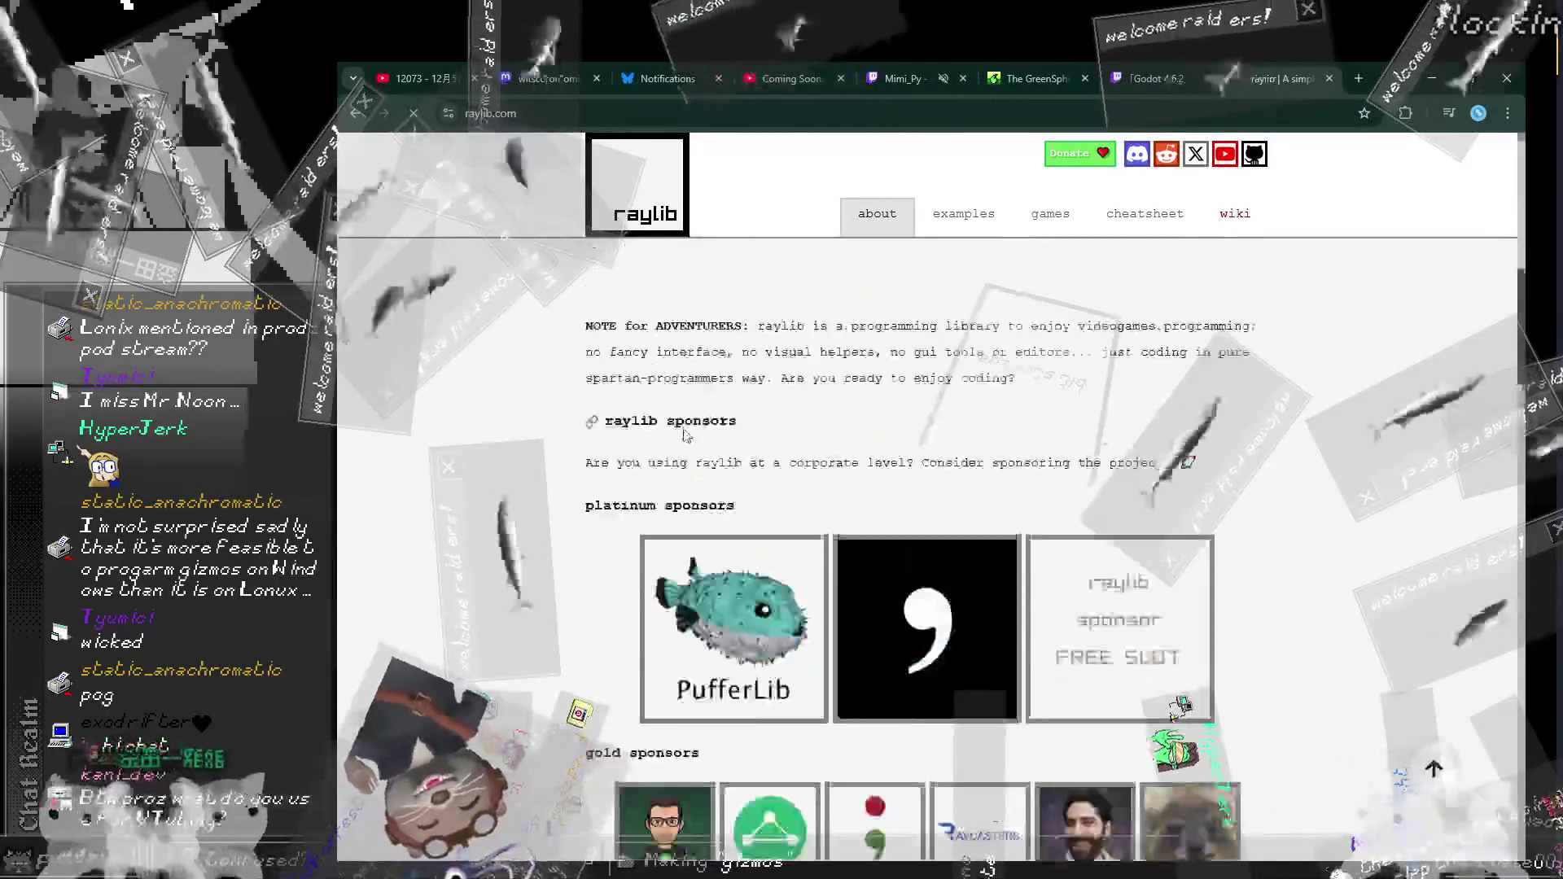
scroll(720, 443, down, 2)
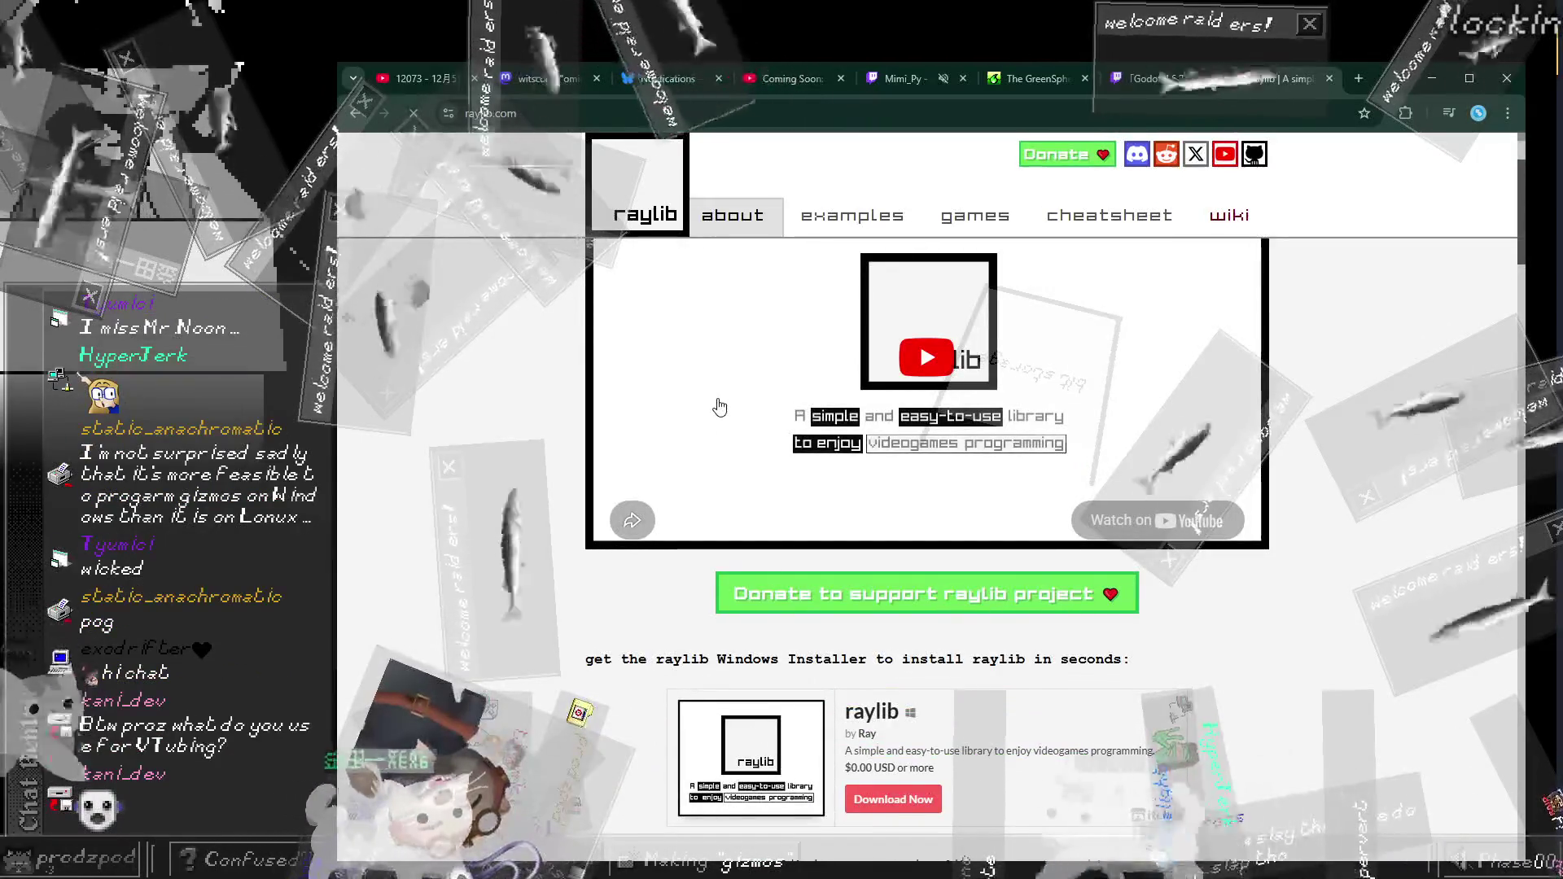
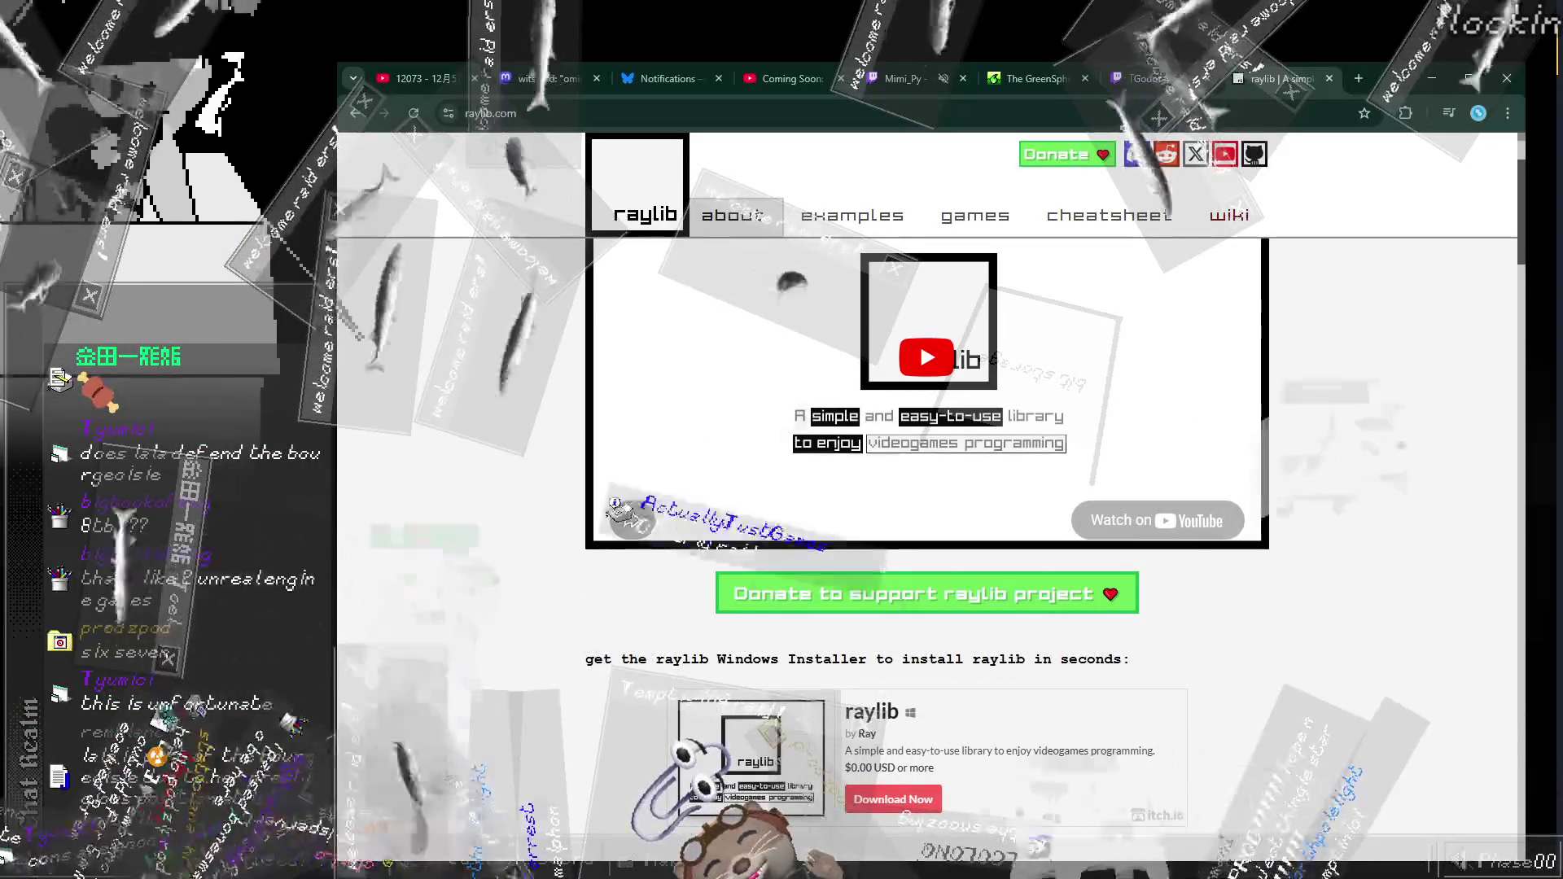
Step: Open a fresh tab, close the leftover tabs like Godot and raylib, and focus the address bar
click(1364, 82)
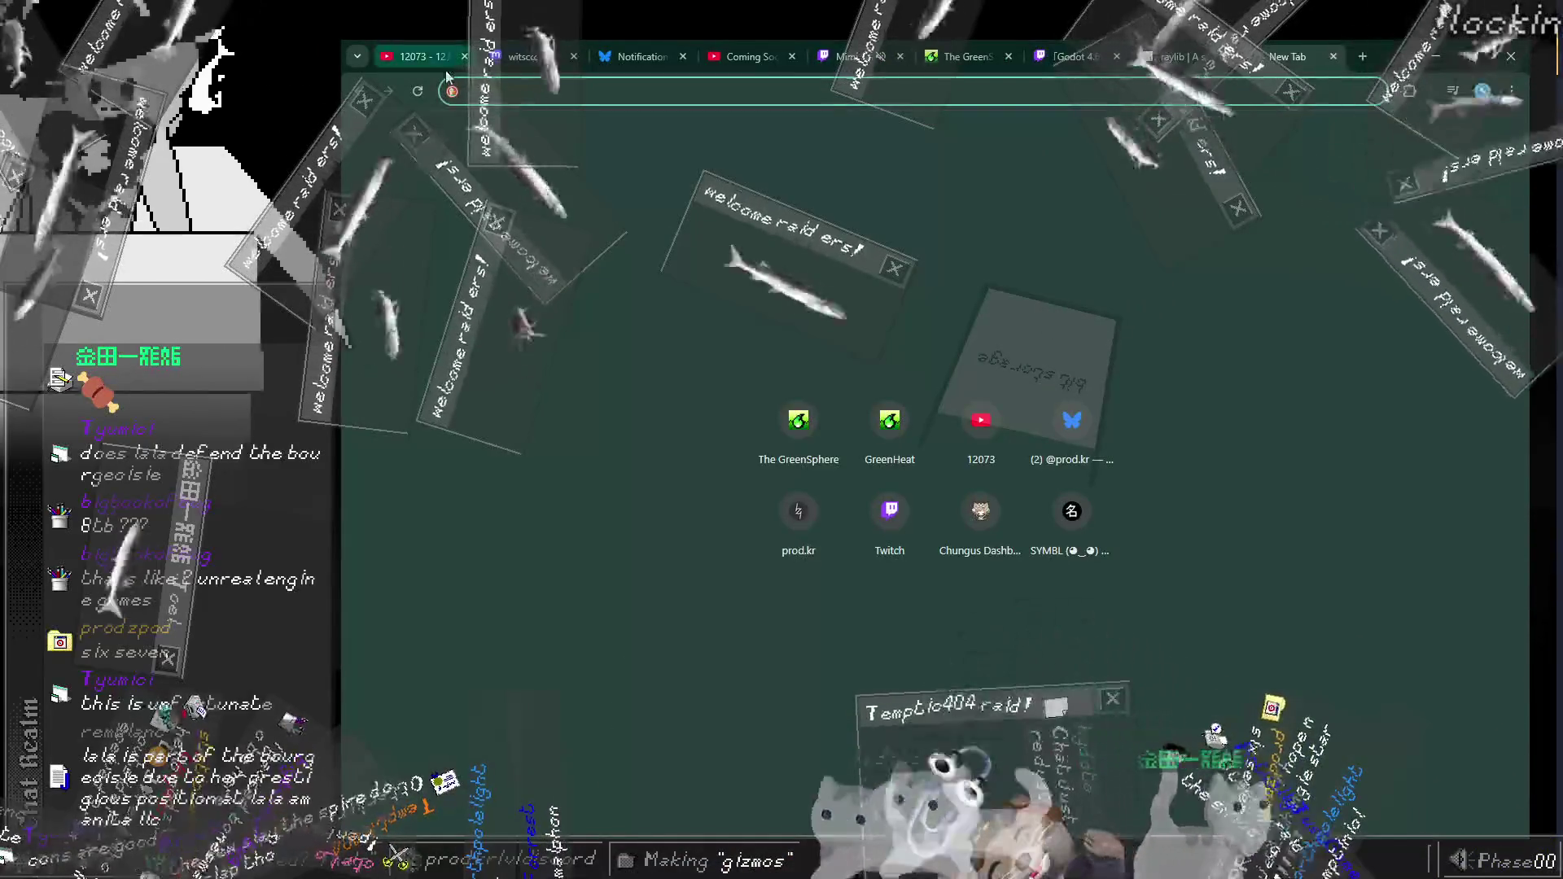
click(529, 56)
click(643, 56)
click(682, 56)
click(723, 56)
click(723, 56)
click(723, 56)
click(722, 56)
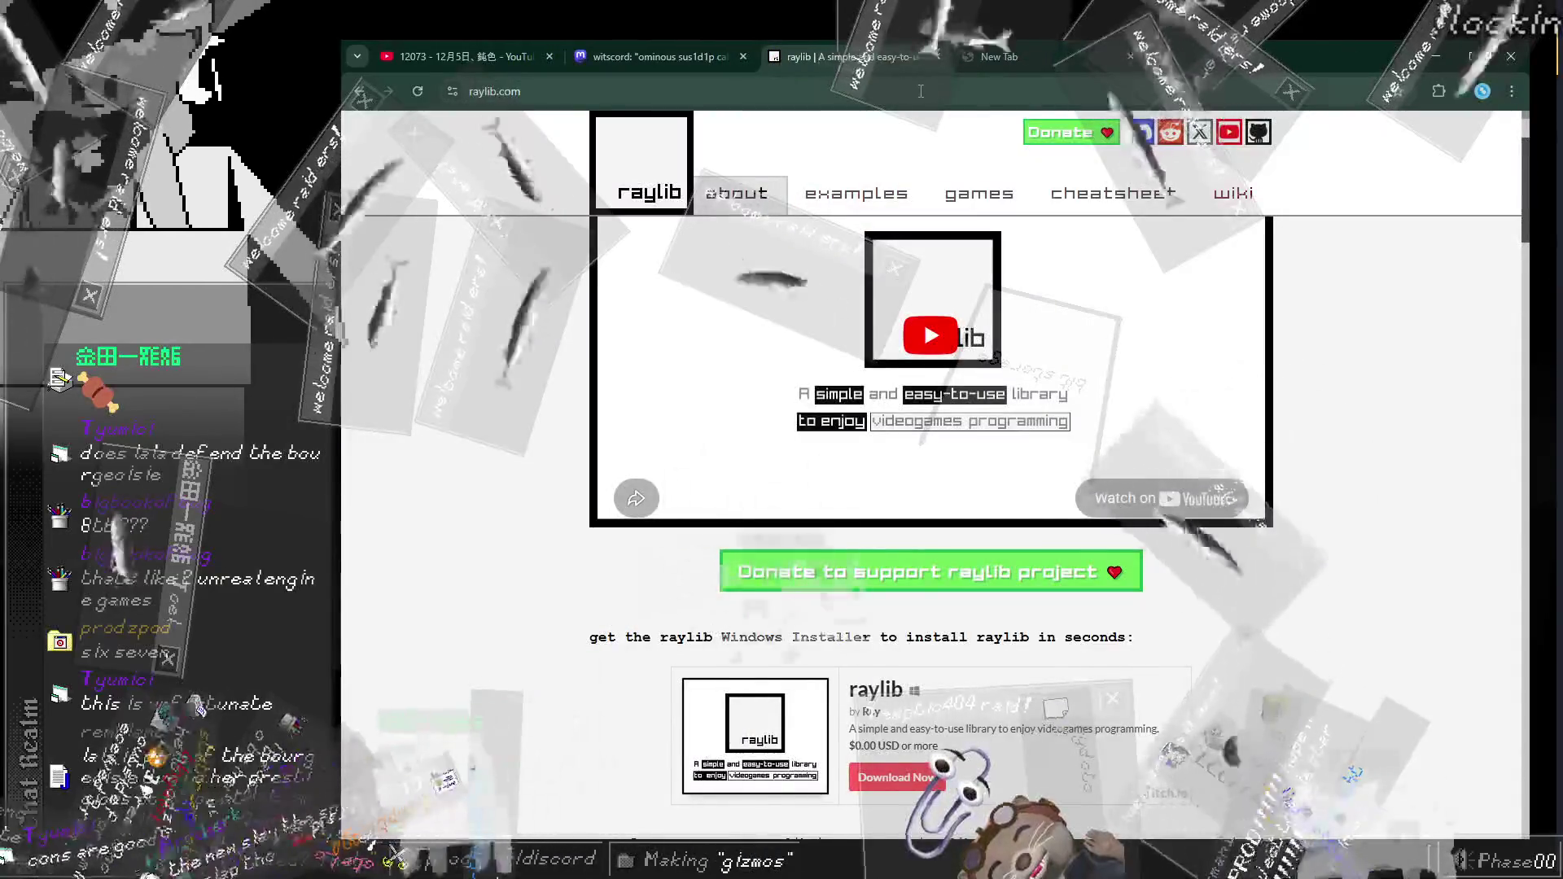
click(936, 56)
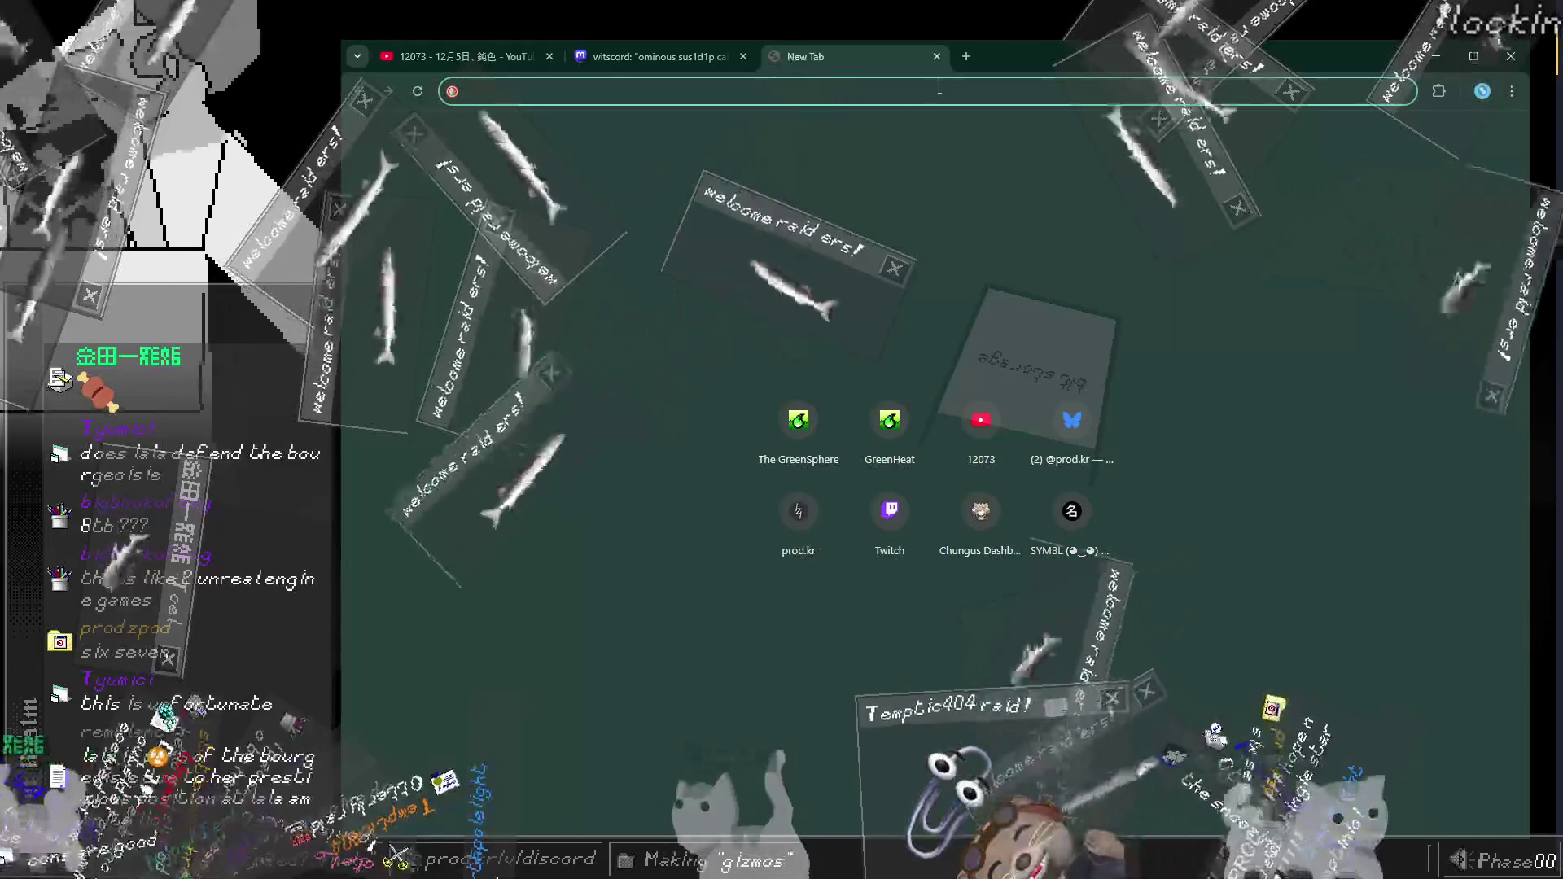
key(alt+Tab)
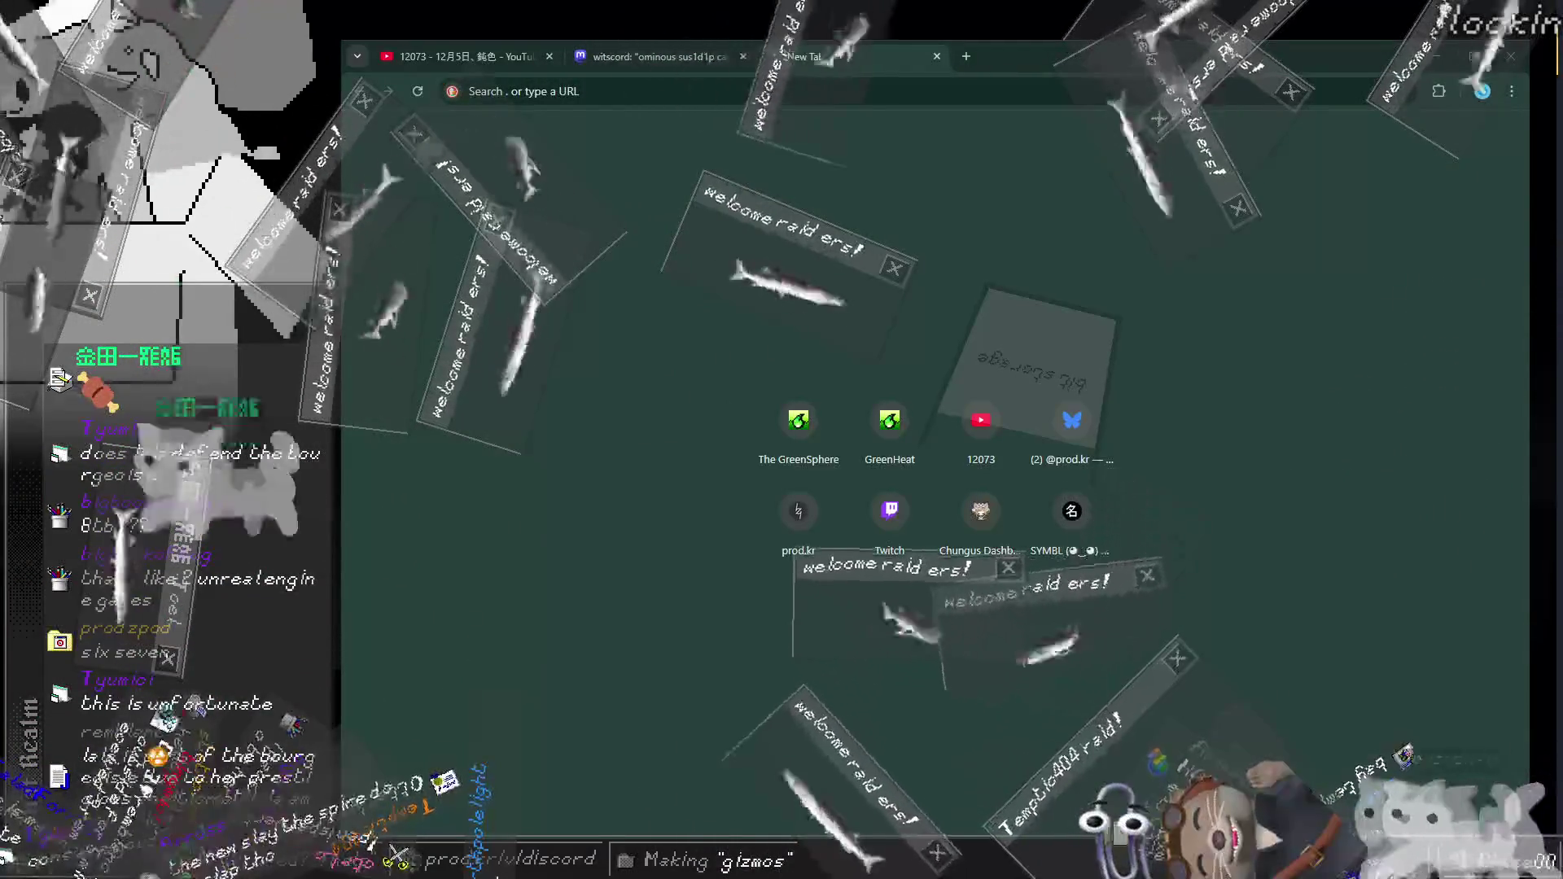
click(1055, 82)
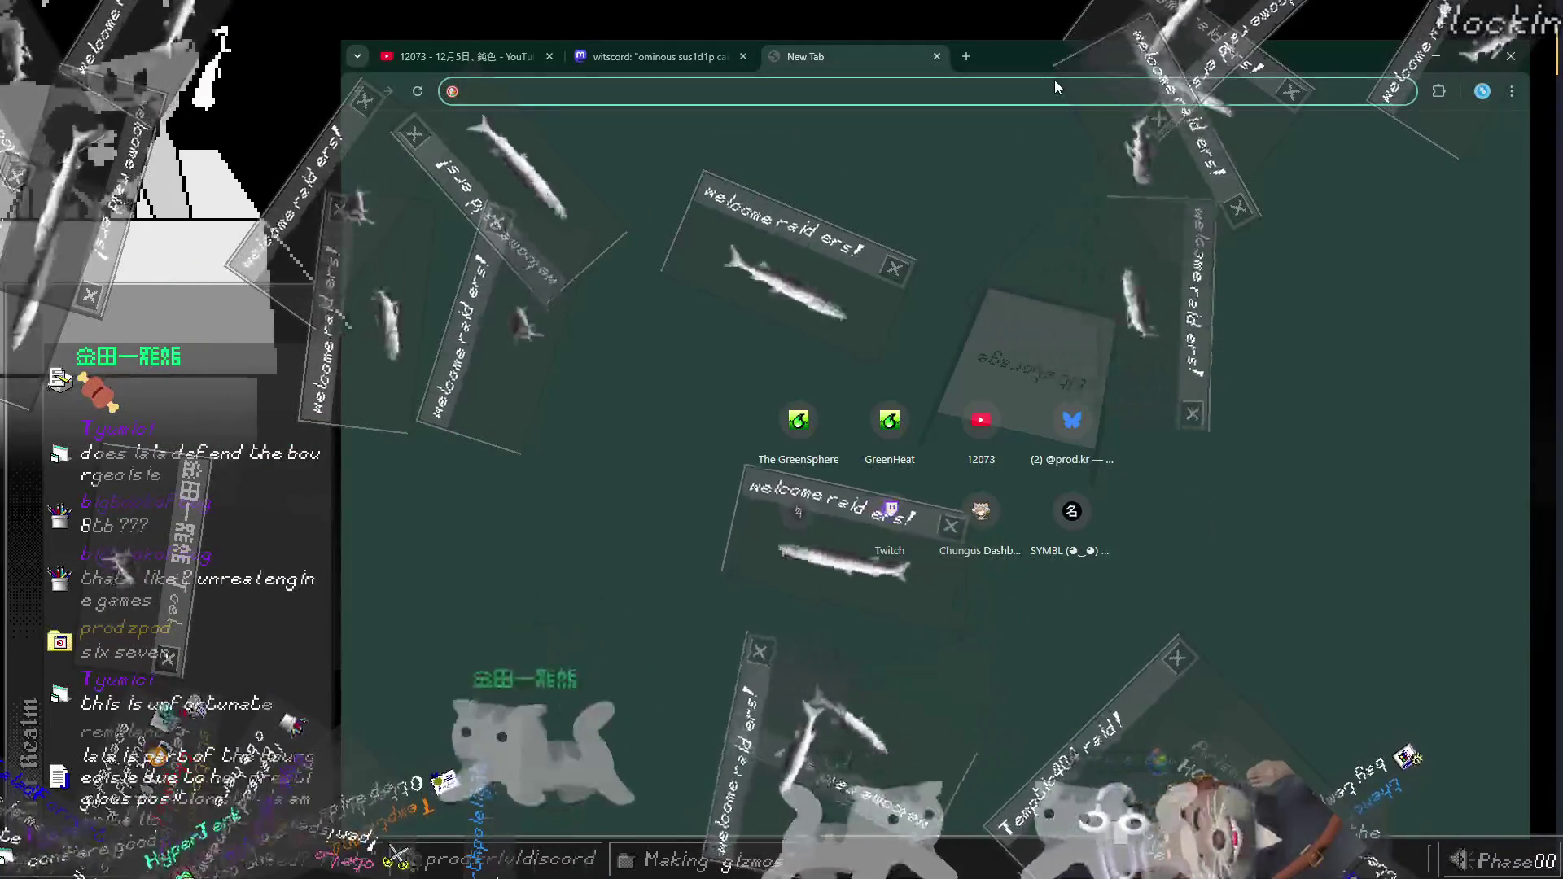
Step: Load the OffKai Expo home page at offkaiexpo.com, then start another new tab
text(offkaiexpo.com/)
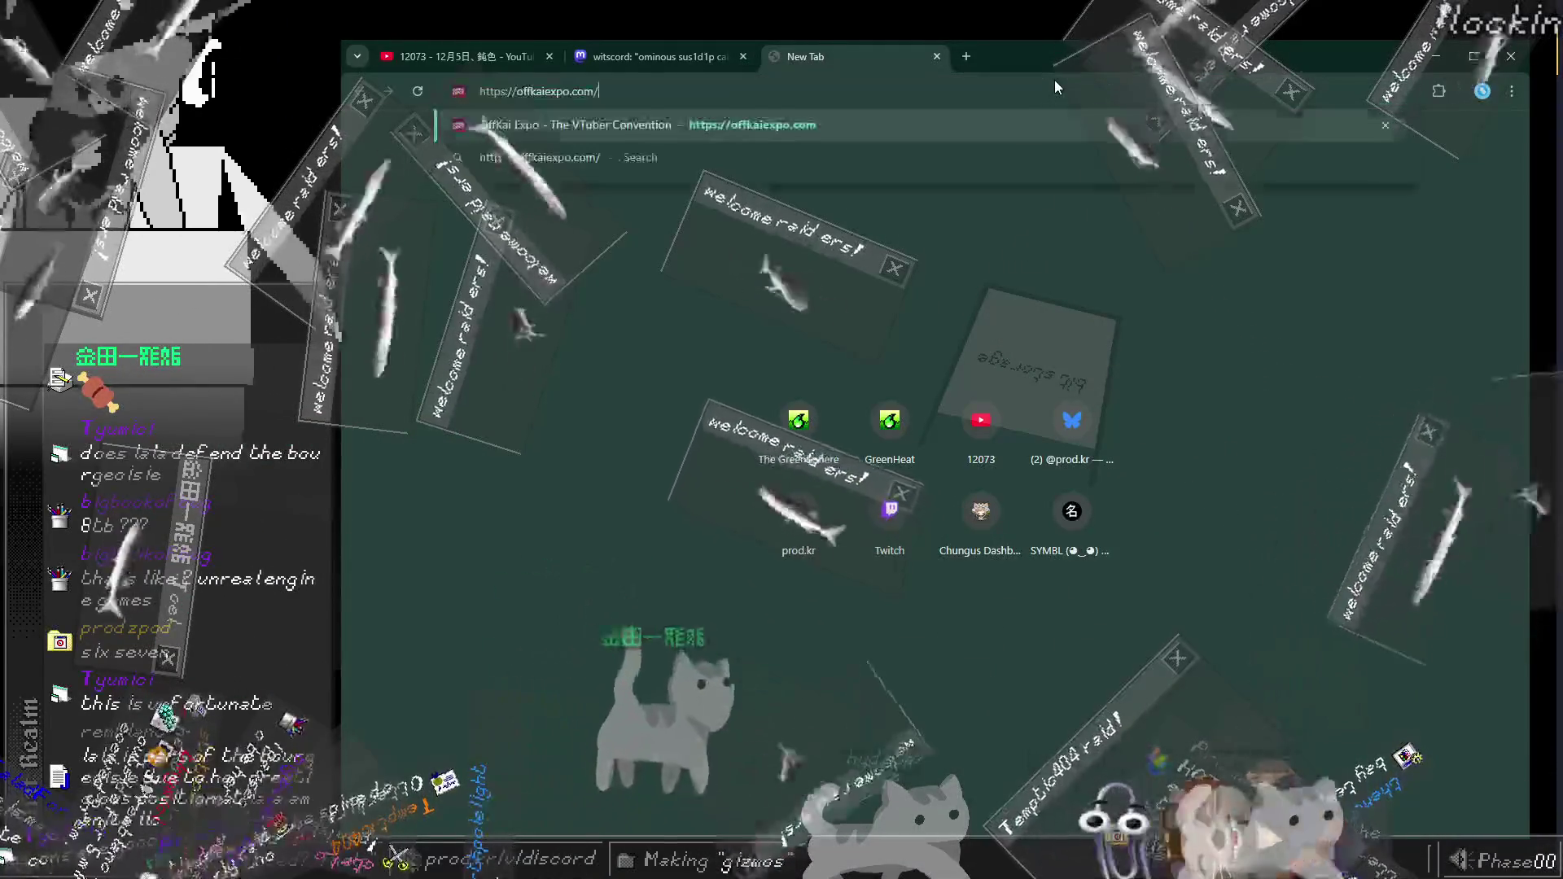
key(Return)
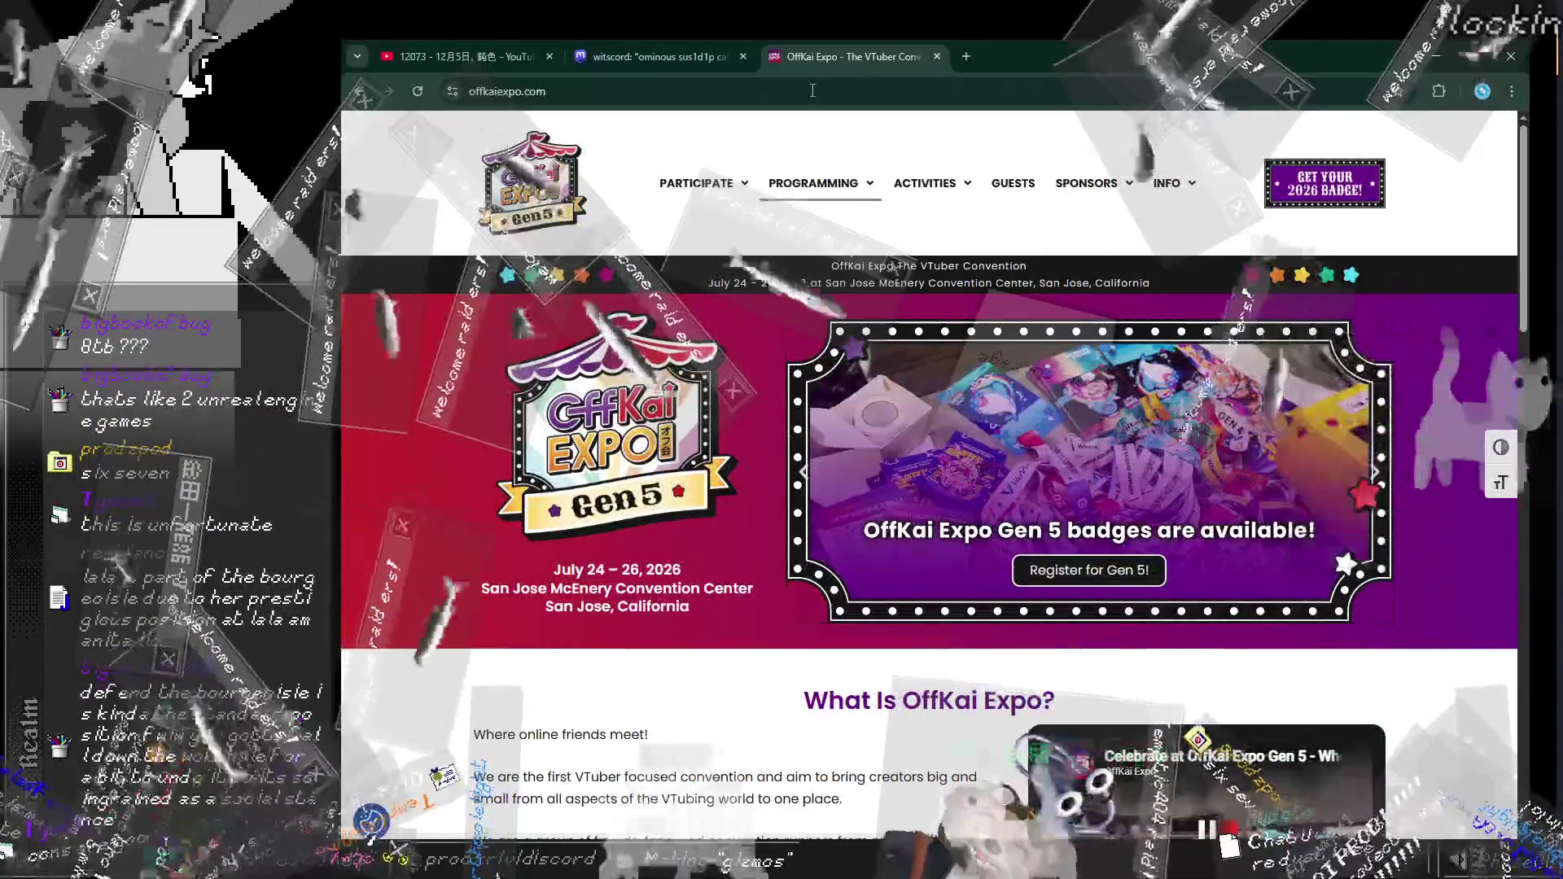
key(ctrl+t)
Step: Go to prod.kr/card, fixing the mistyped address, and scroll down to the card grid
text(prod.kr/car)
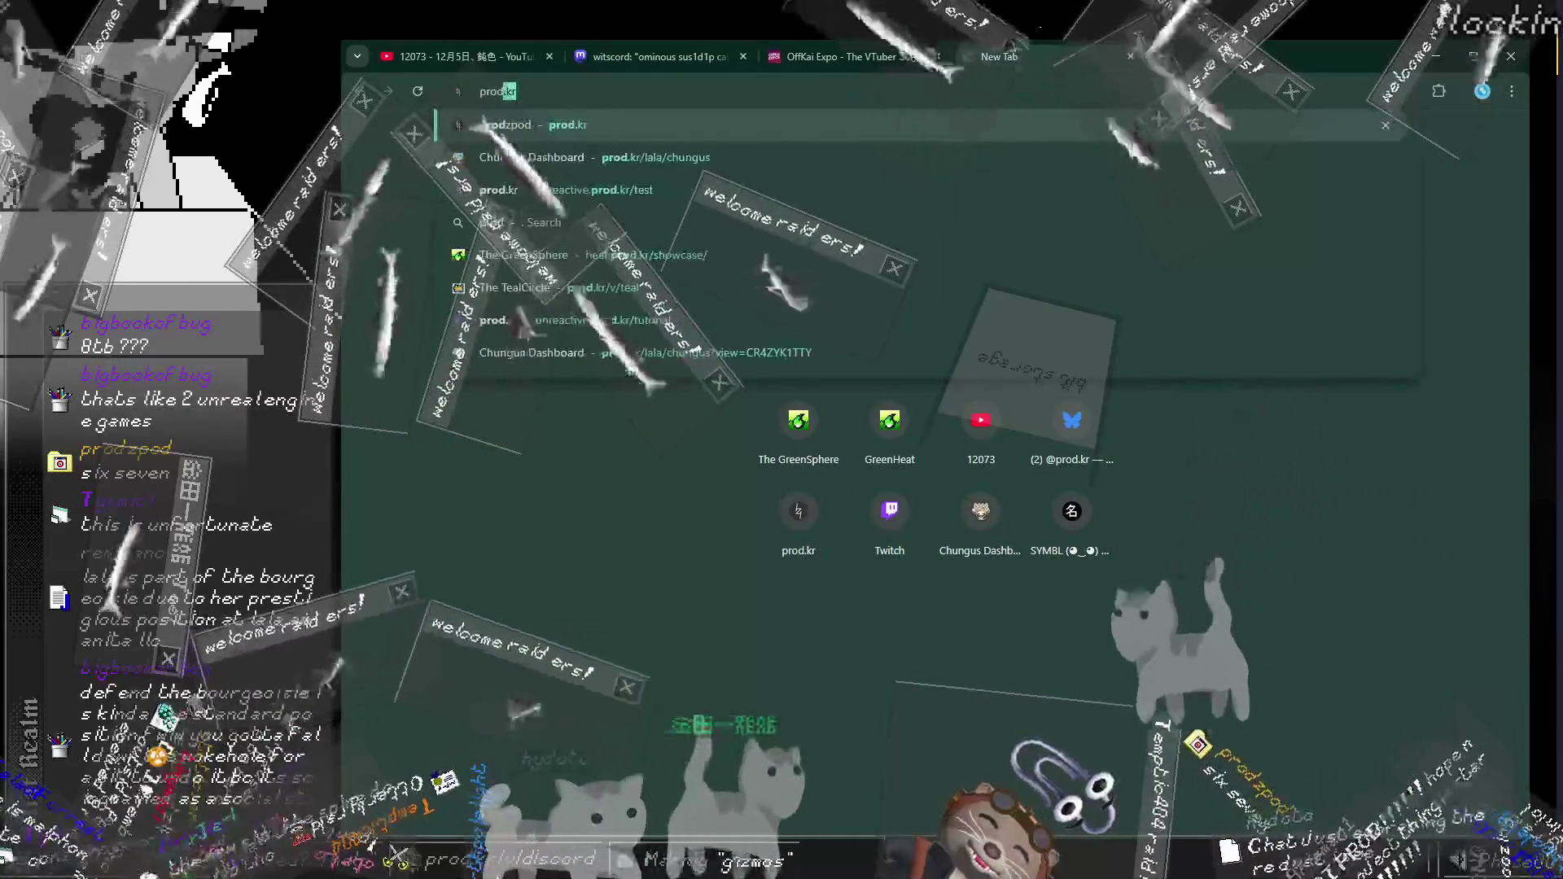
key(Return)
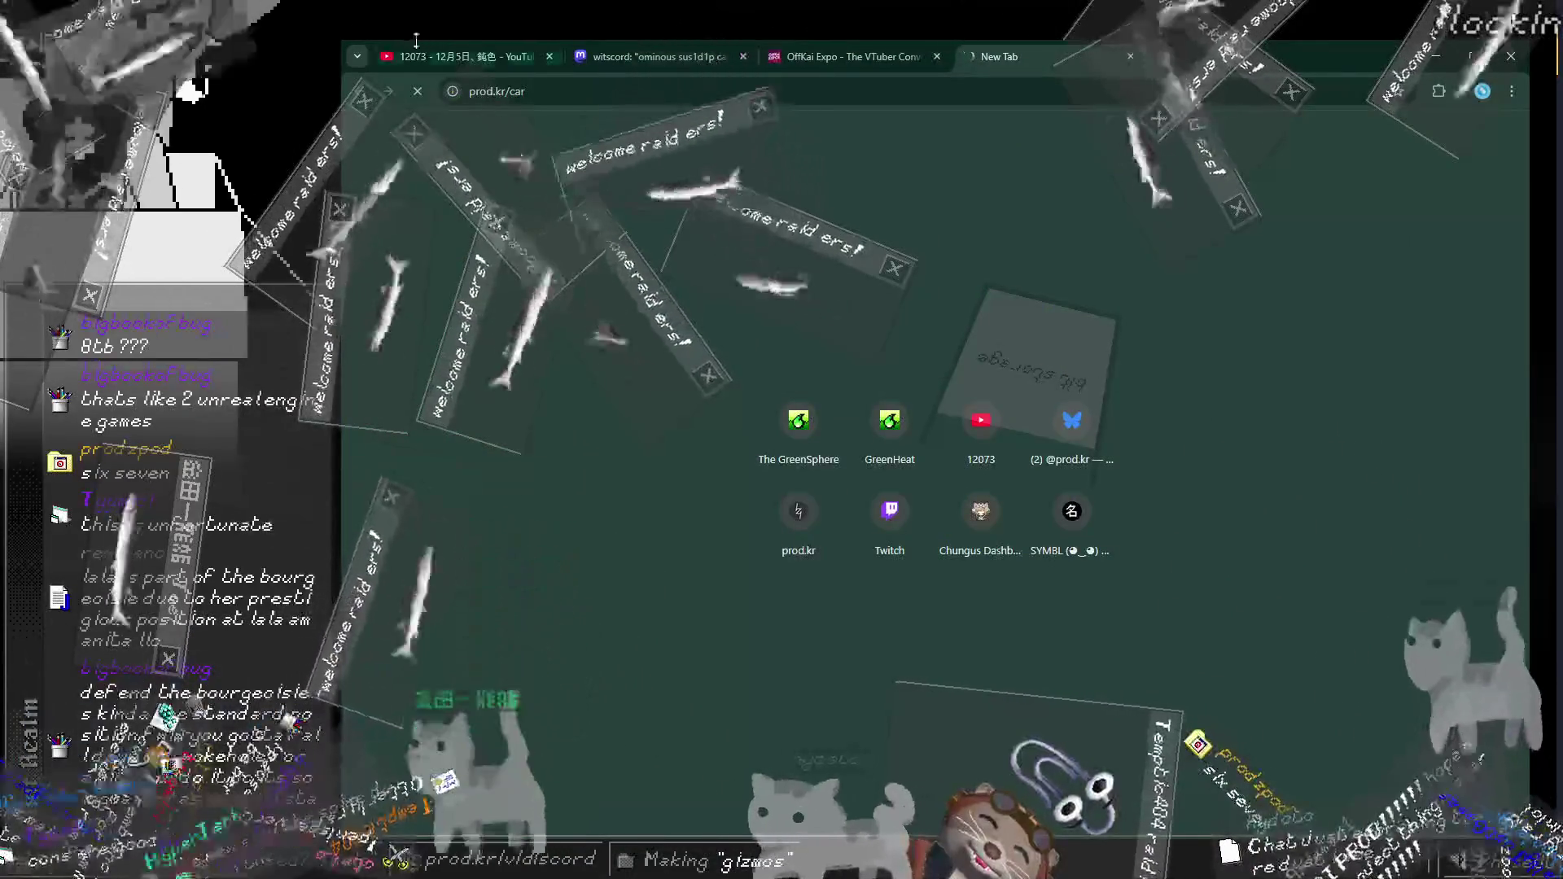
key(ctrl+l)
key(End)
text(d)
key(Return)
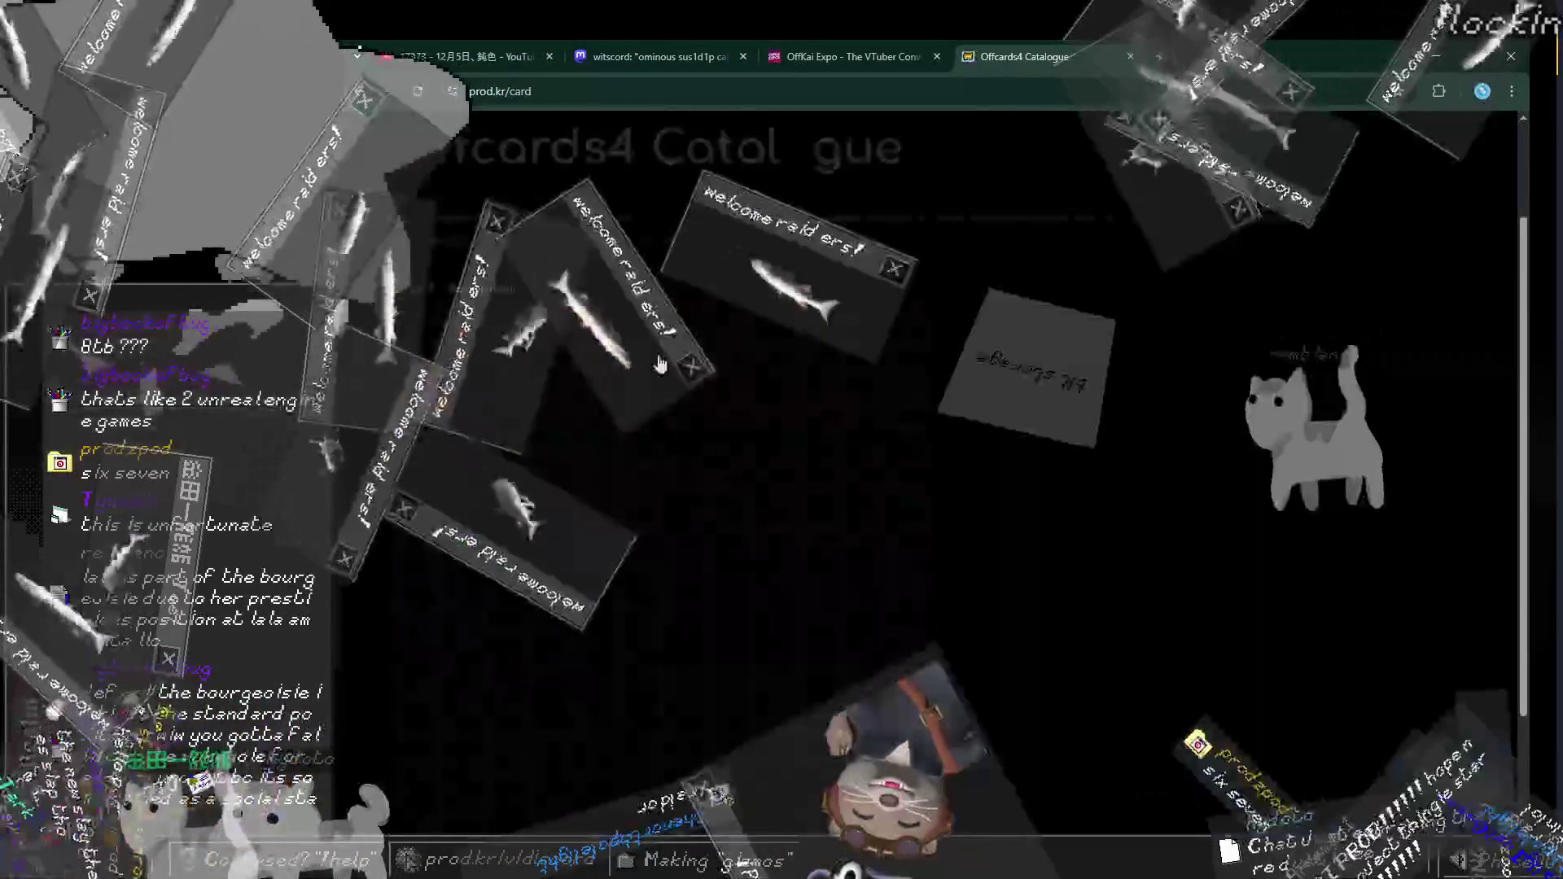
scroll(781, 338, down, 2)
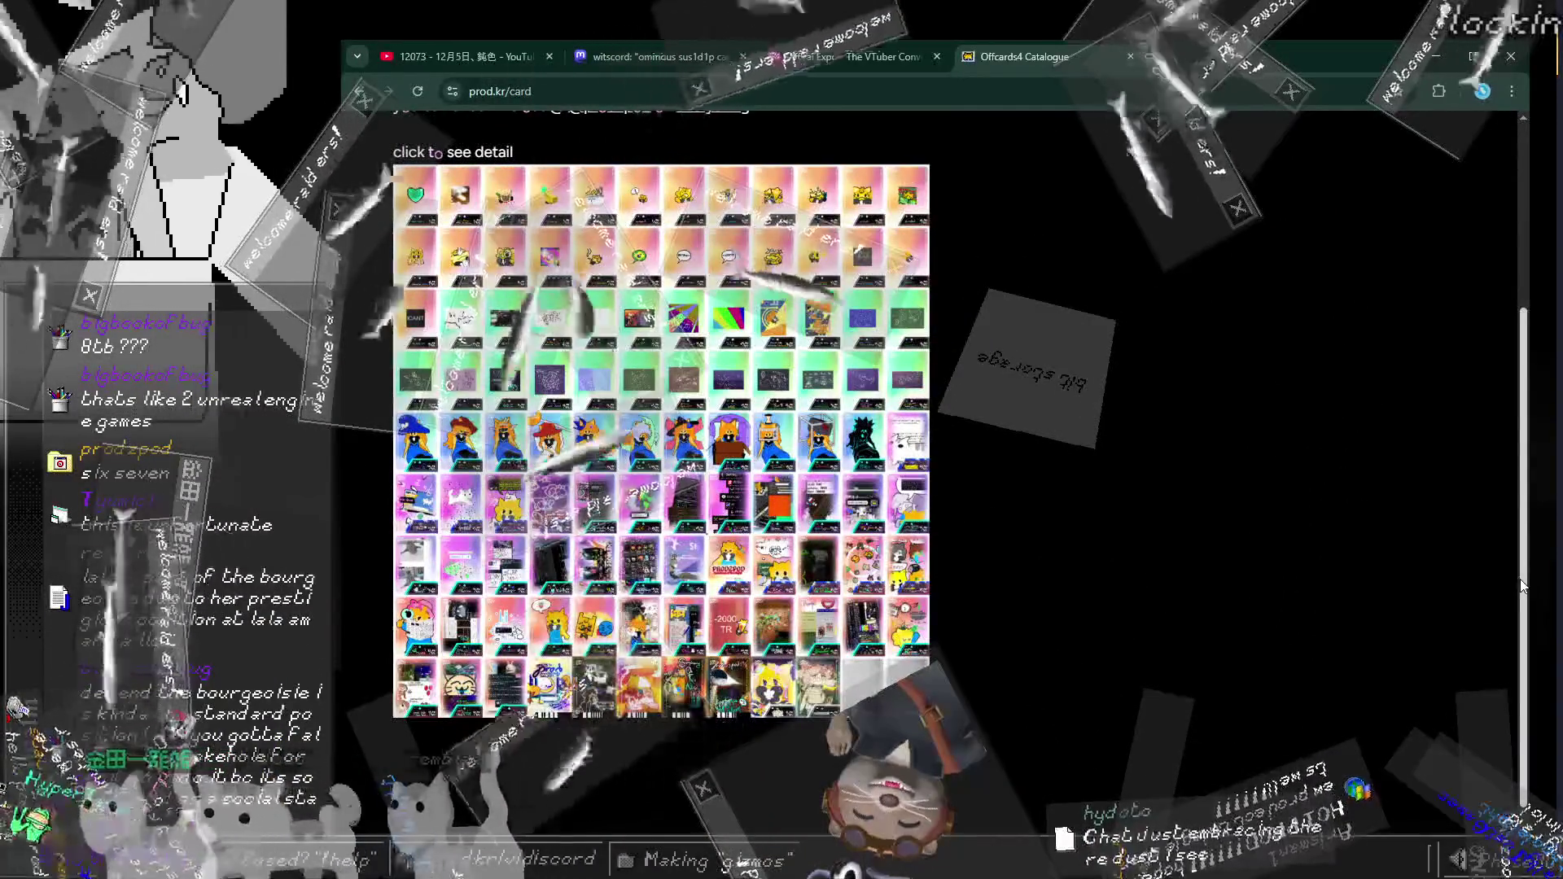
Step: Open detail popups for several cards, including card 41 and the 2024 Cirno day special, ending on card 91
click(683, 257)
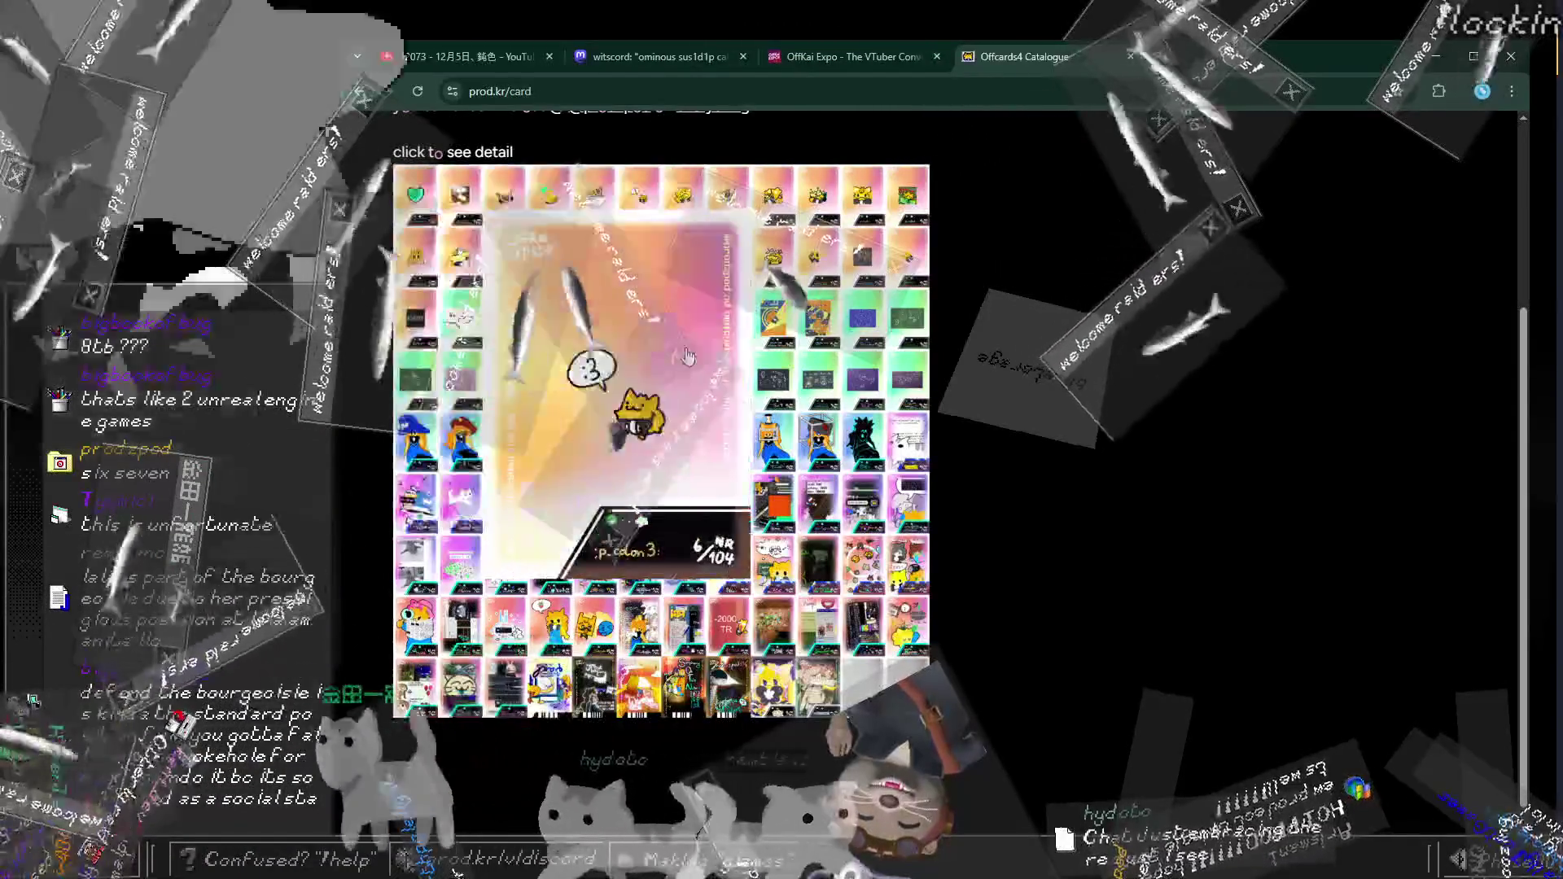
click(780, 337)
click(733, 333)
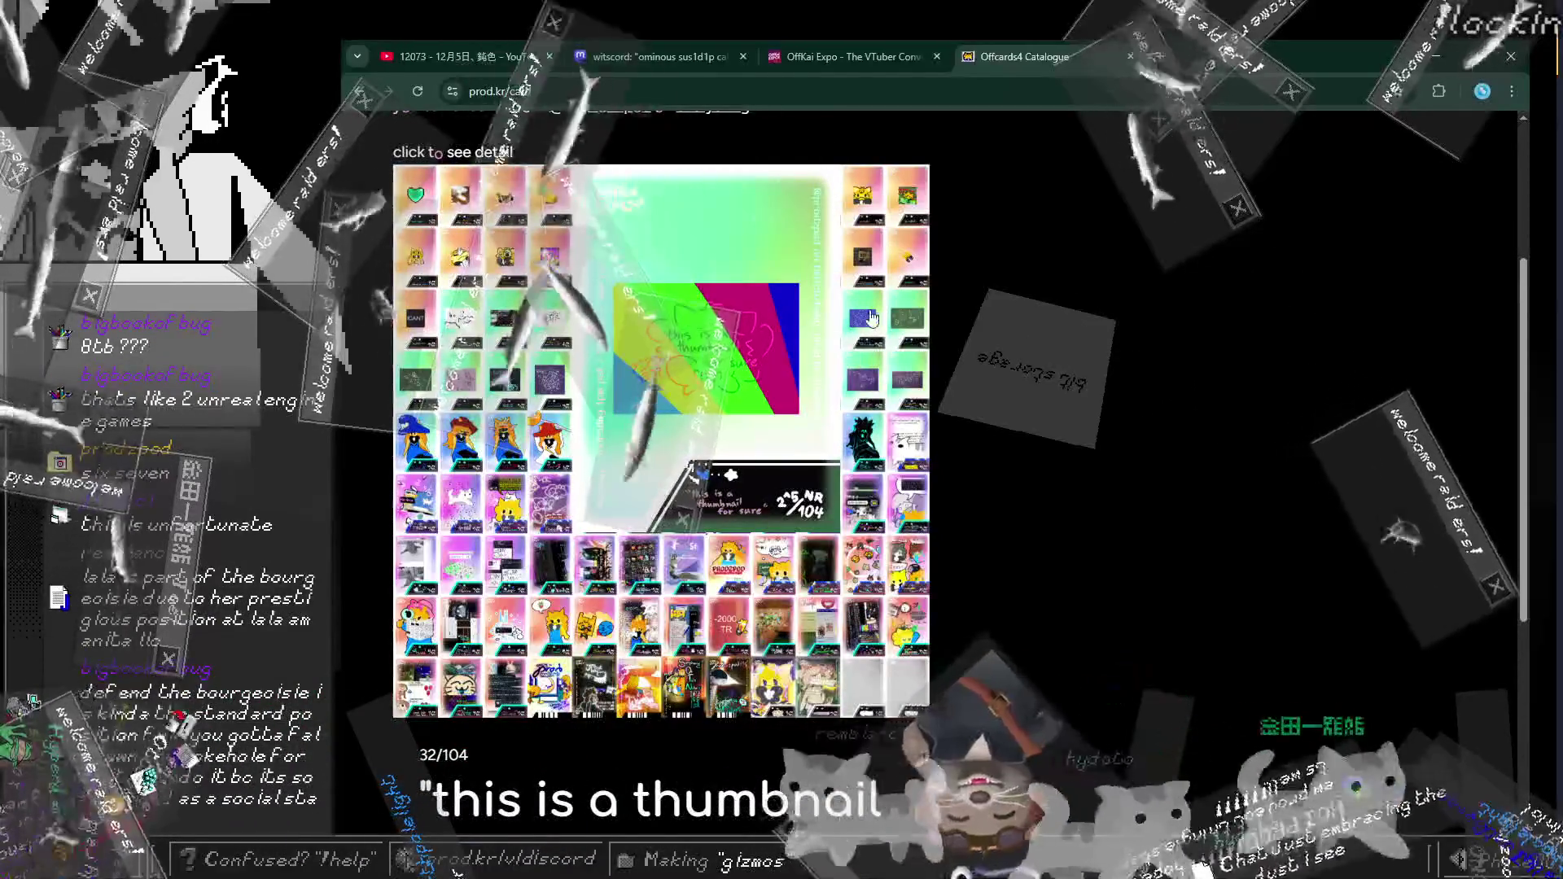
click(647, 346)
click(594, 381)
click(814, 462)
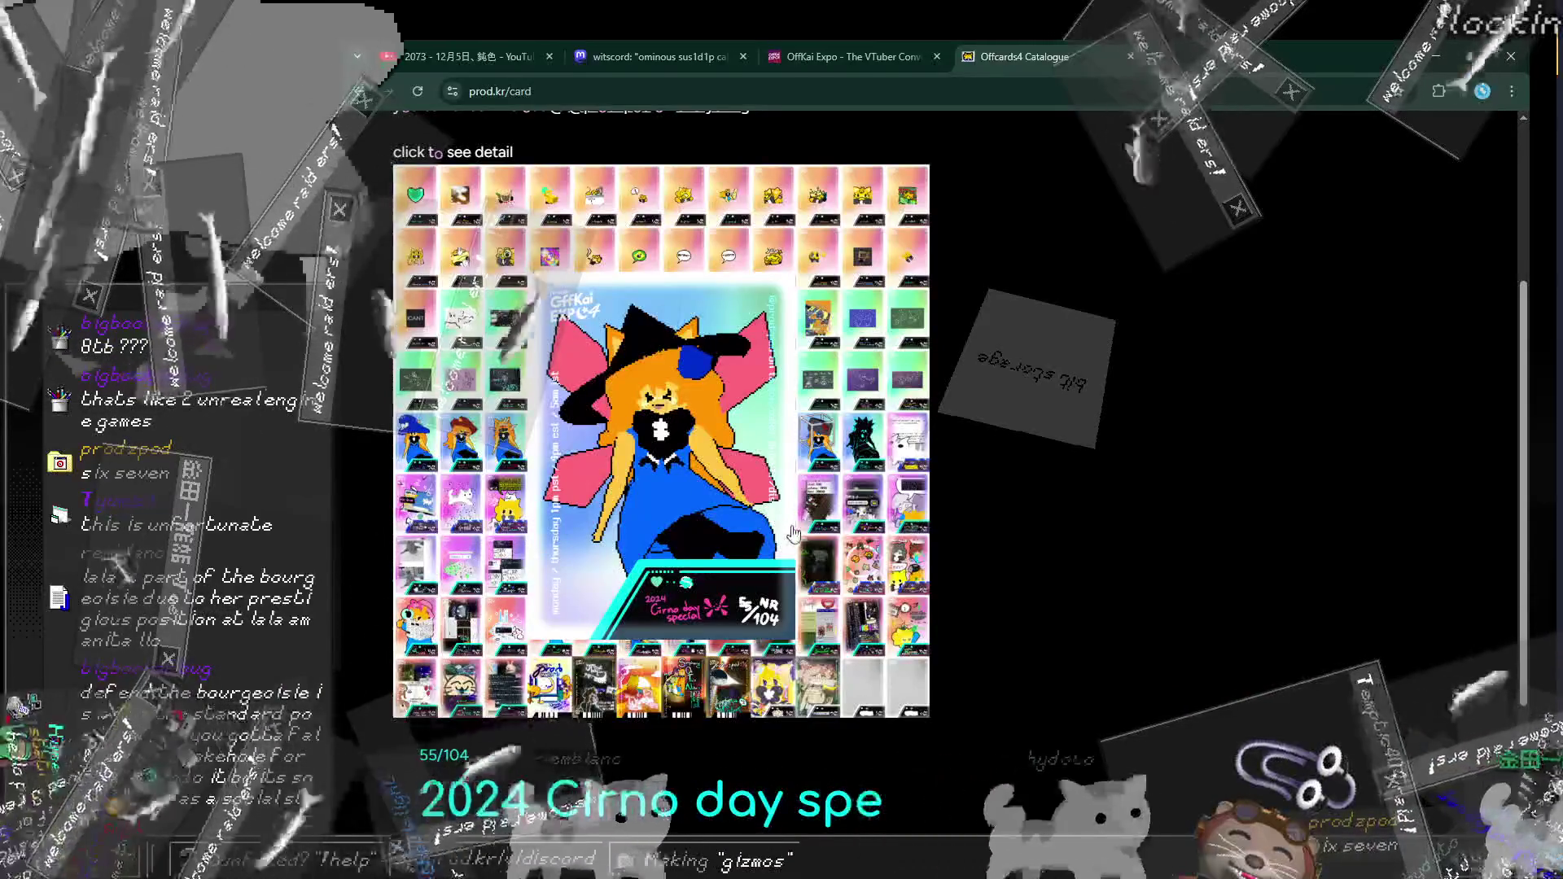
click(490, 521)
click(775, 650)
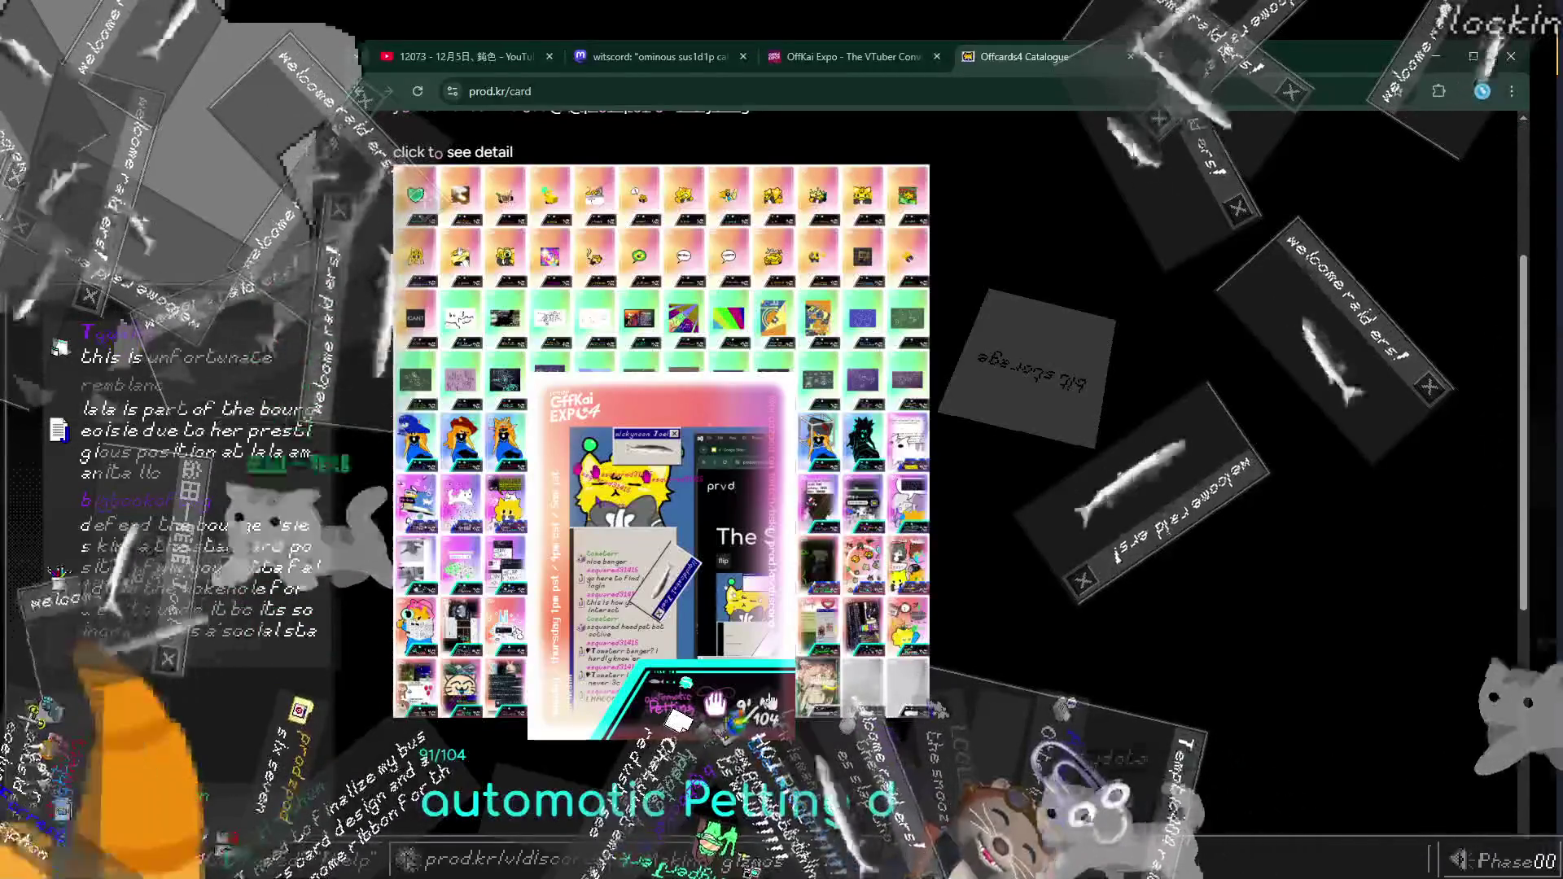
Step: Close card 91's enlarged view so the prod.kr/card grid is fully visible
click(385, 653)
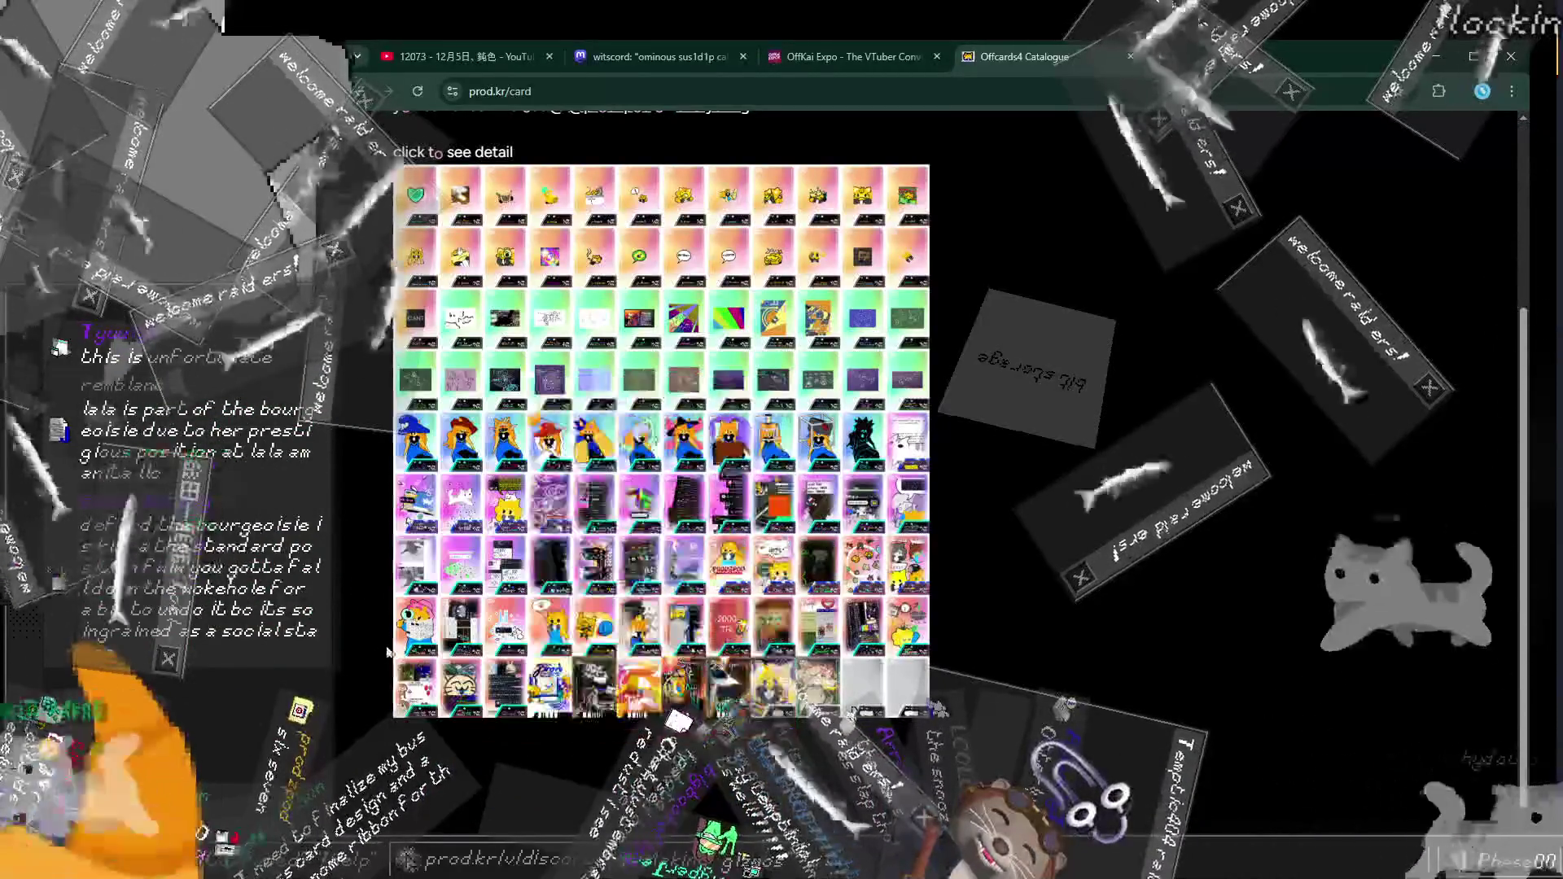
Step: Open a bottom-row card's details, then another card's detail panel
click(698, 693)
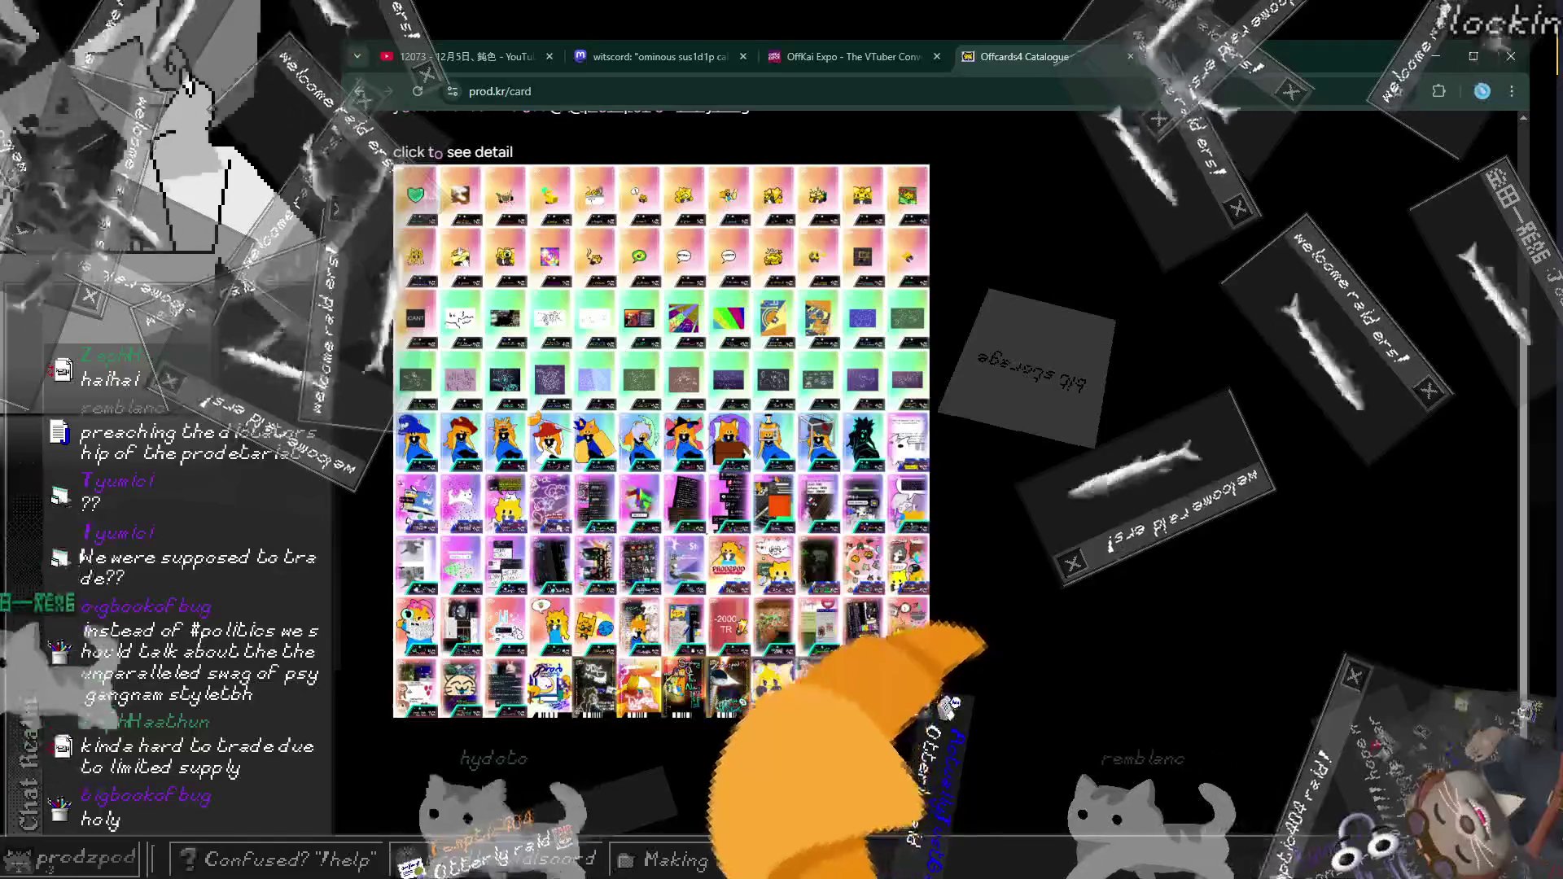
click(632, 293)
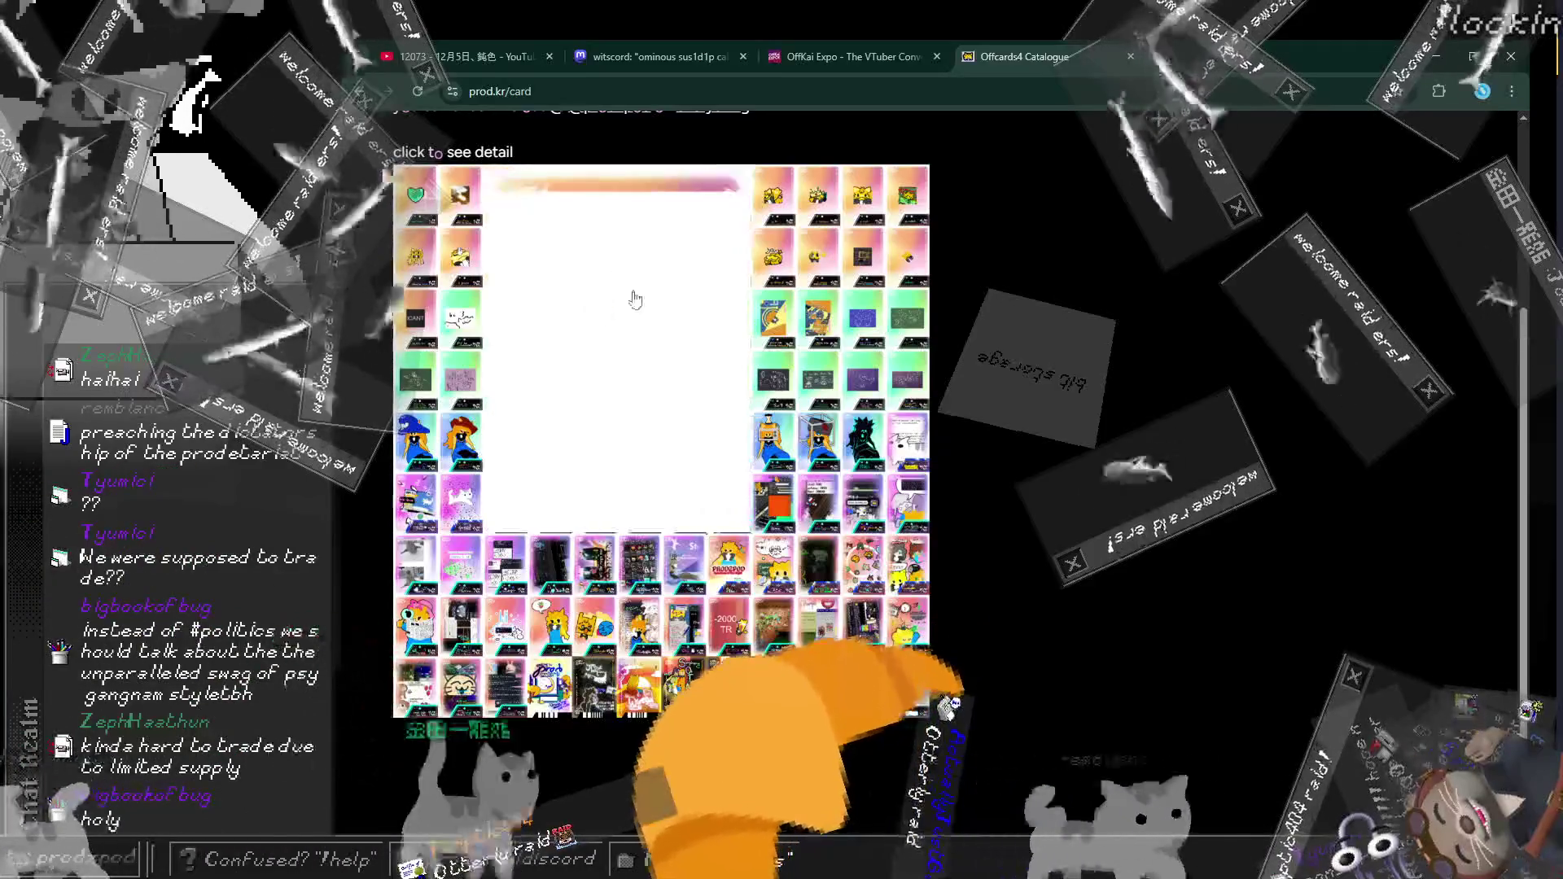
click(771, 505)
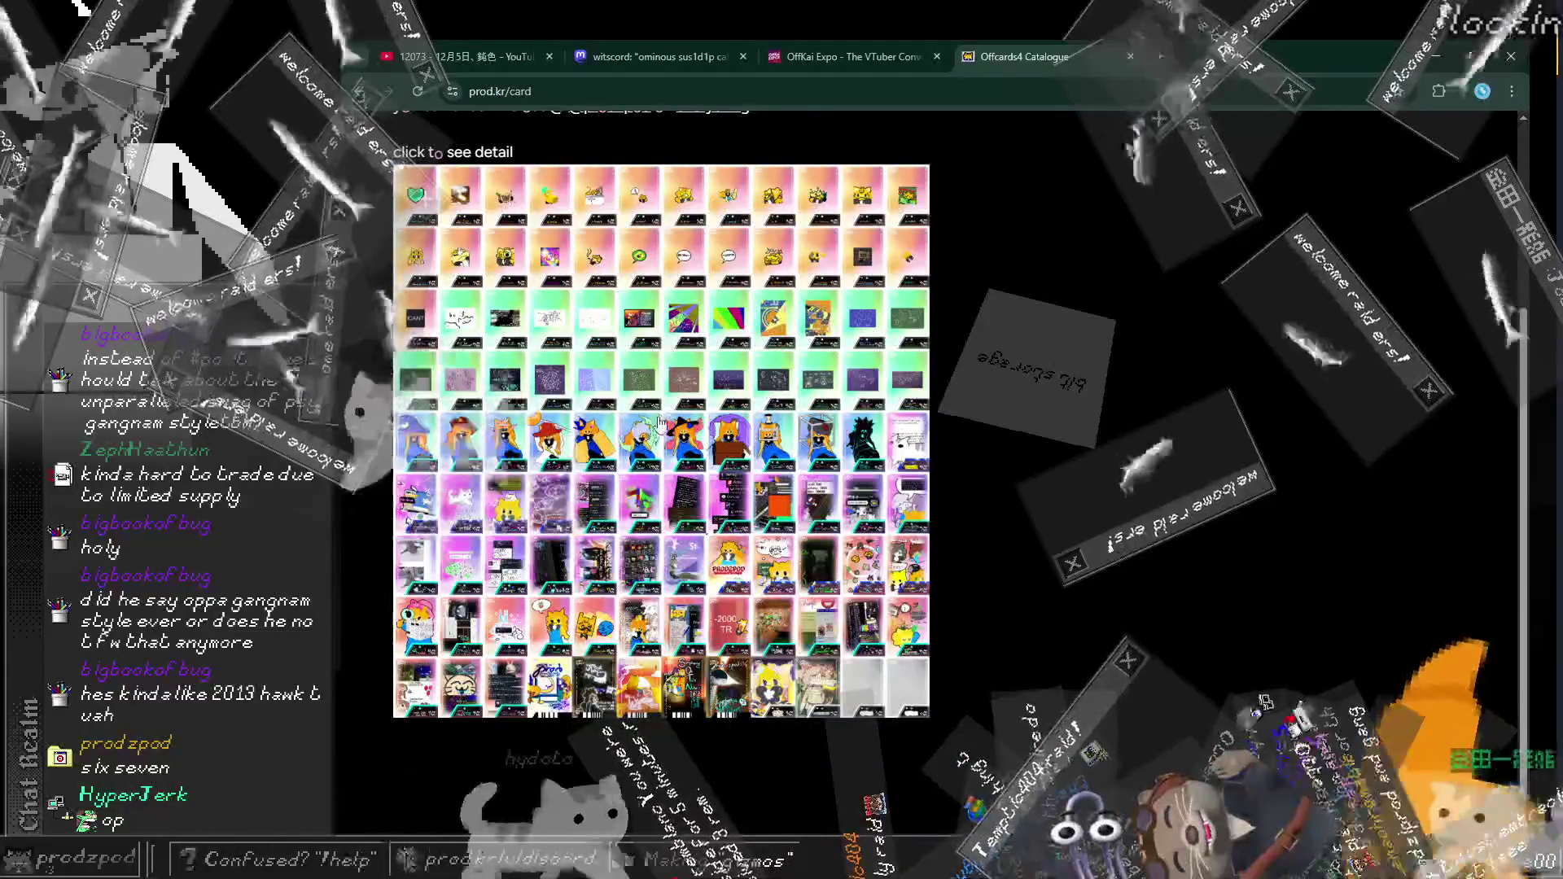
click(662, 428)
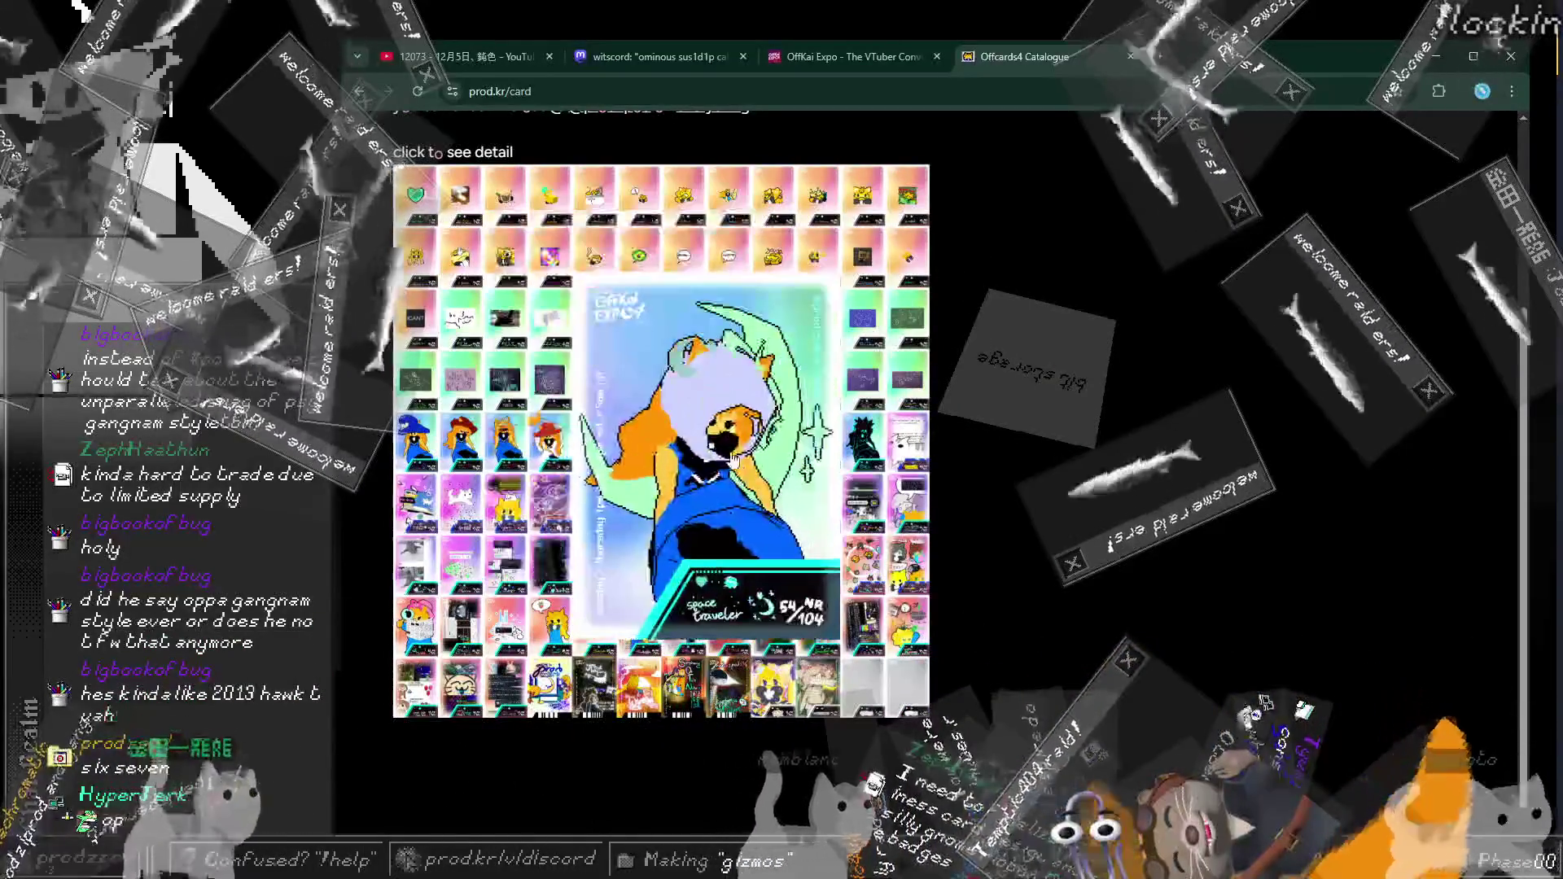
click(810, 531)
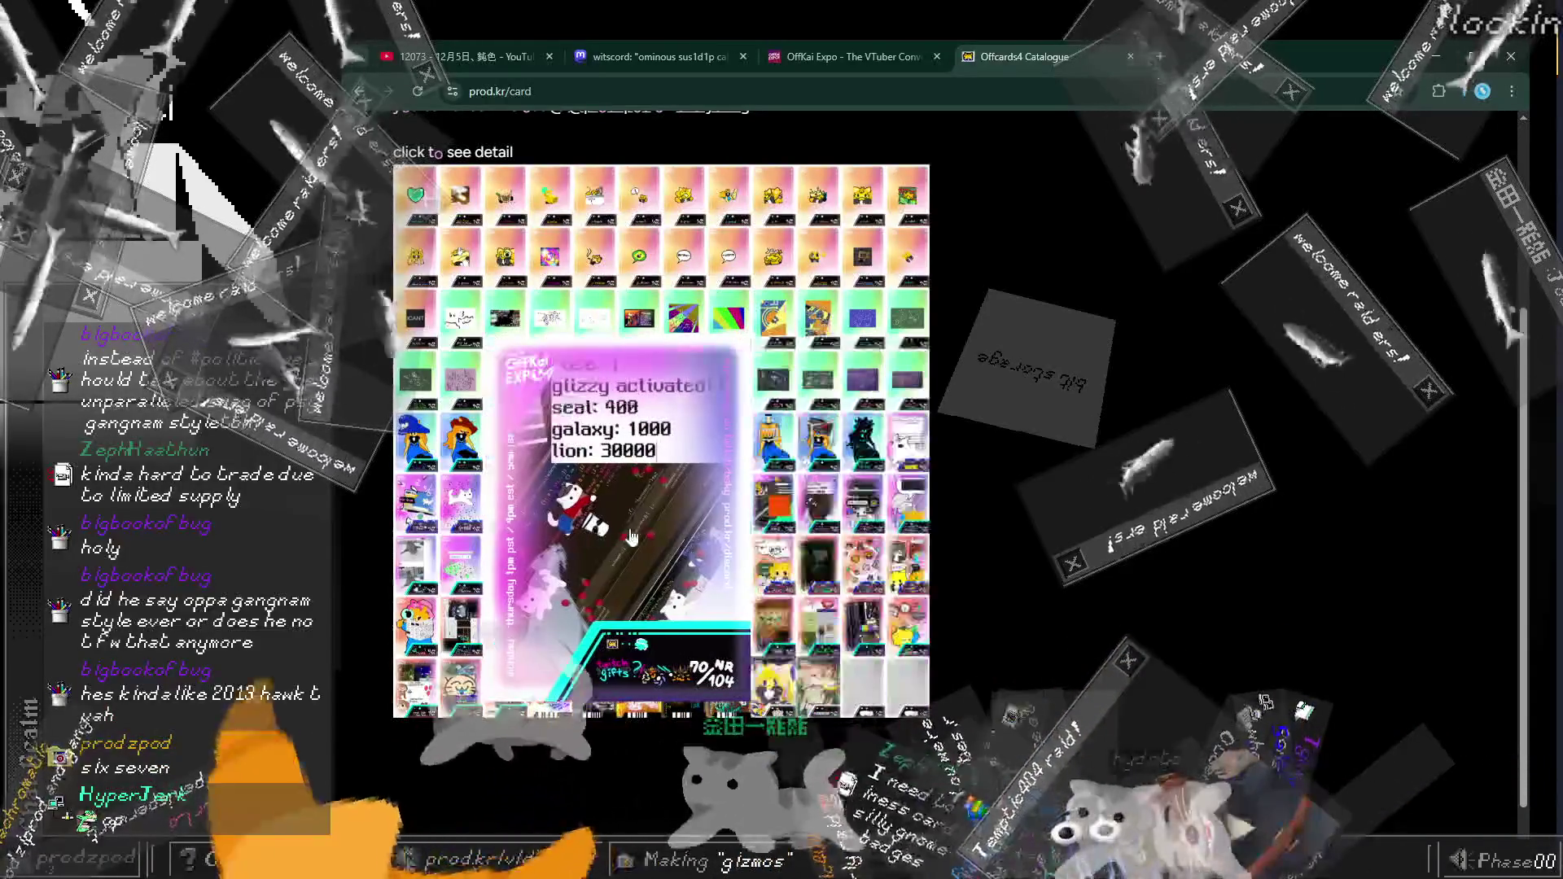
click(628, 535)
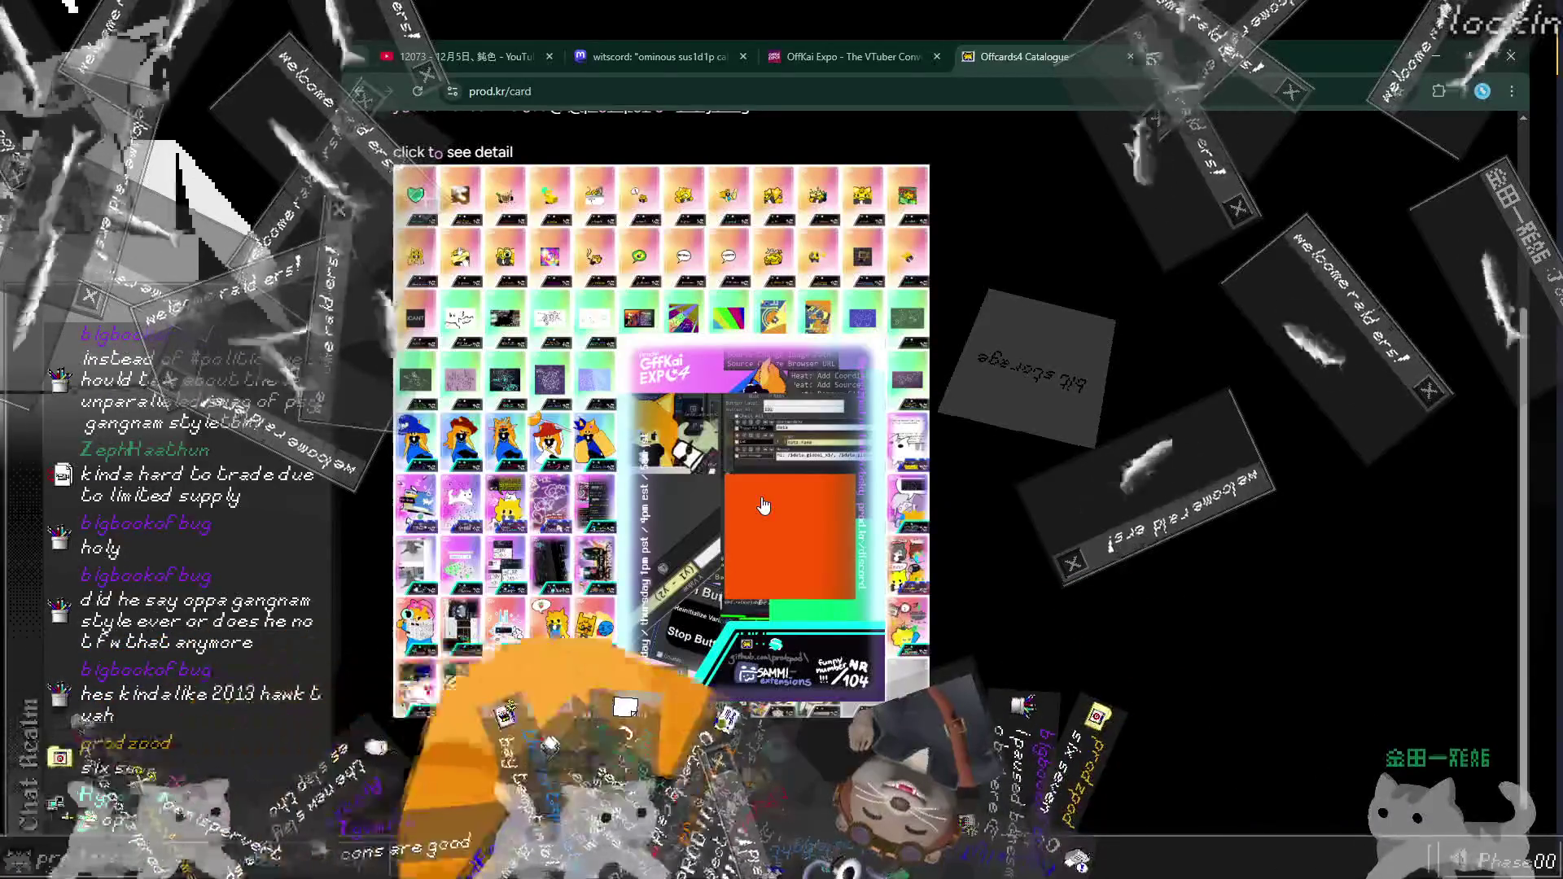
click(763, 506)
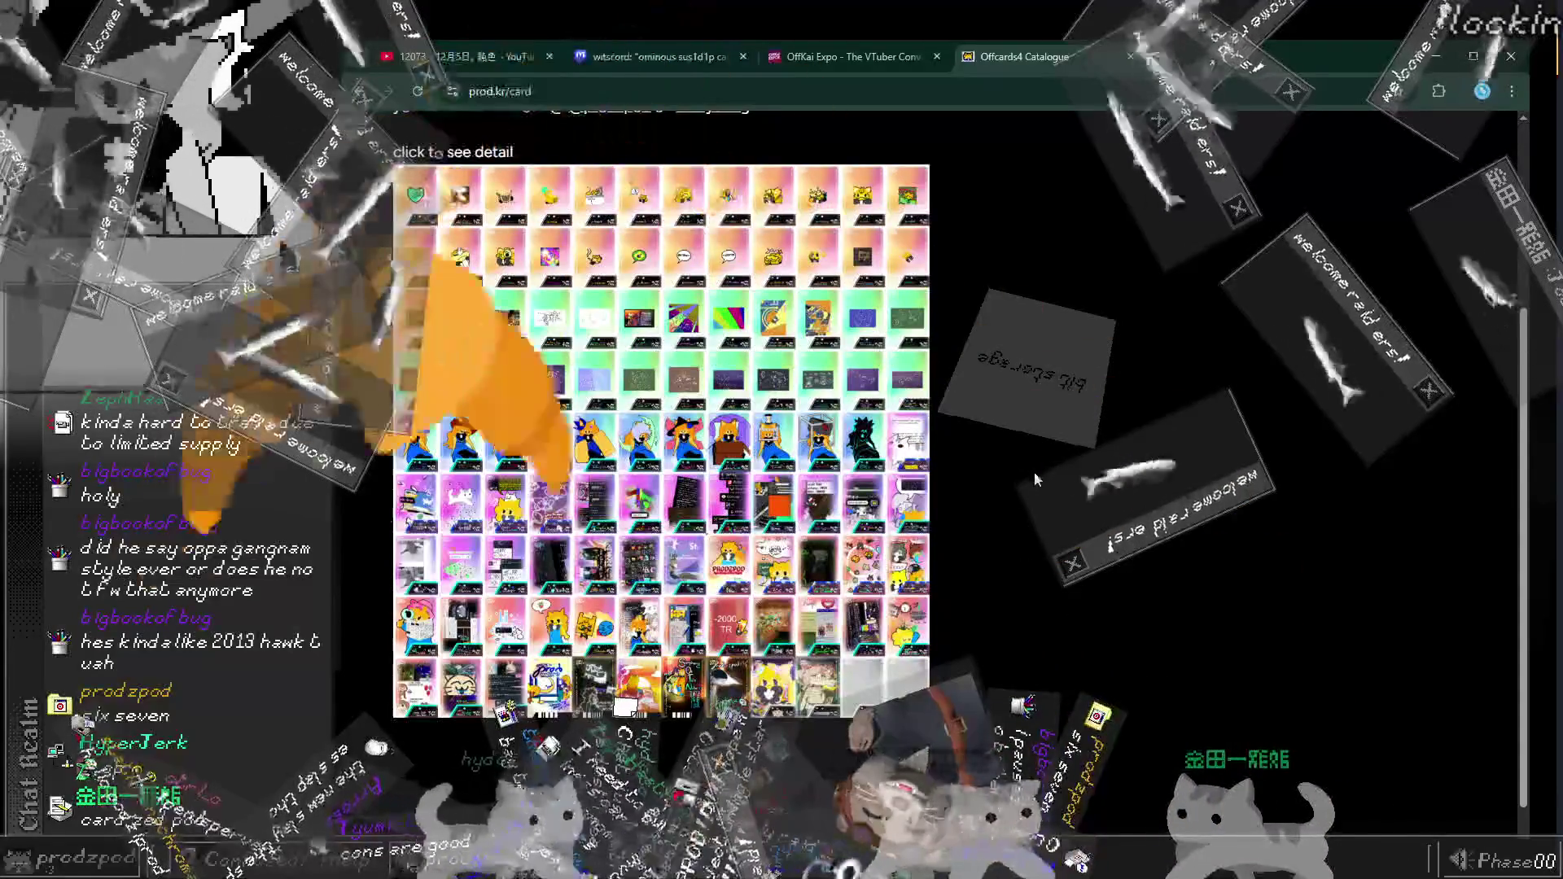
key(ctrl+t)
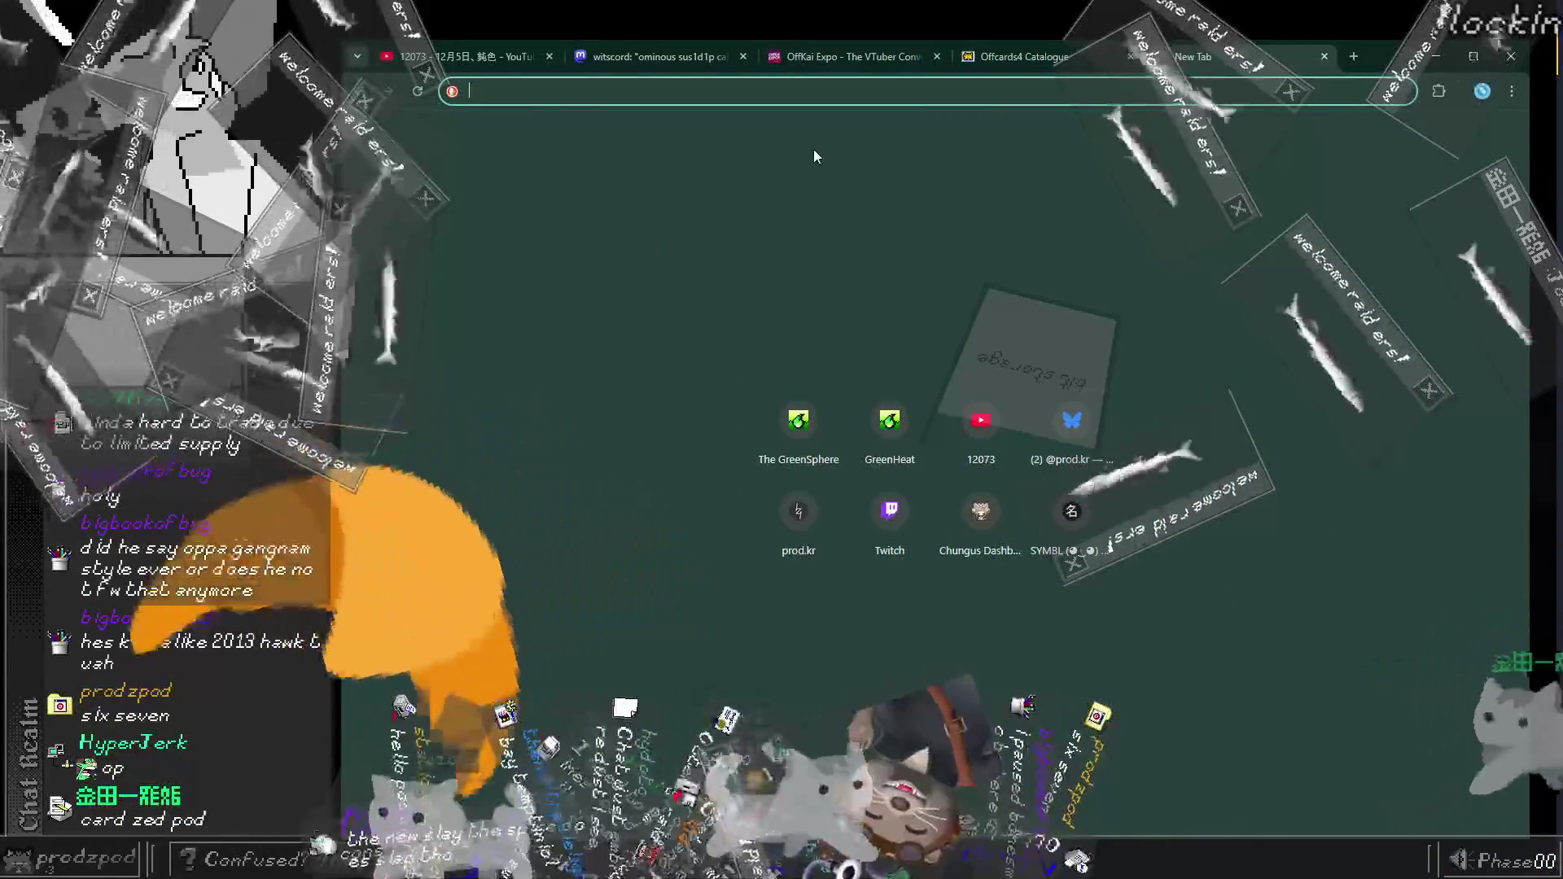
Step: Glance at the OffKai Expo tab, then return to the Offcards4 Catalogue tab
click(847, 56)
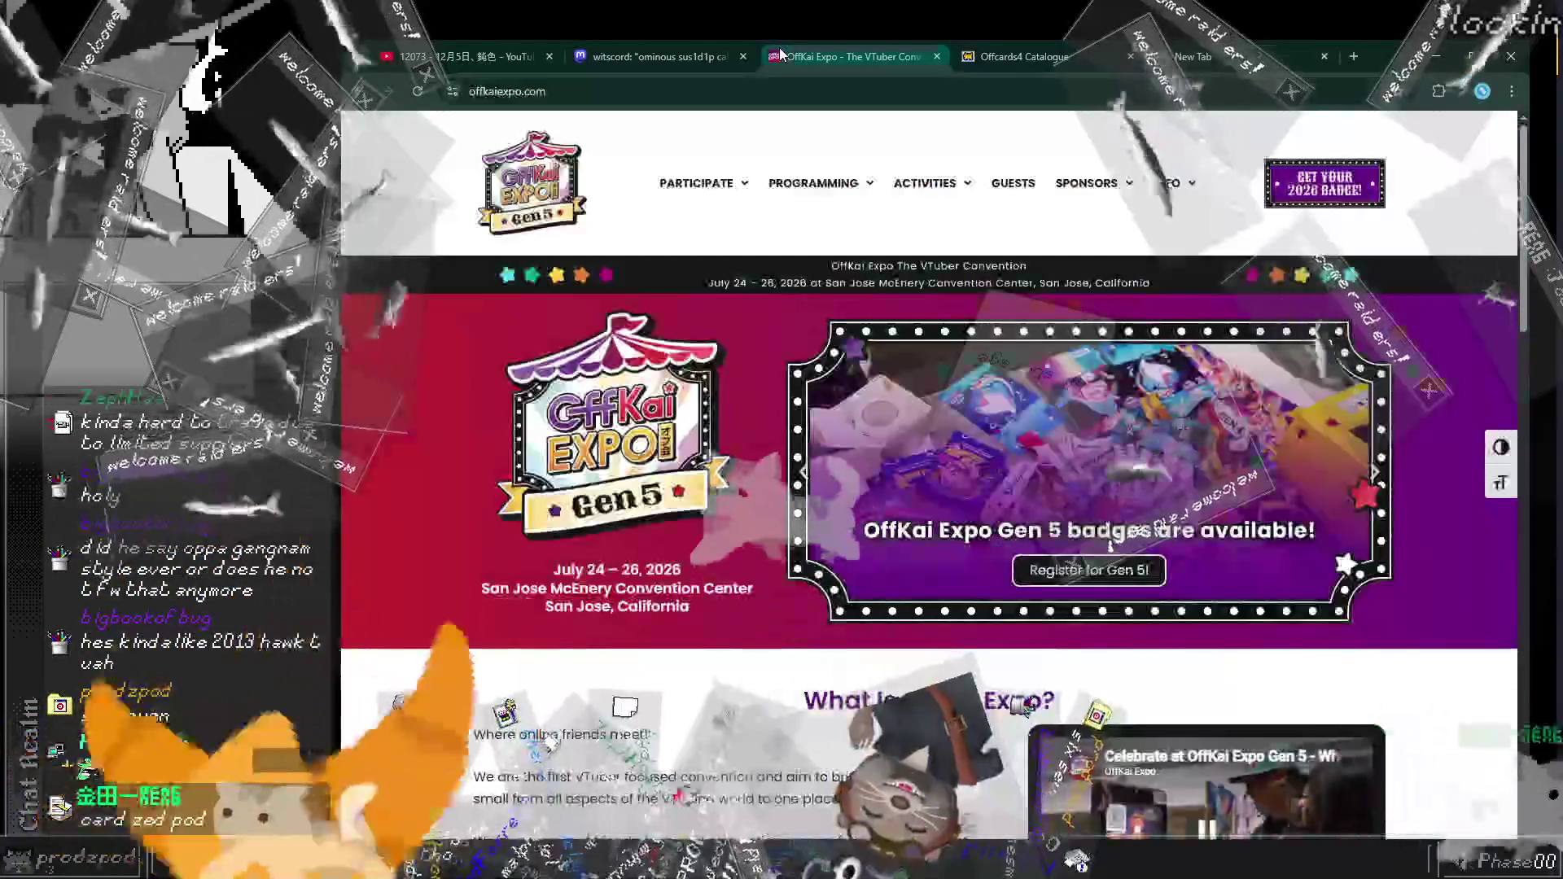
click(968, 59)
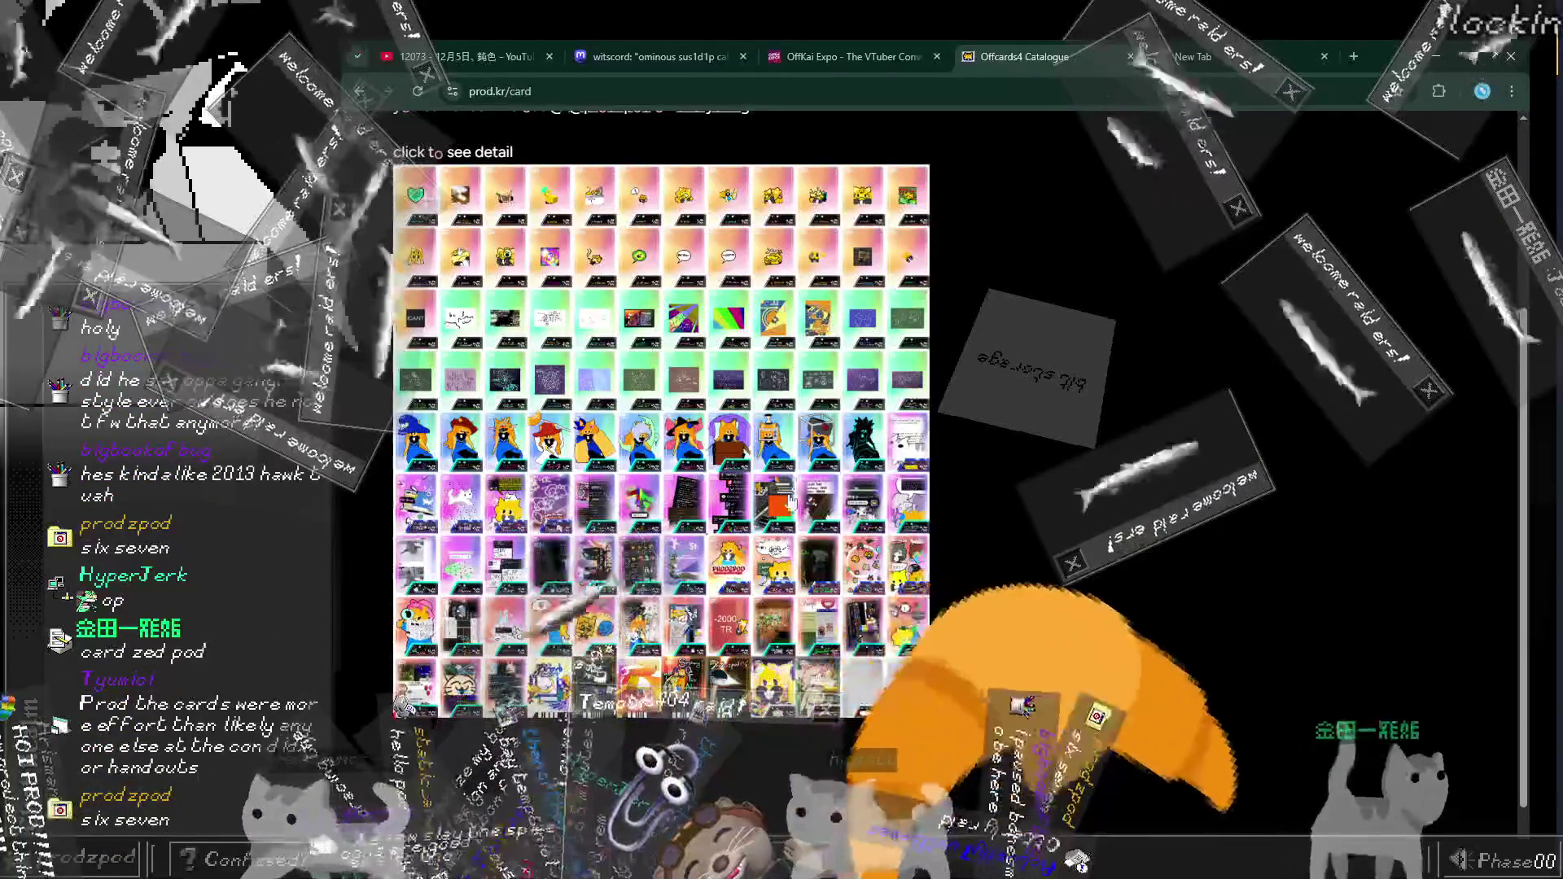
Step: Open and close one card's detail view, then scroll back up the catalogue page
click(681, 646)
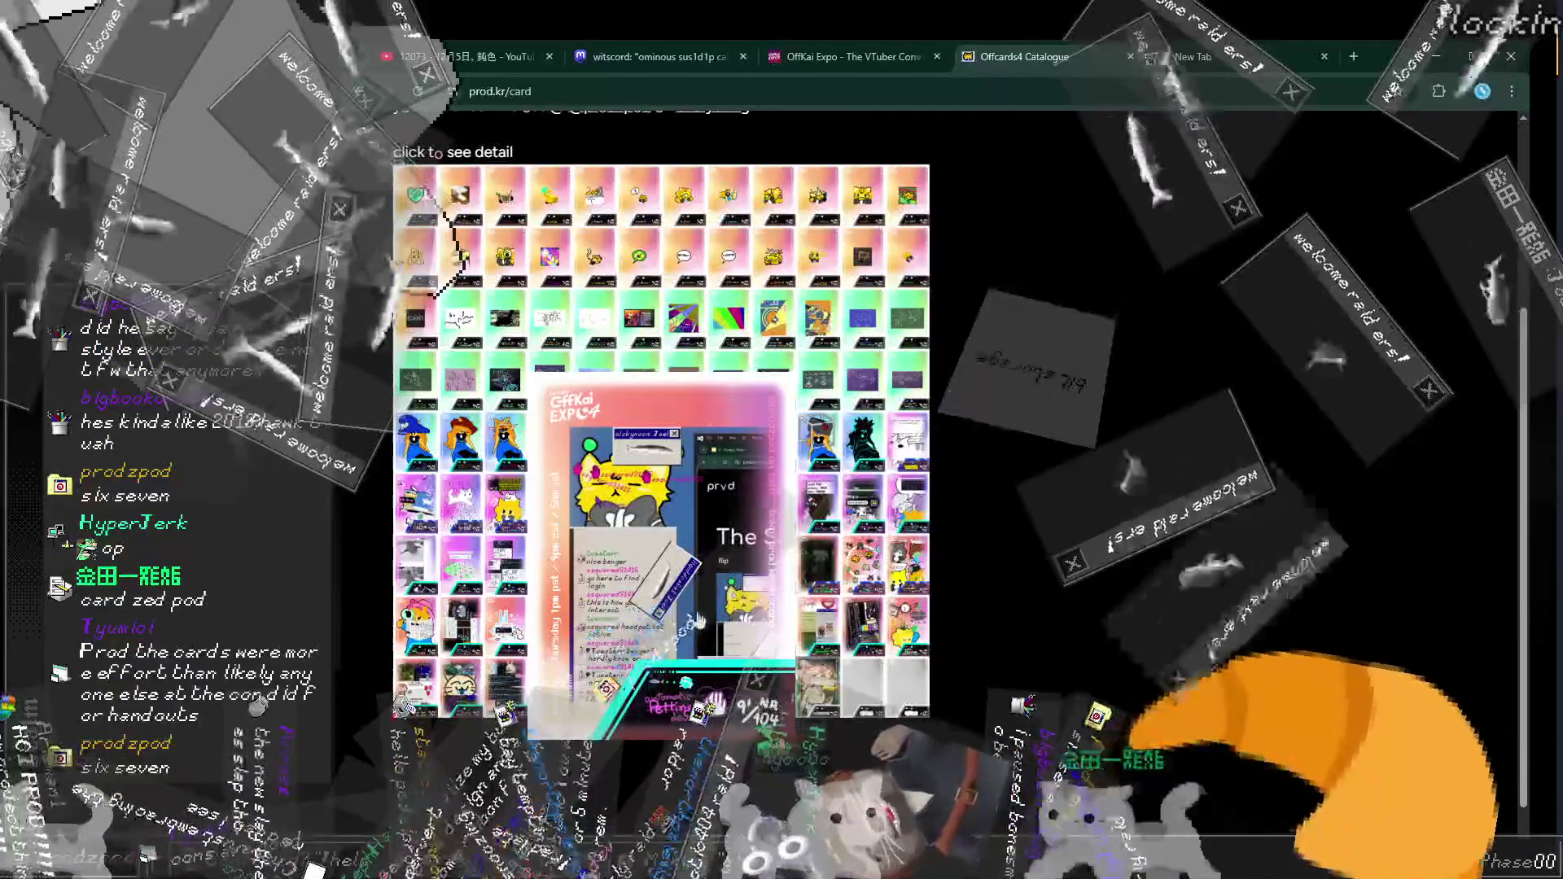
click(1028, 585)
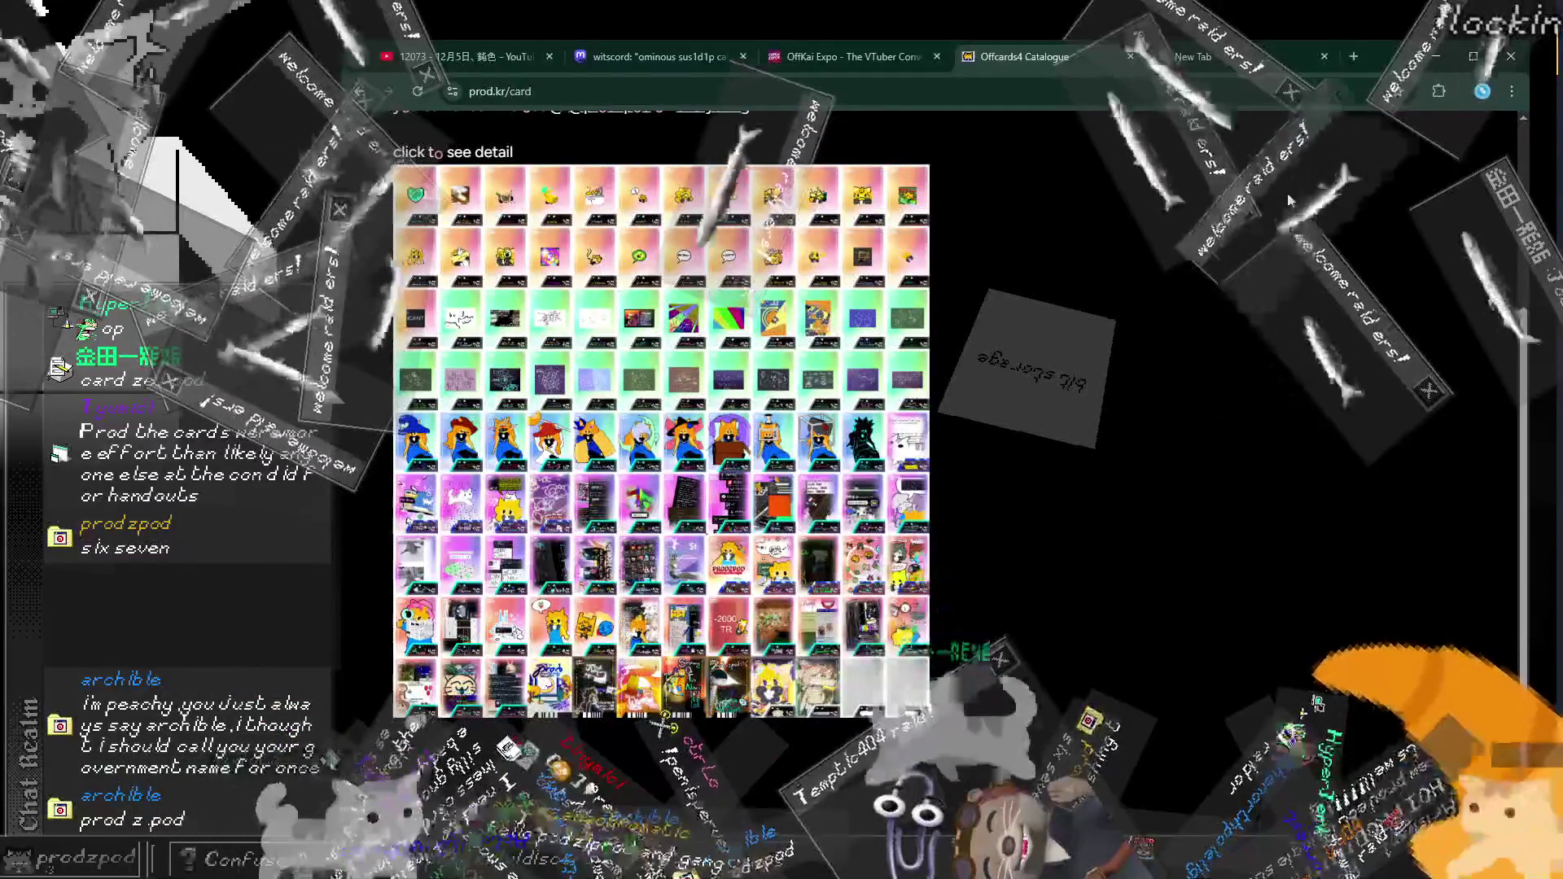
scroll(1298, 175, up, 1)
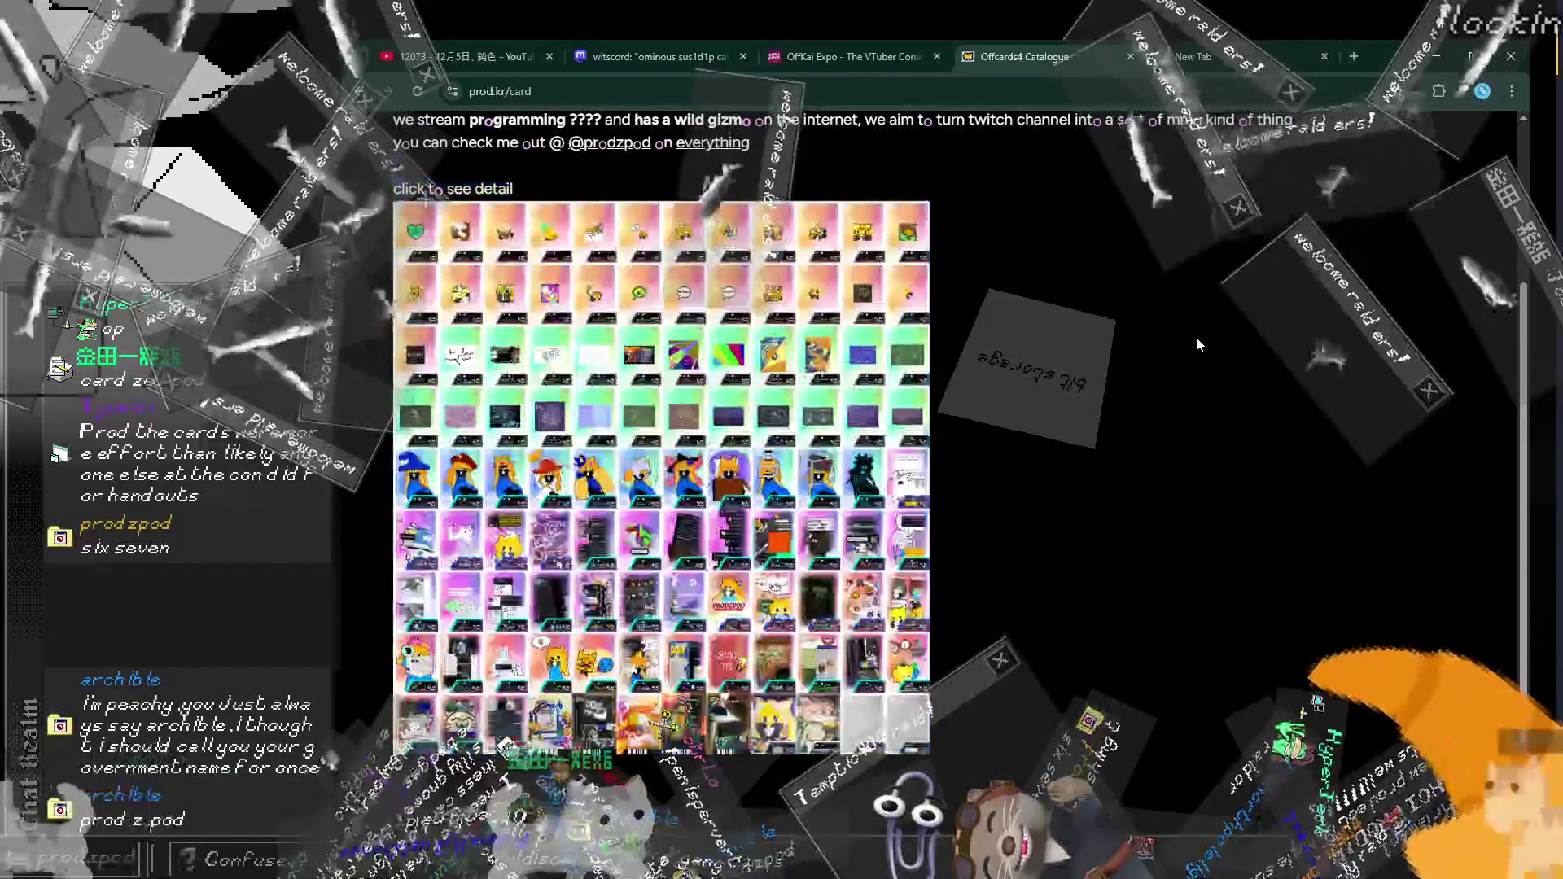
Step: Browse enlarged cards: the fox-at-podium, 81/104, 94/104, the unrevealed ?/104, and 96/104
scroll(1199, 367, up, 2)
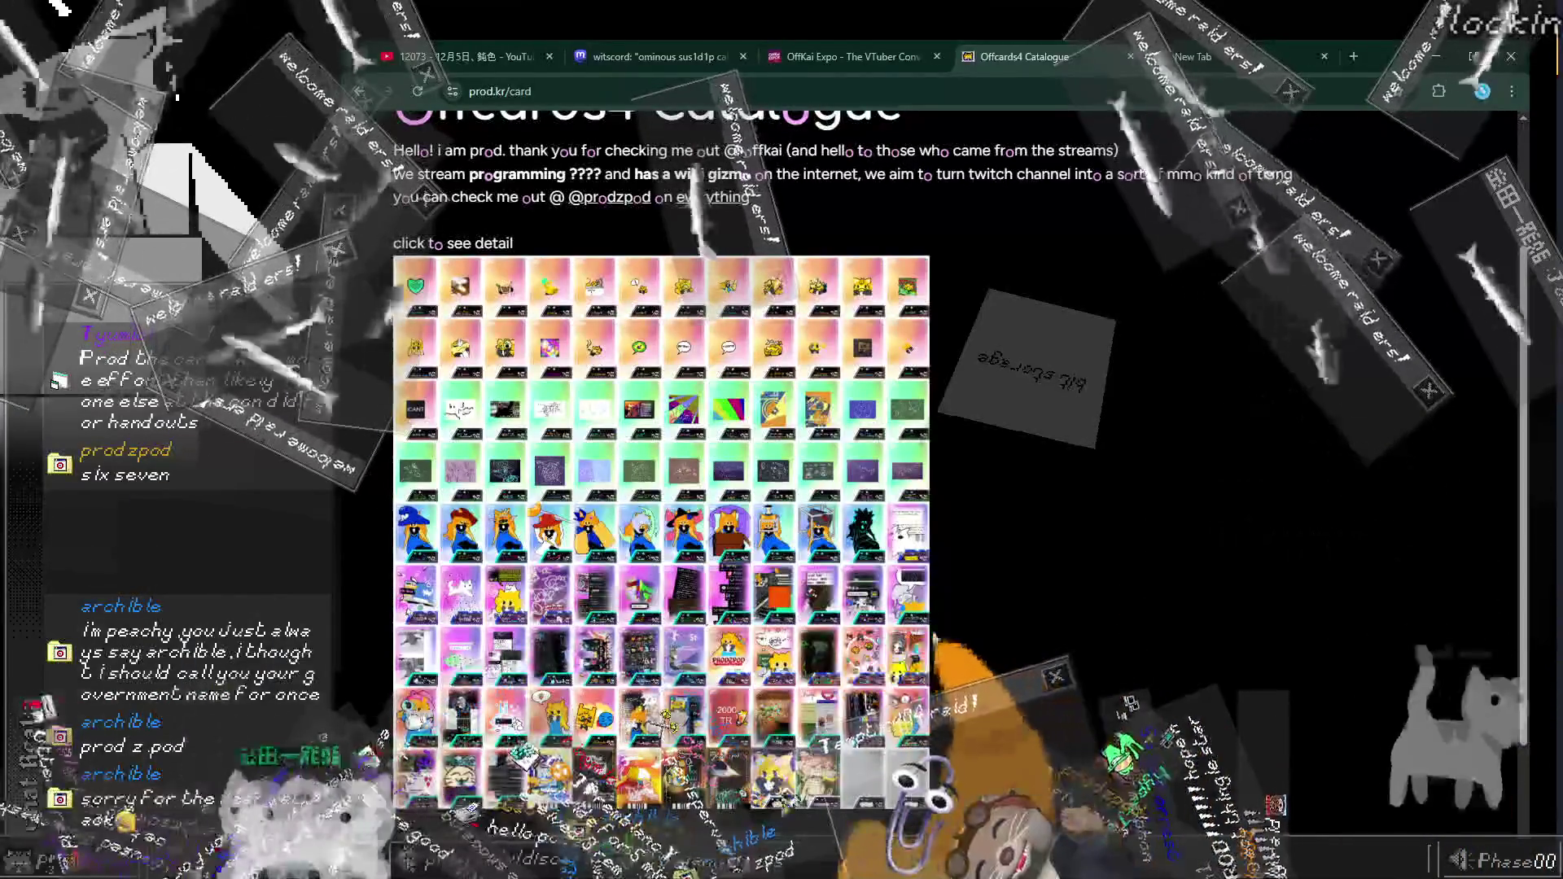
click(611, 593)
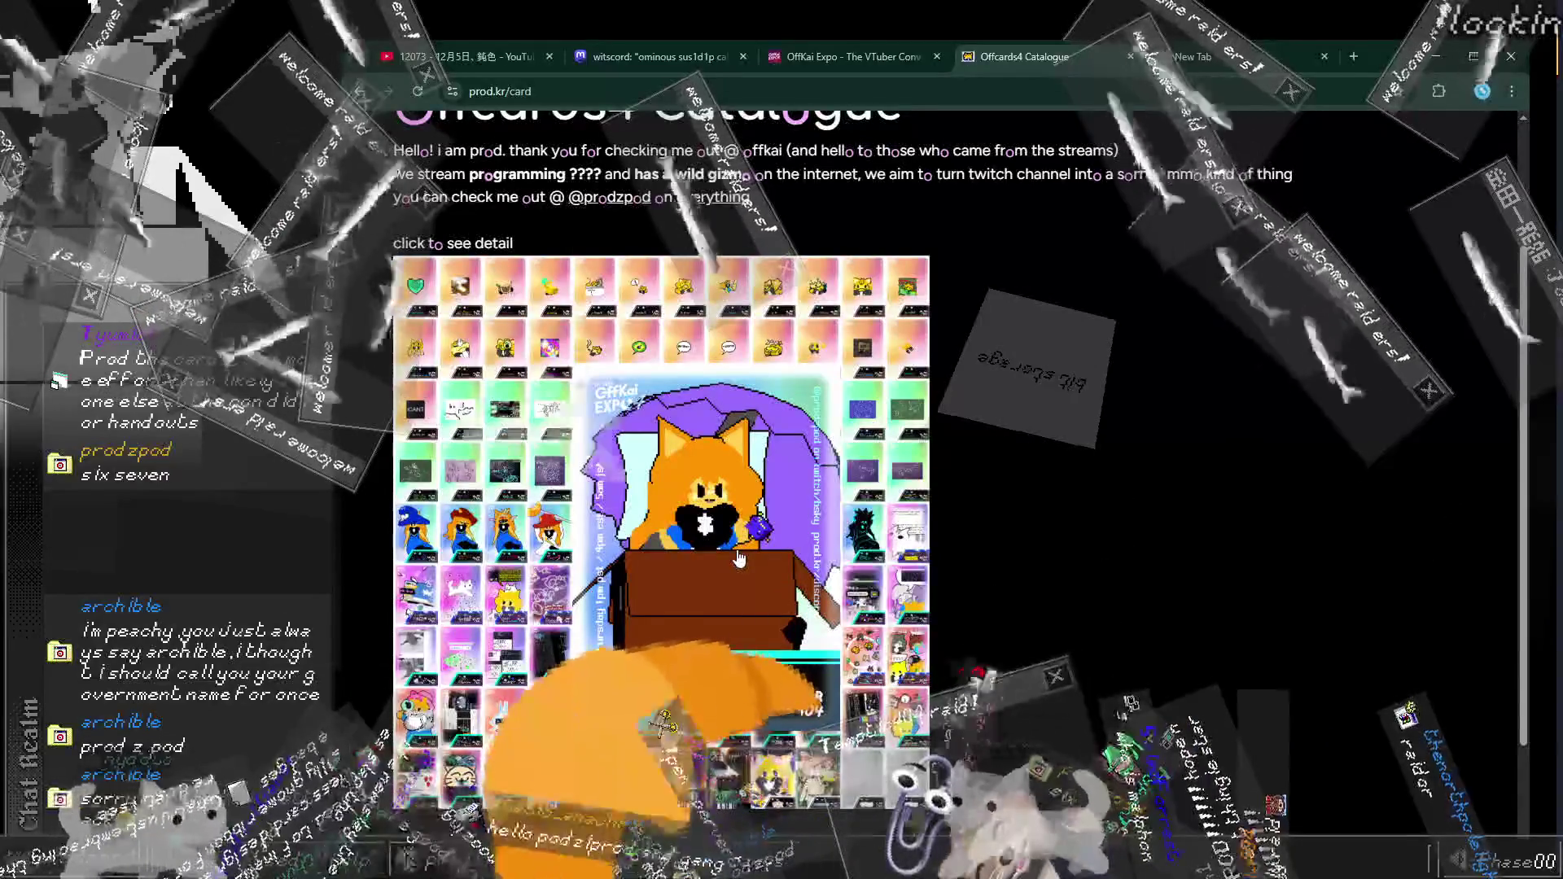
drag(738, 552, 759, 434)
click(624, 238)
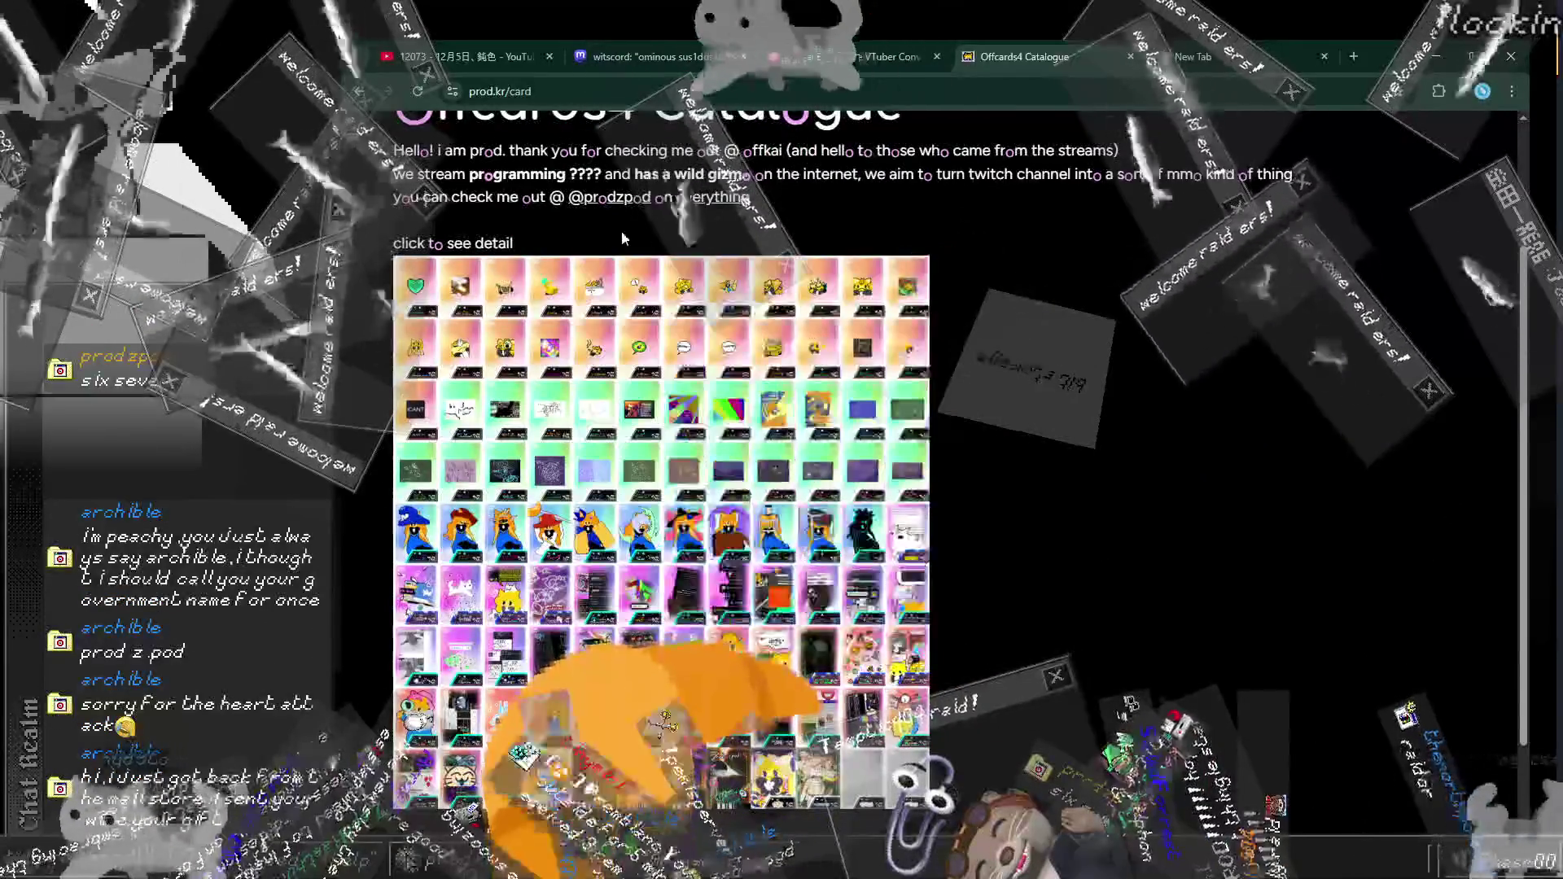
click(481, 324)
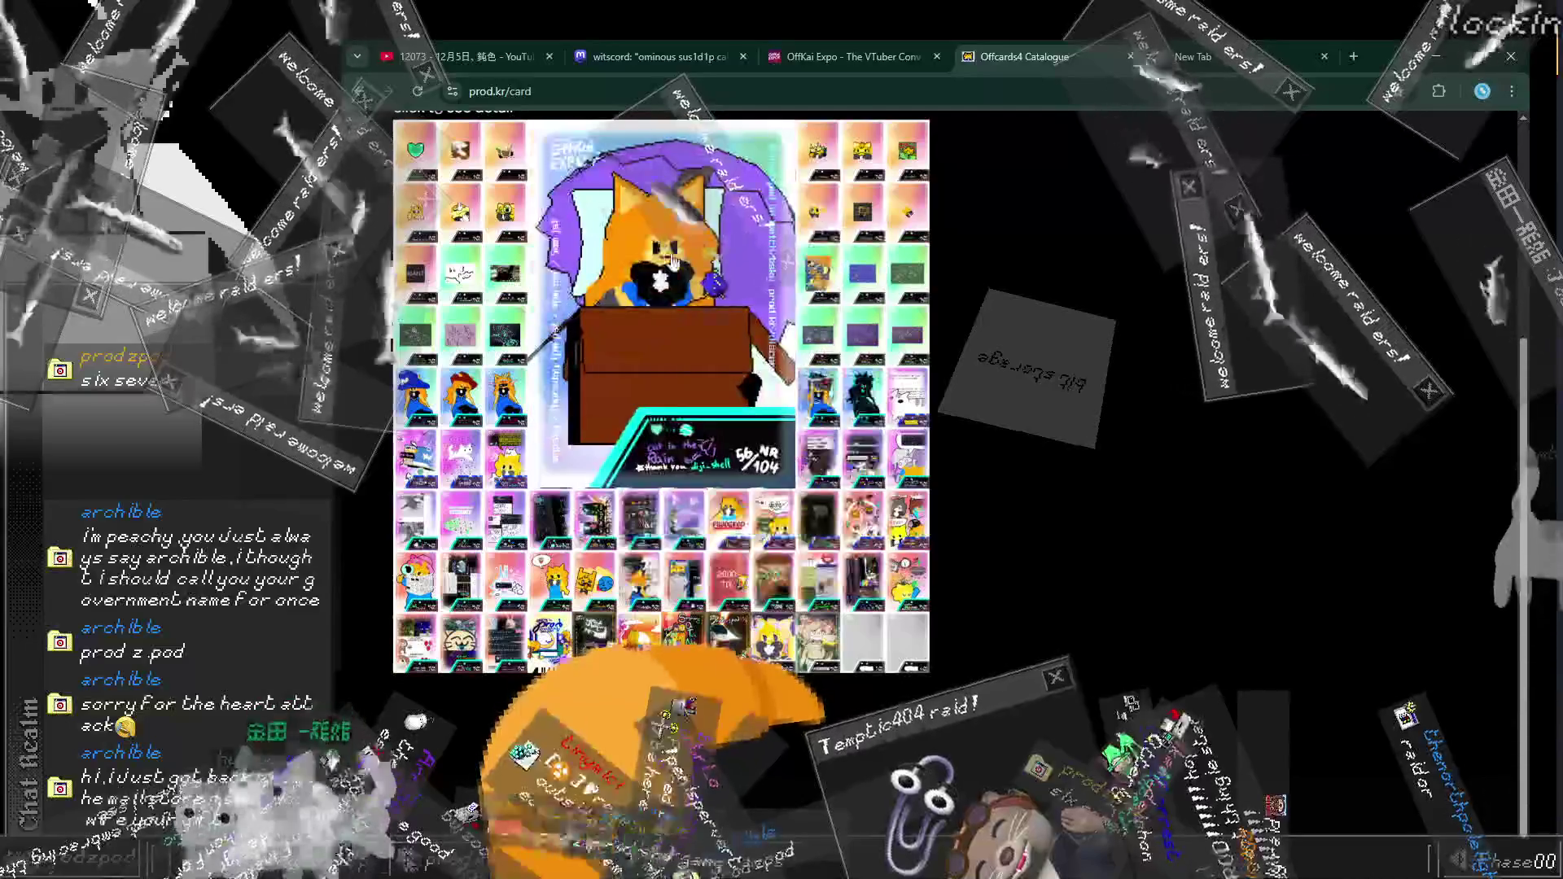
drag(756, 473, 772, 505)
click(772, 505)
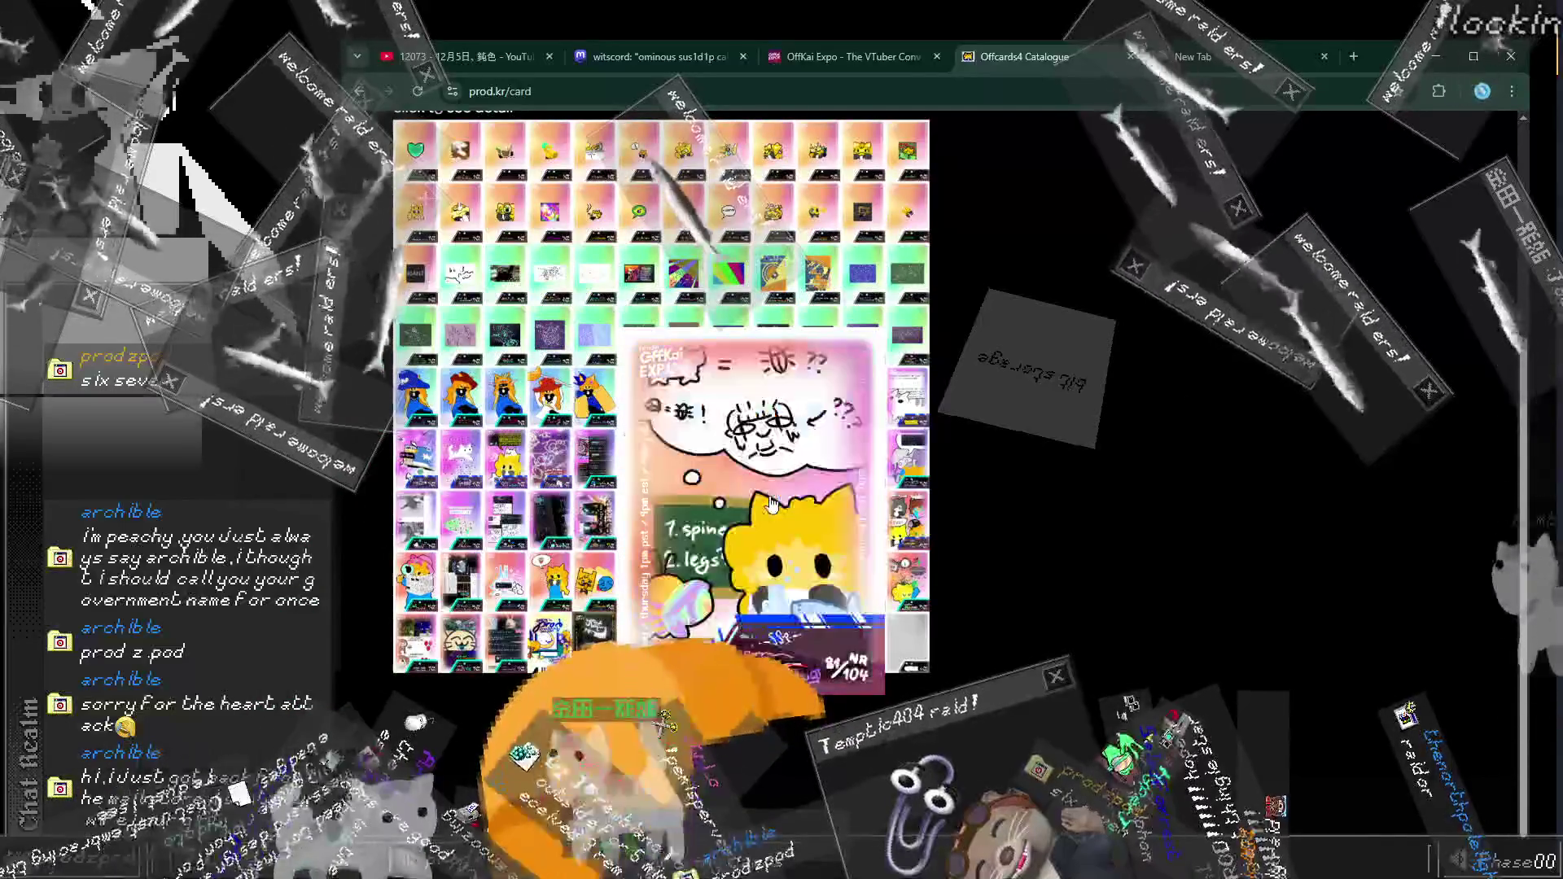
click(769, 500)
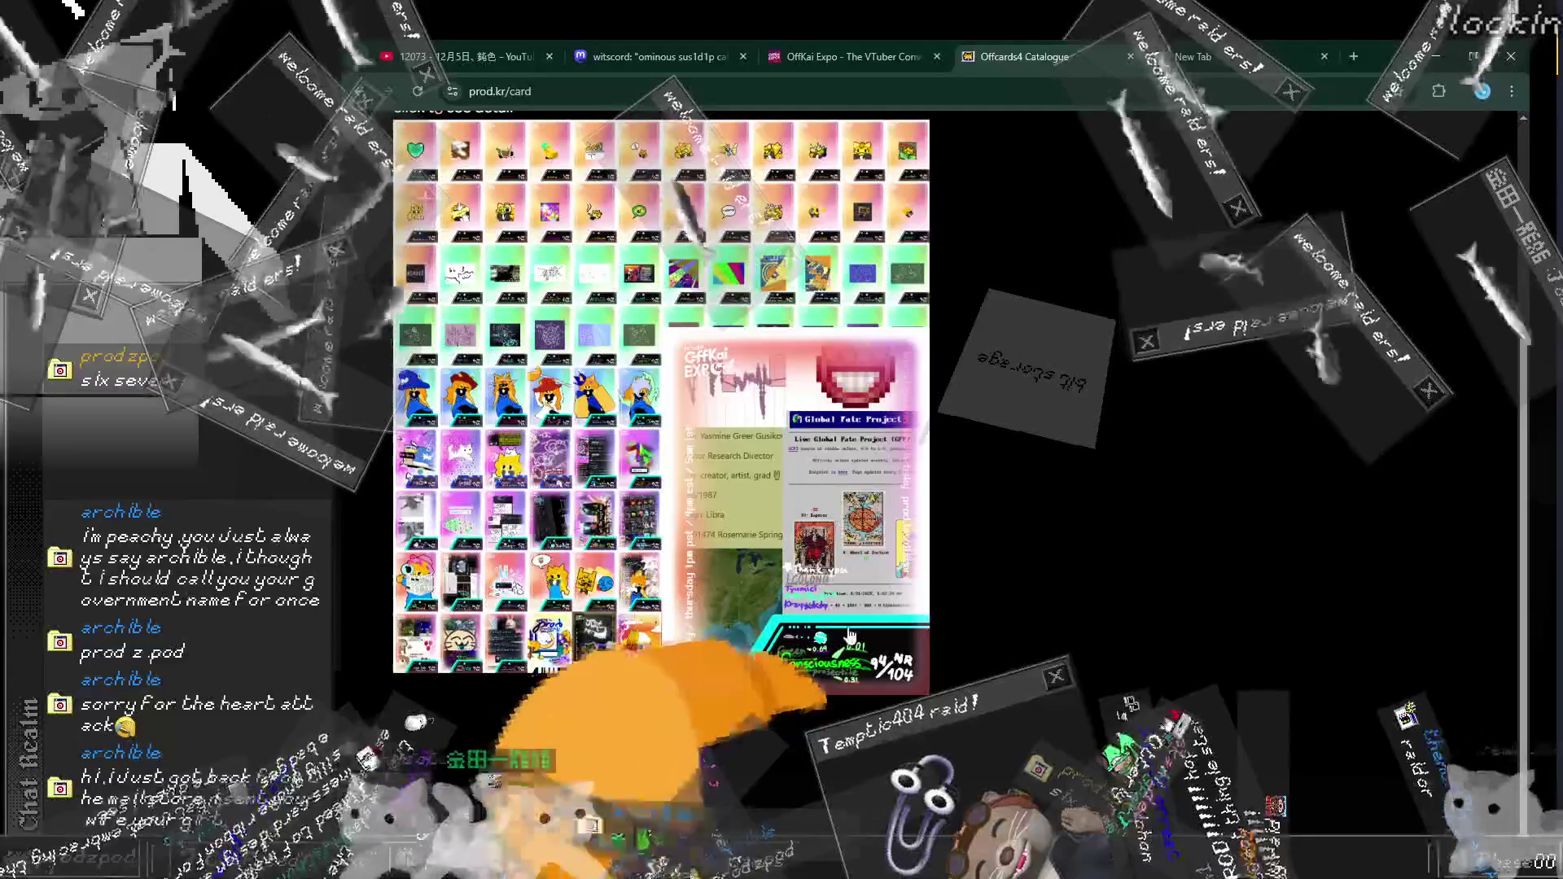
click(849, 635)
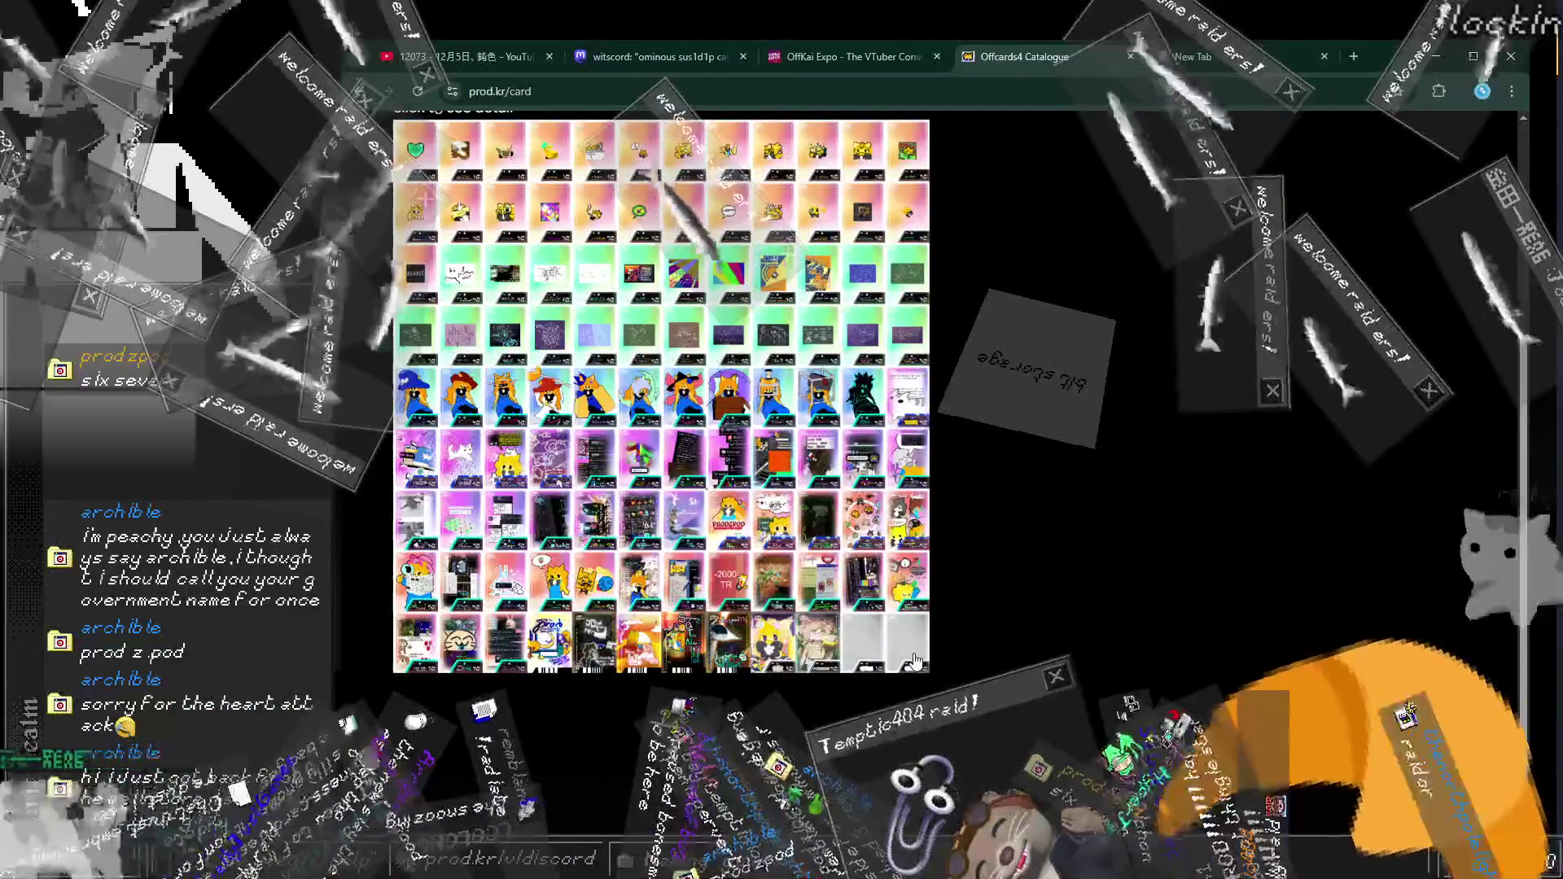
click(861, 529)
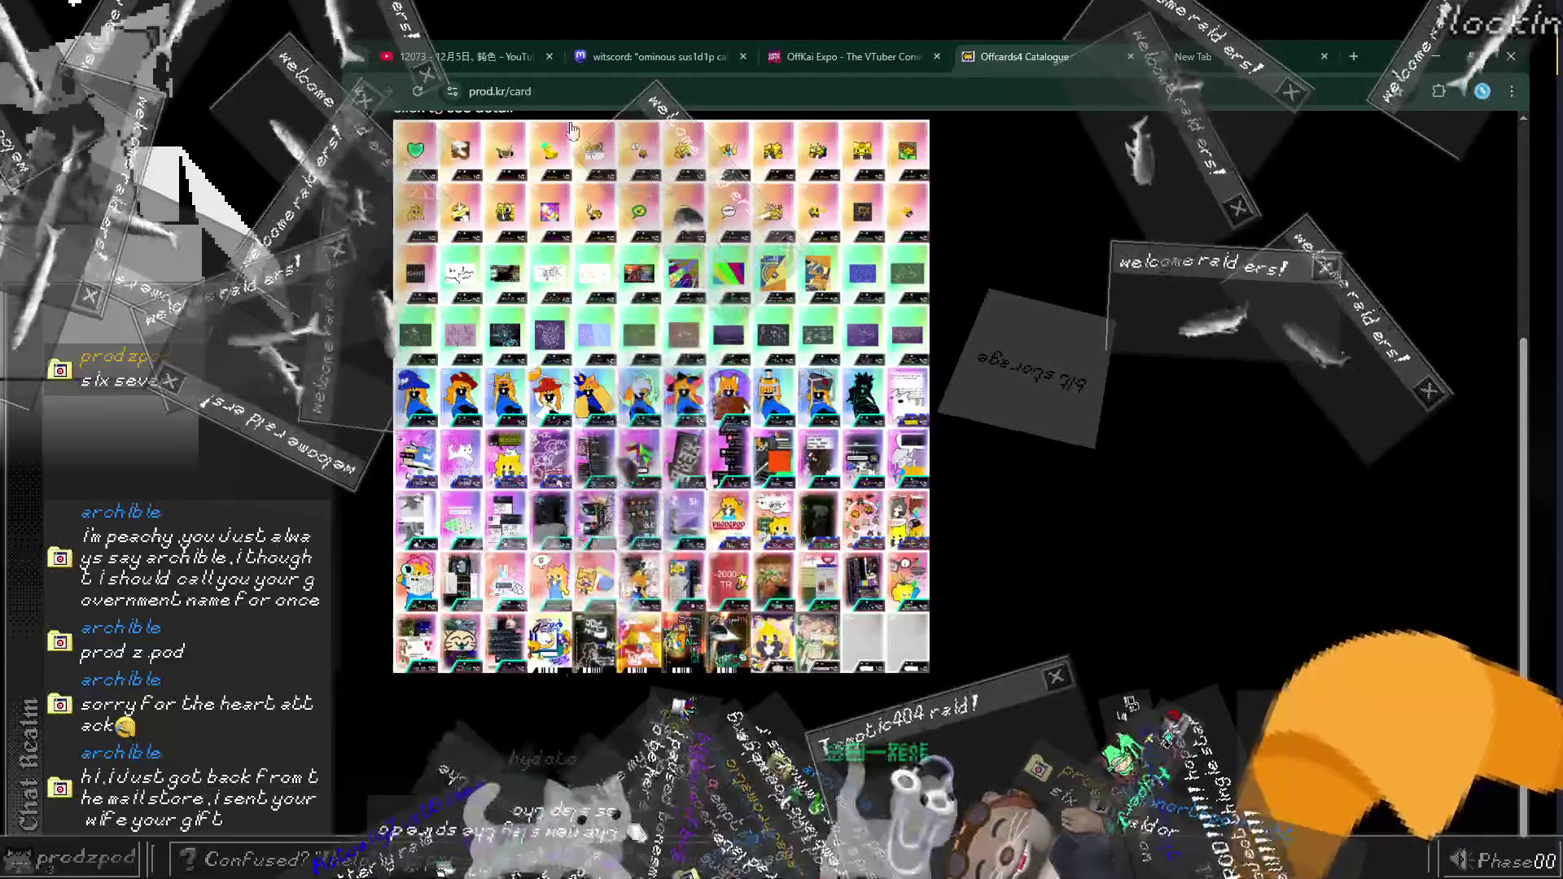
Step: Open and close another card panel, hop to OffKai Expo and back, and scroll the grid
click(574, 238)
click(1175, 474)
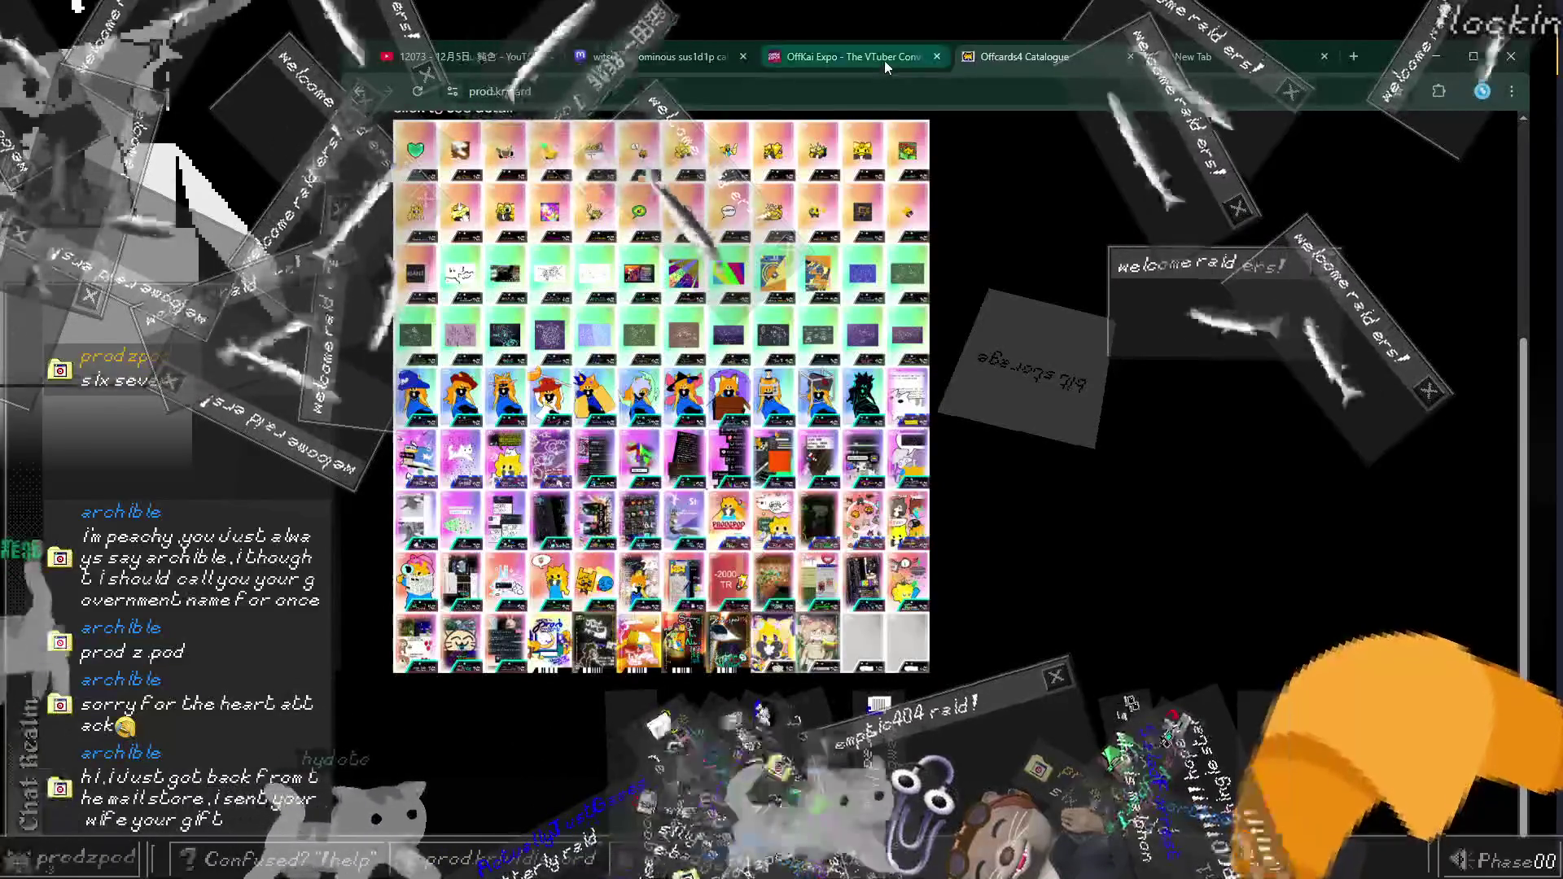
click(883, 61)
click(992, 63)
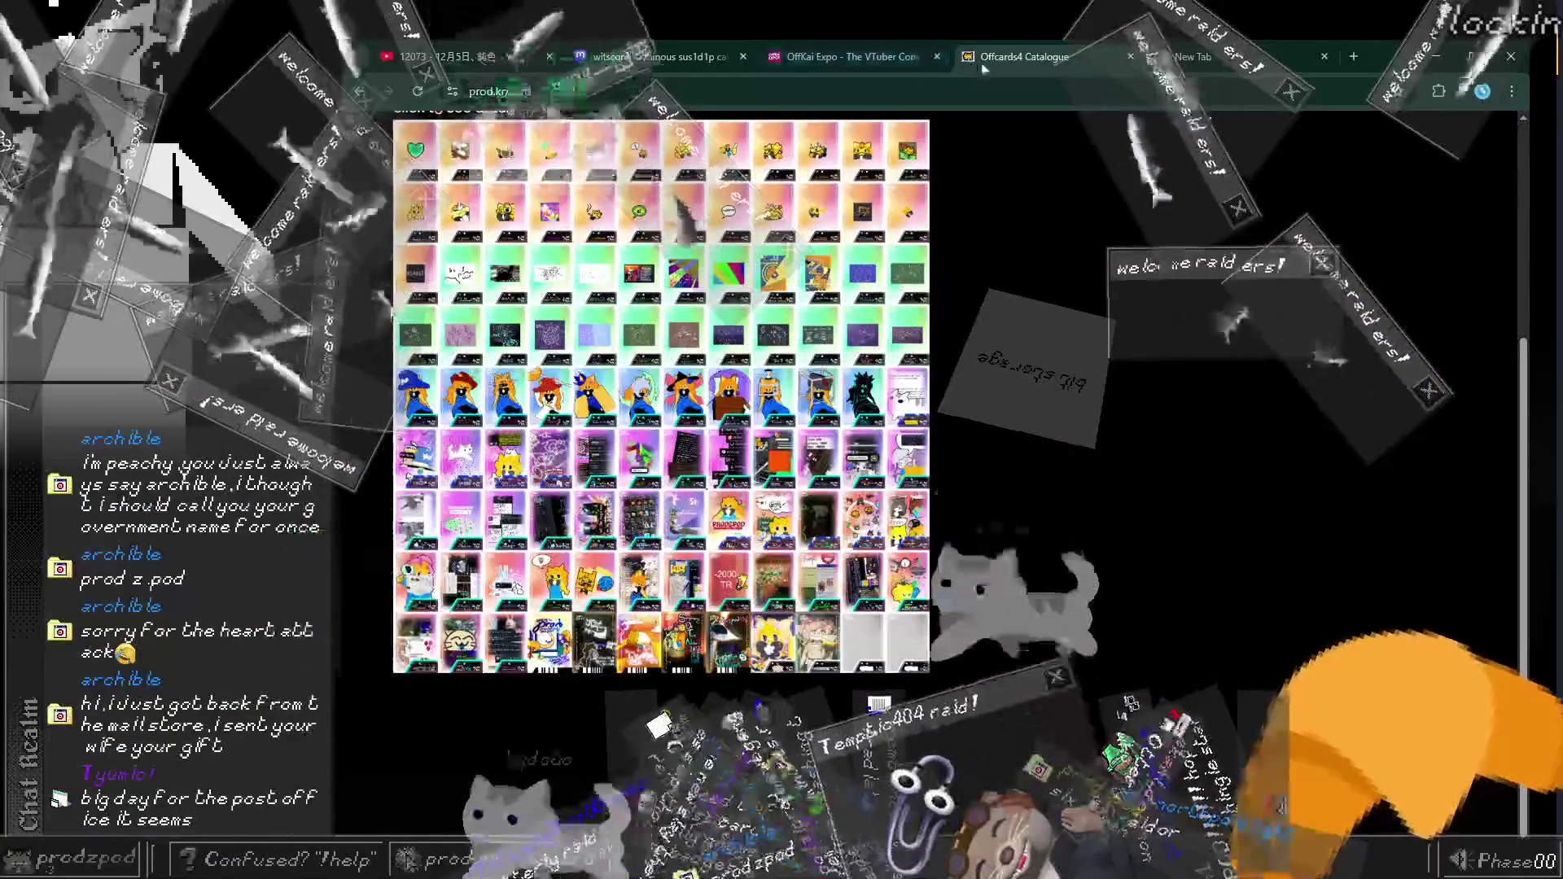
scroll(1076, 183, up, 4)
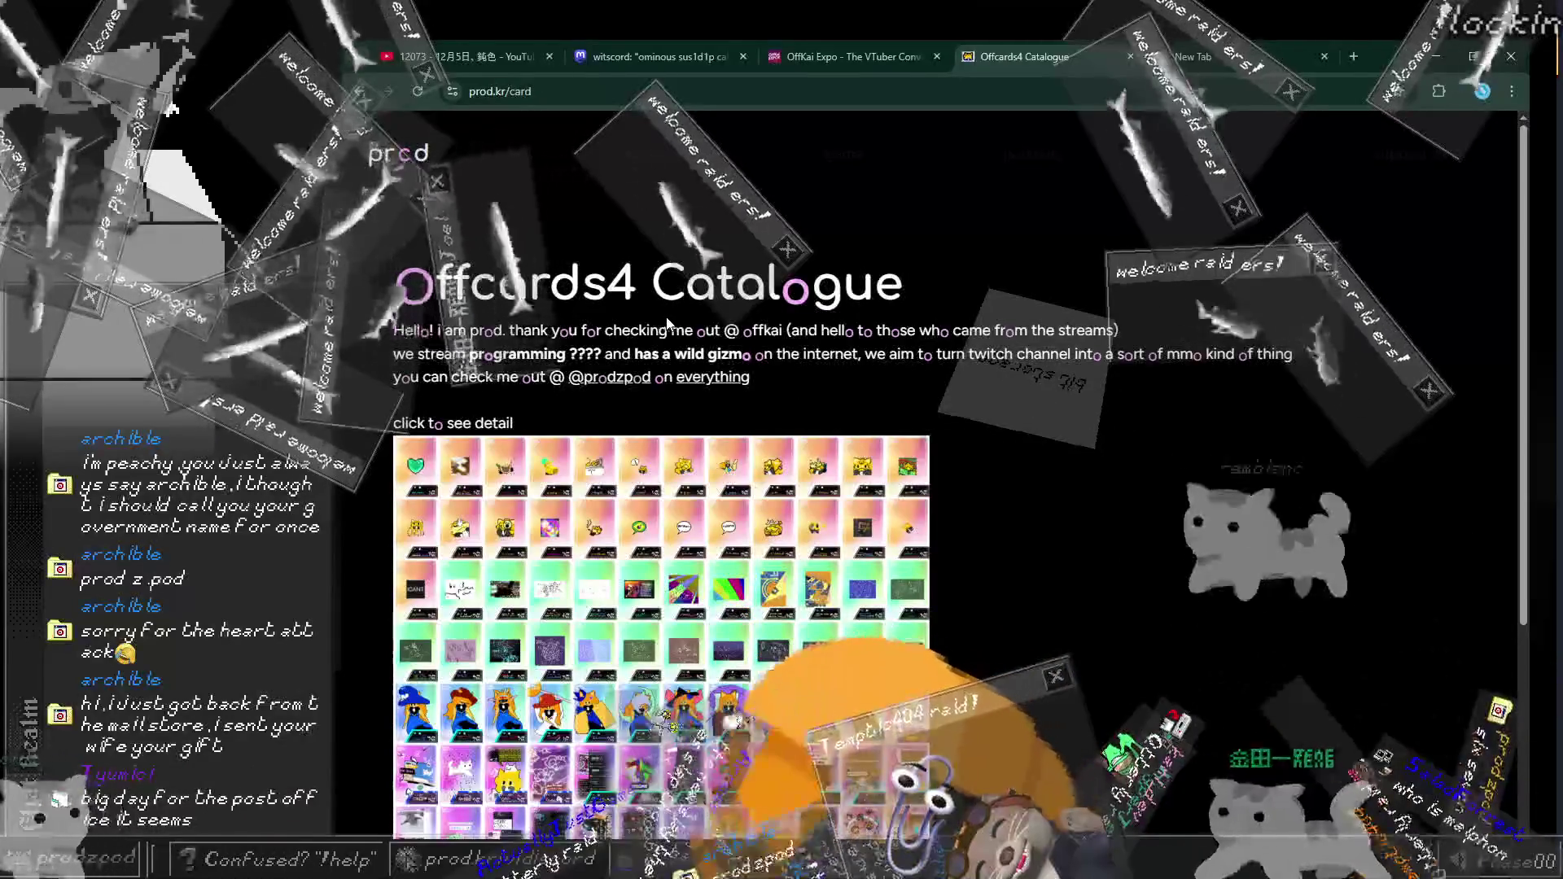
scroll(517, 259, down, 2)
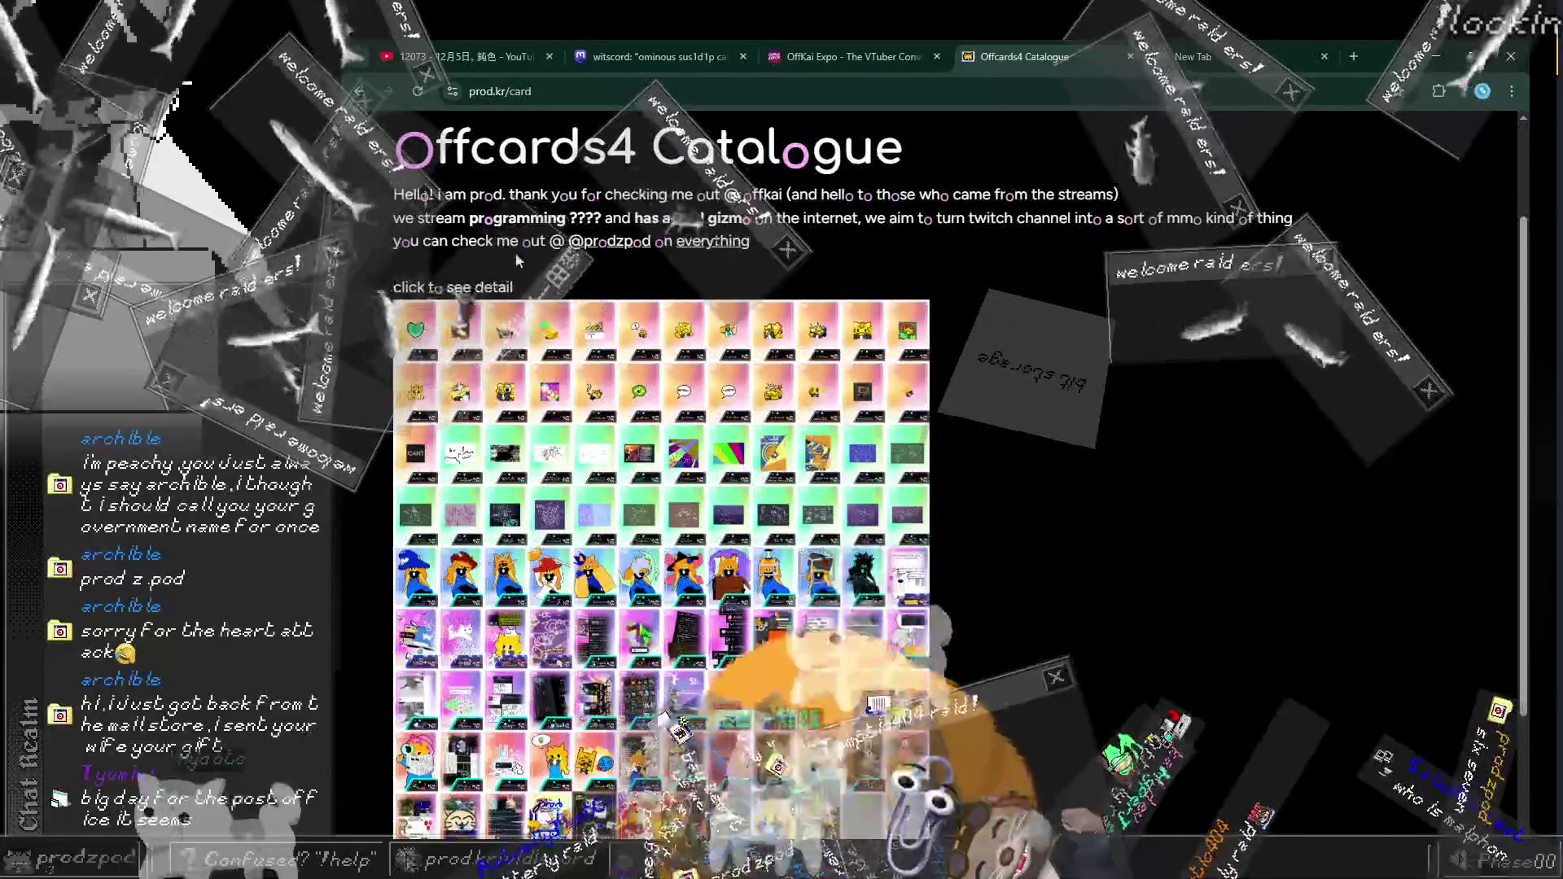
scroll(648, 223, up, 2)
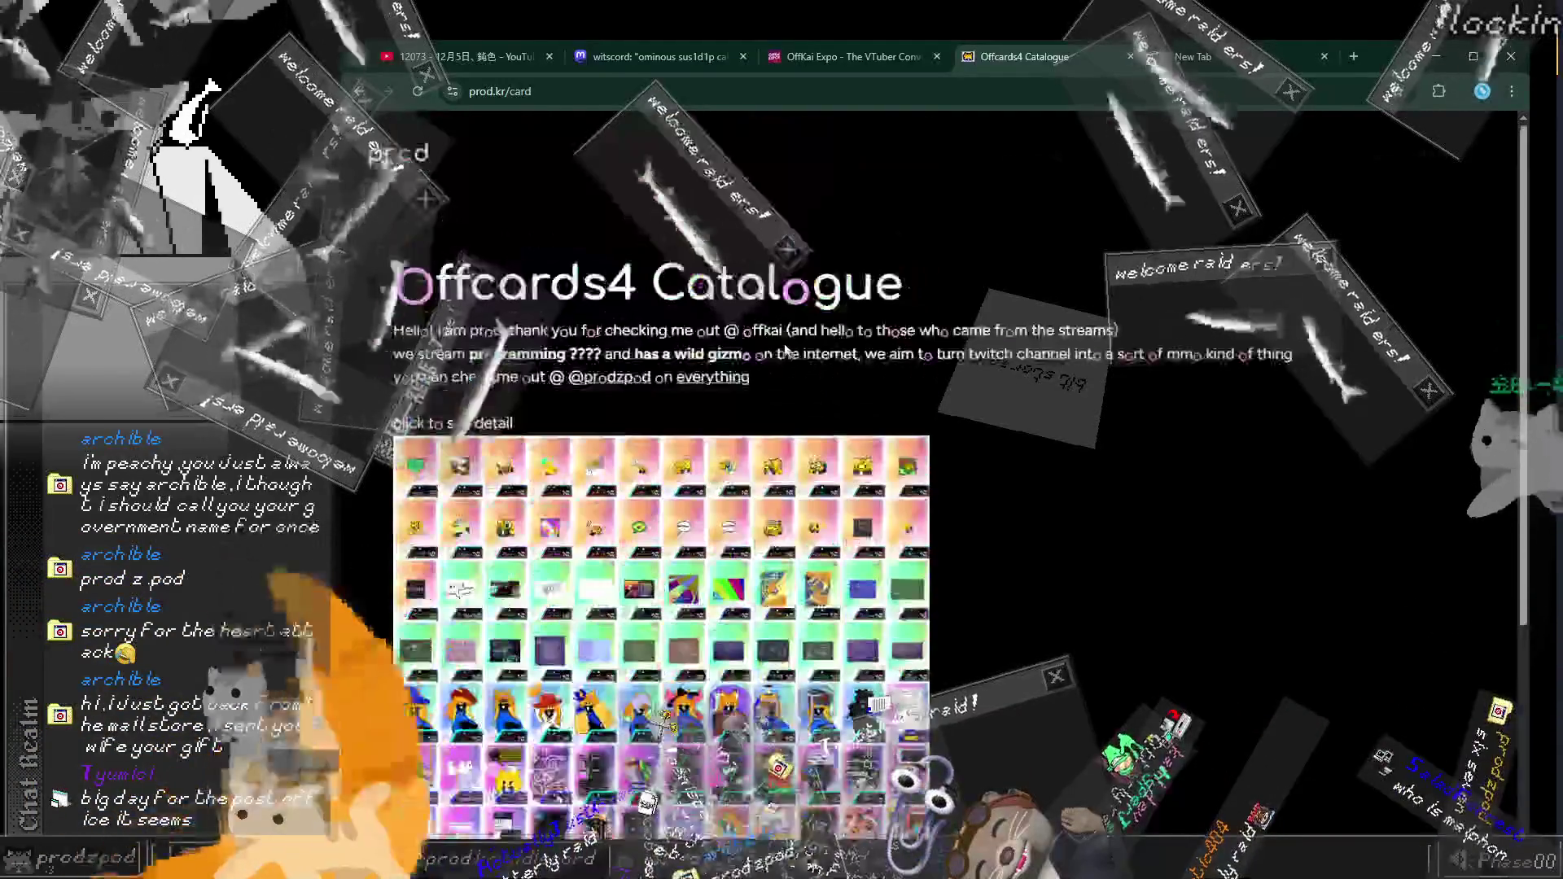
scroll(826, 205, down, 5)
Step: View the p_meltdown 10/104 card enlarged, close it, and bring up a blank notes page
click(826, 205)
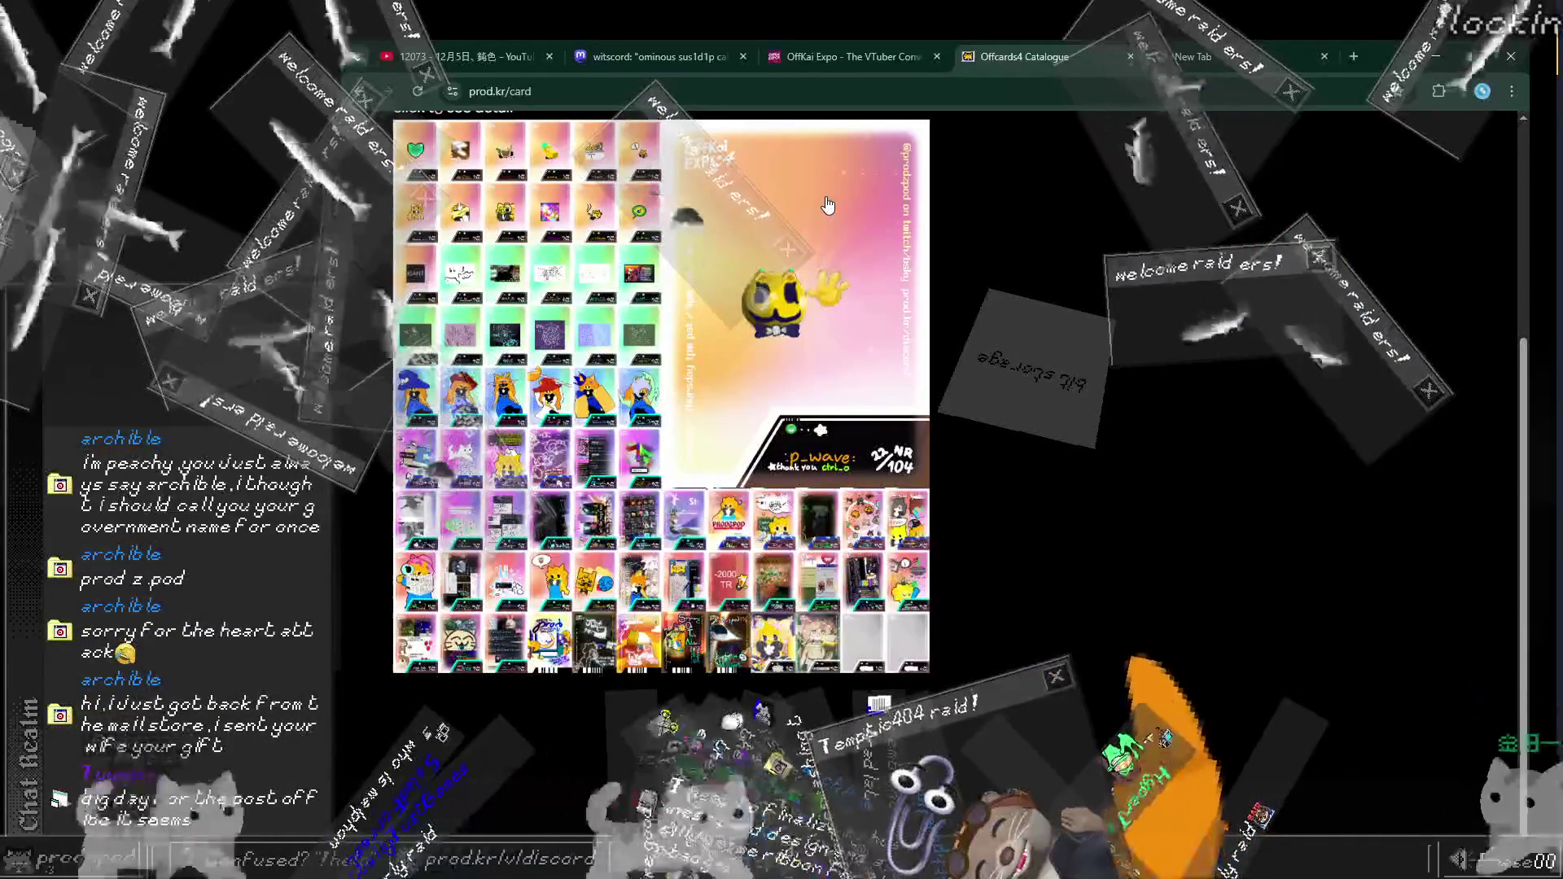
click(1099, 387)
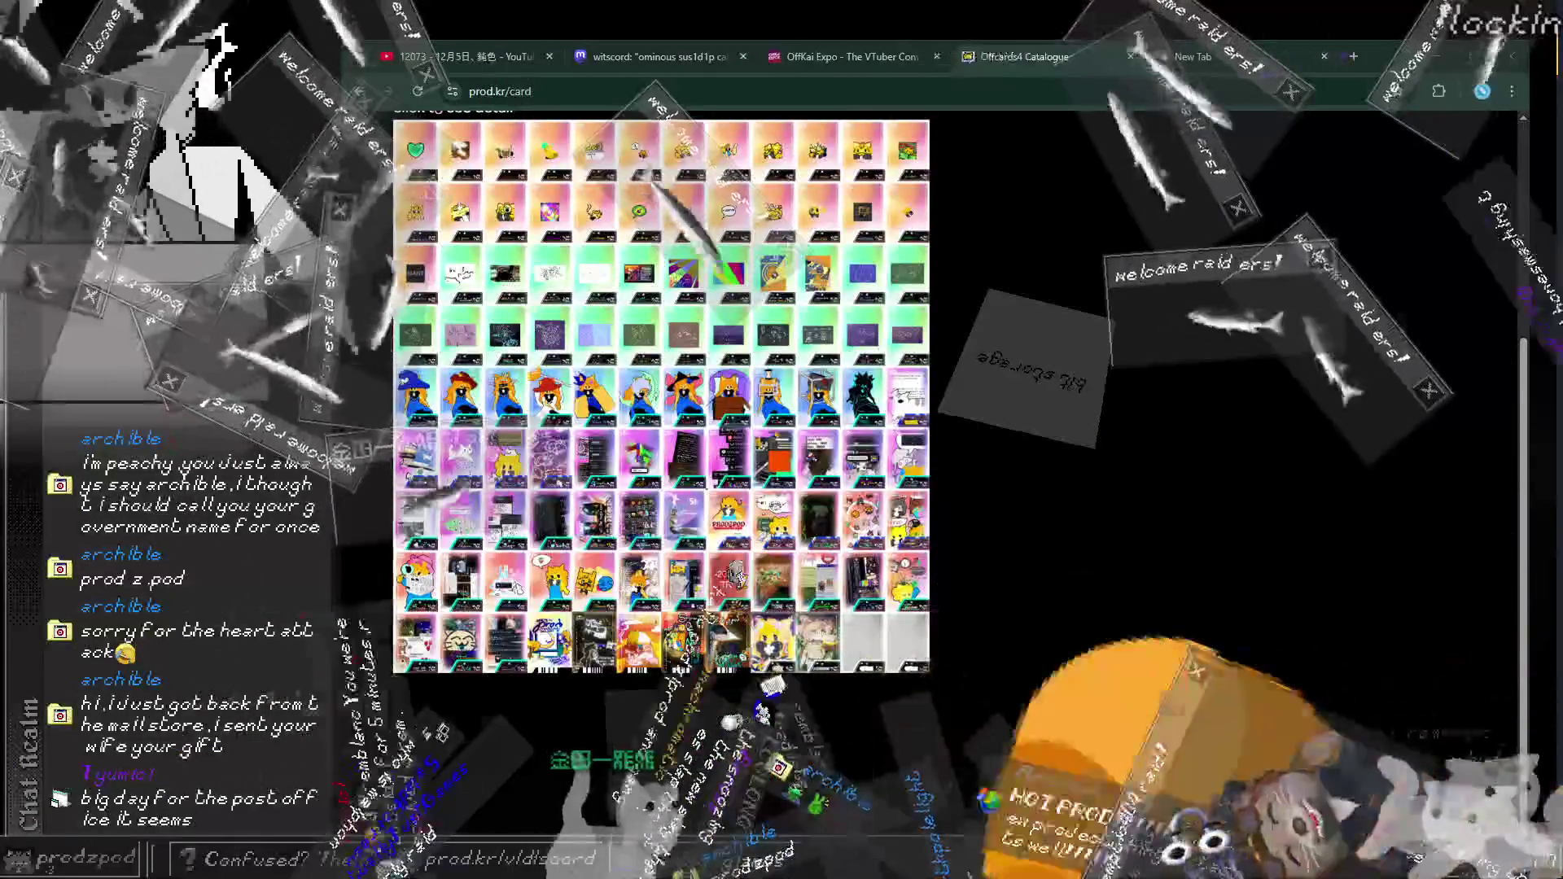
click(666, 161)
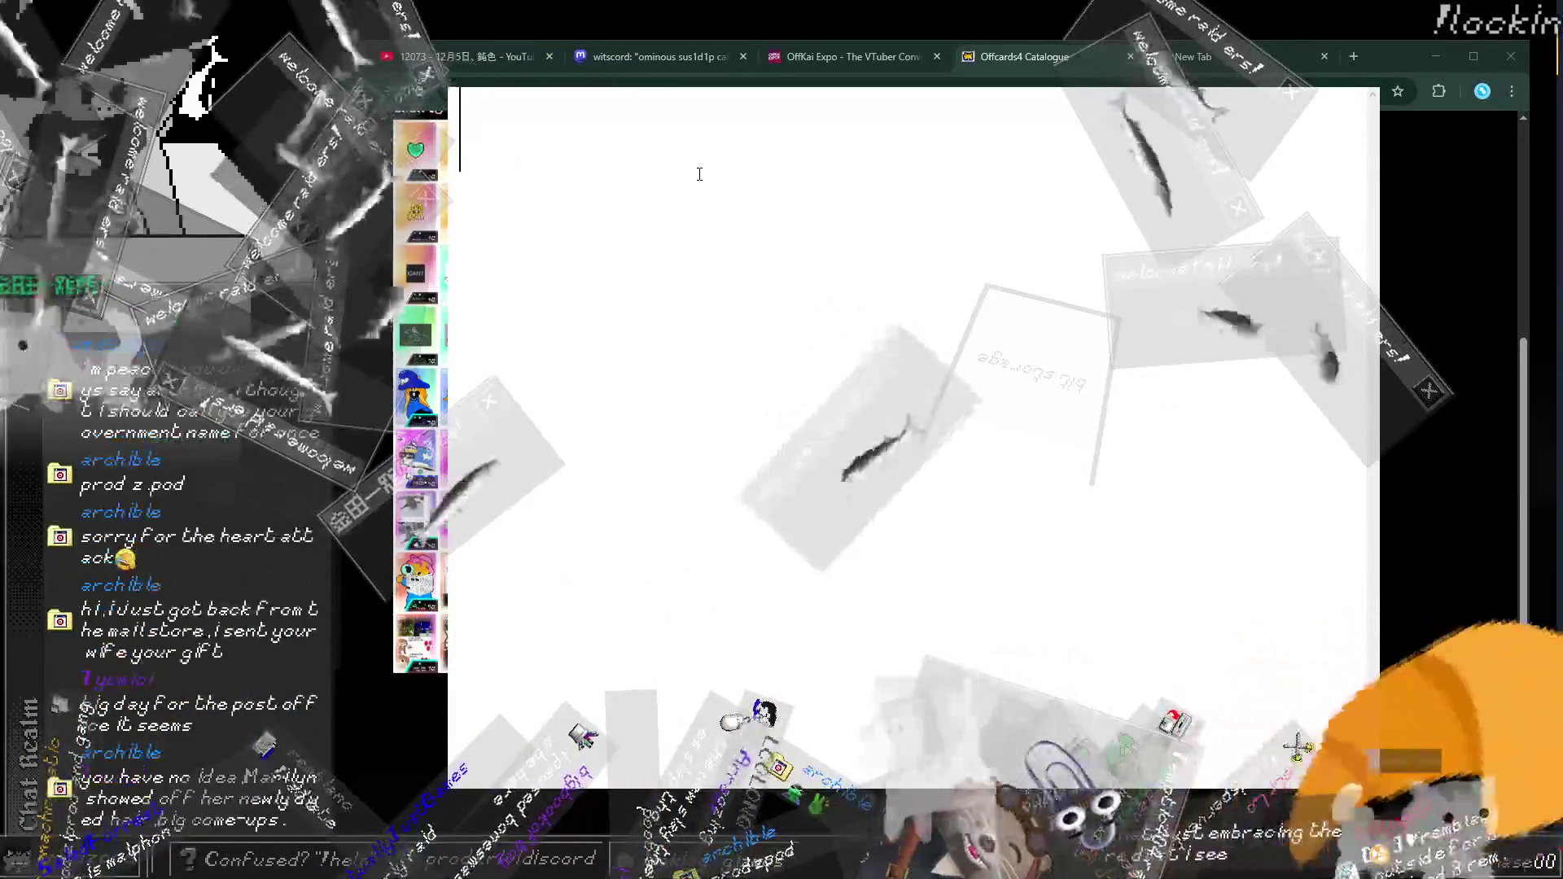
Step: Write the headings 'initial presentation' and 'effect of the cards' in the notes
text(initial presentation)
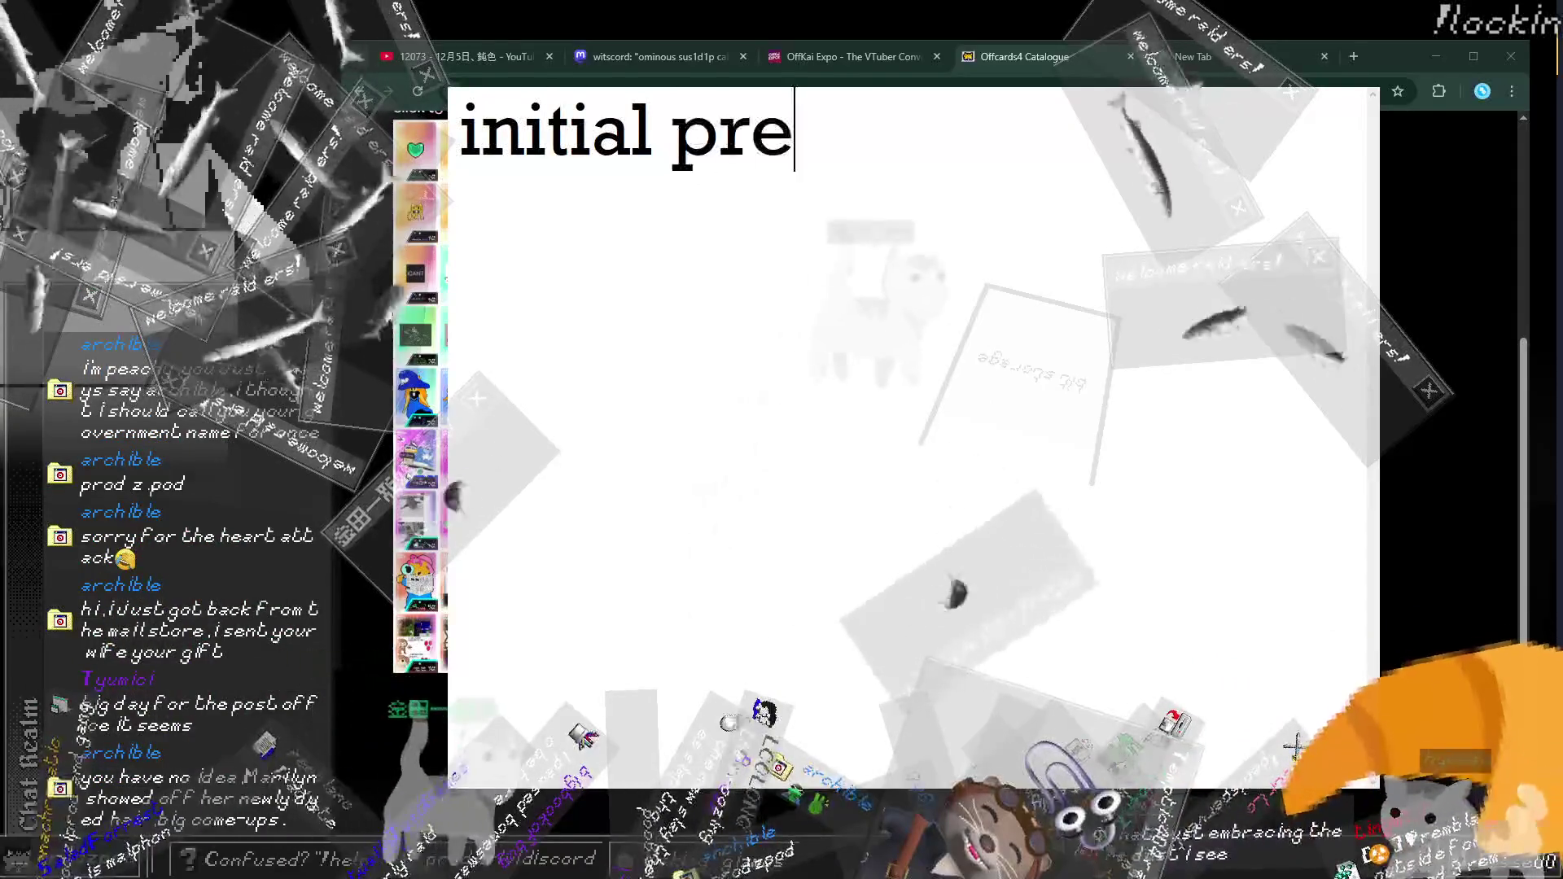
key(Return)
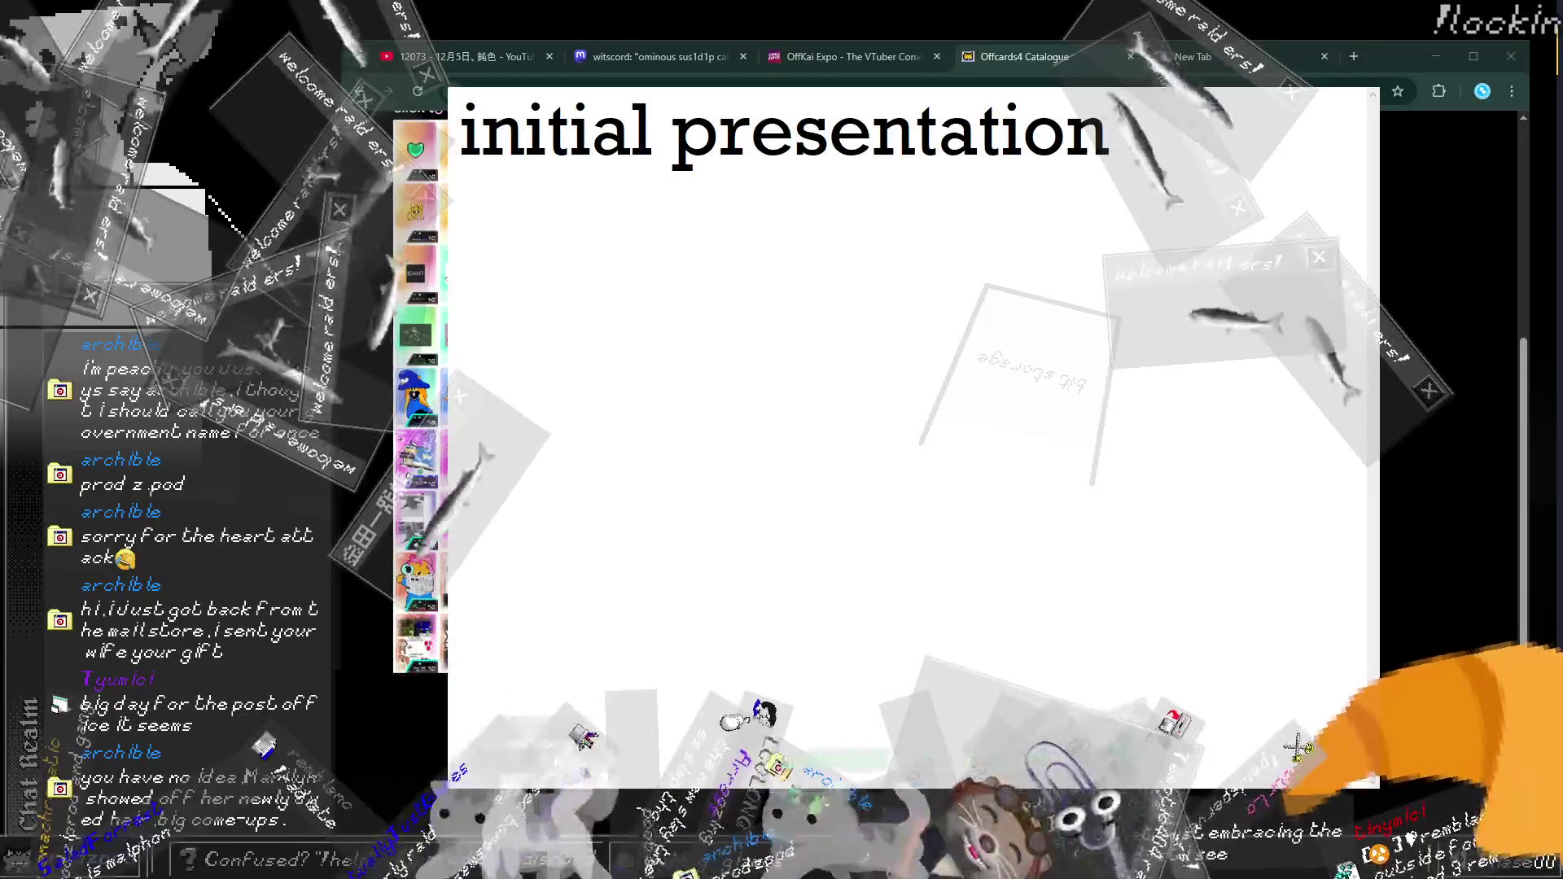
text(effect of the cards)
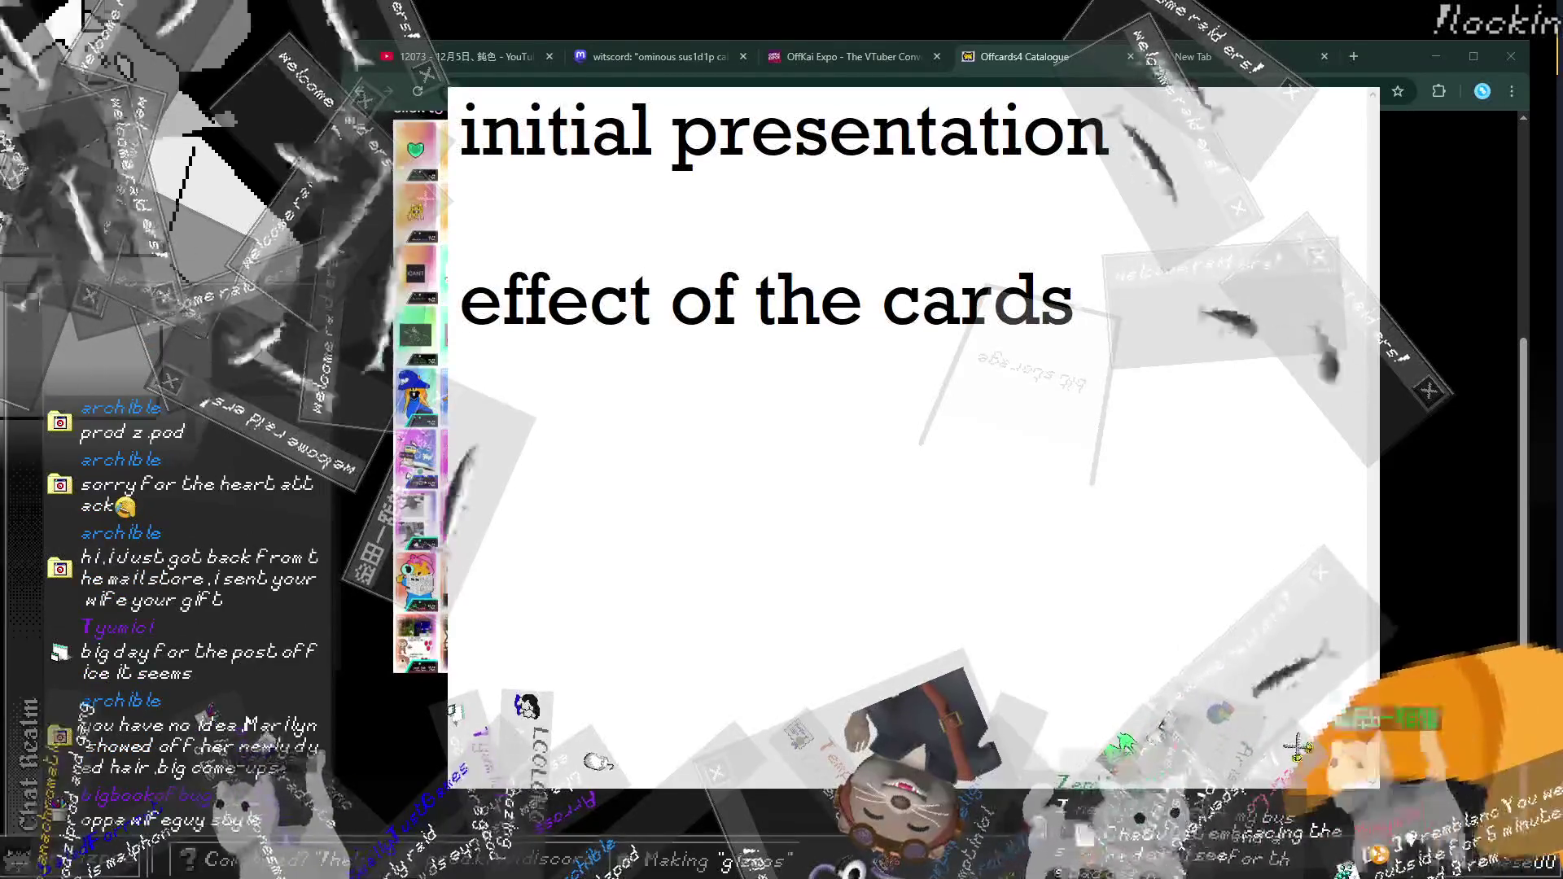
Step: Add the bullet '- illustrated card of a stream reference' under initial presentation
key(Return)
key(Up)
text(- )
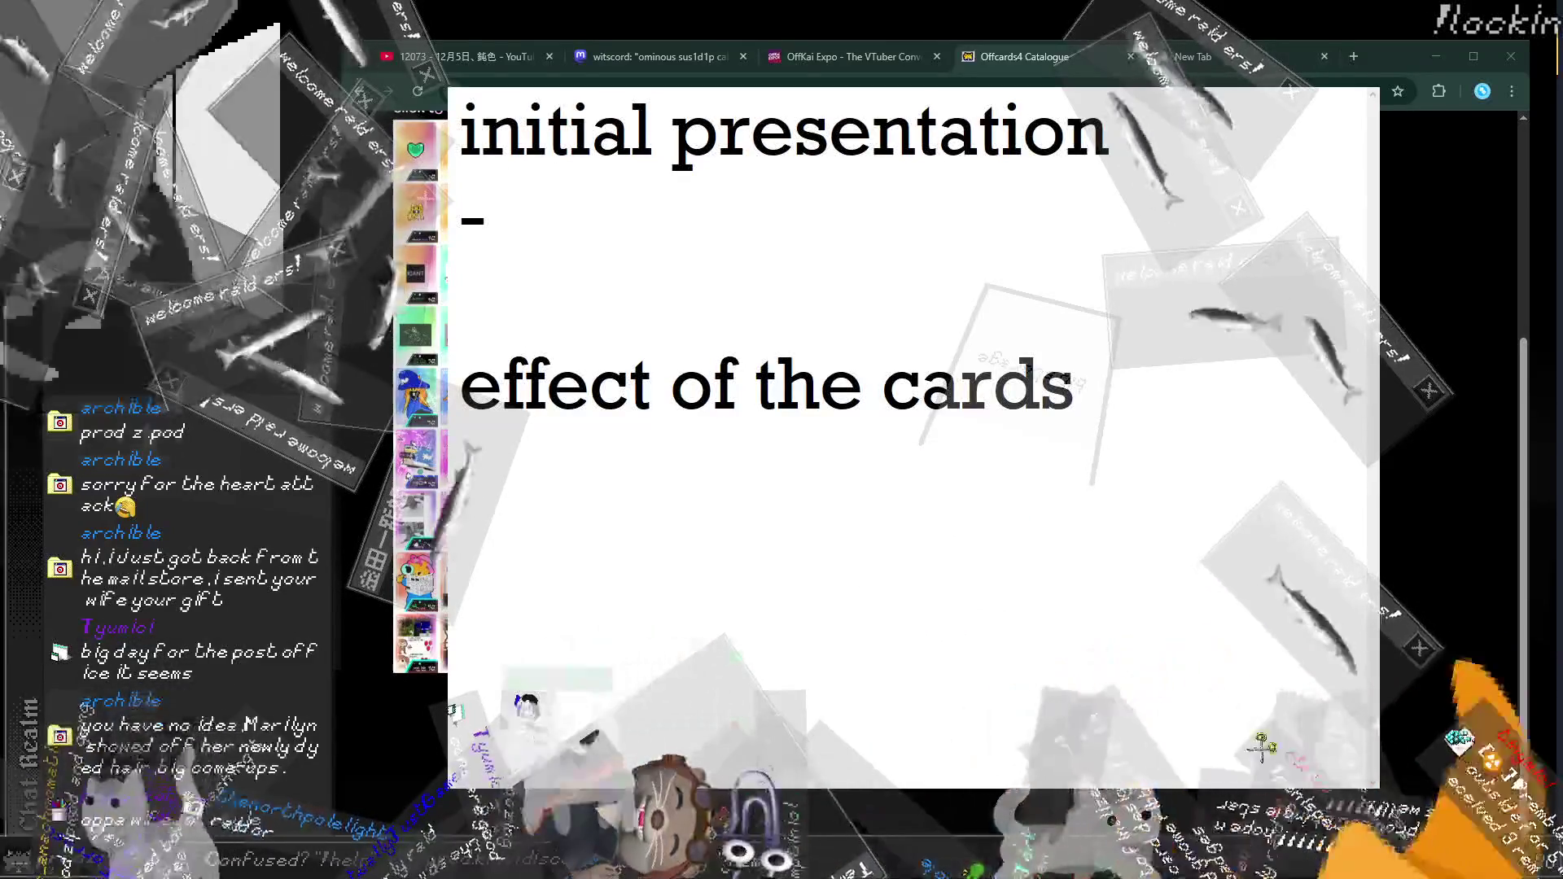
text(custom illus)
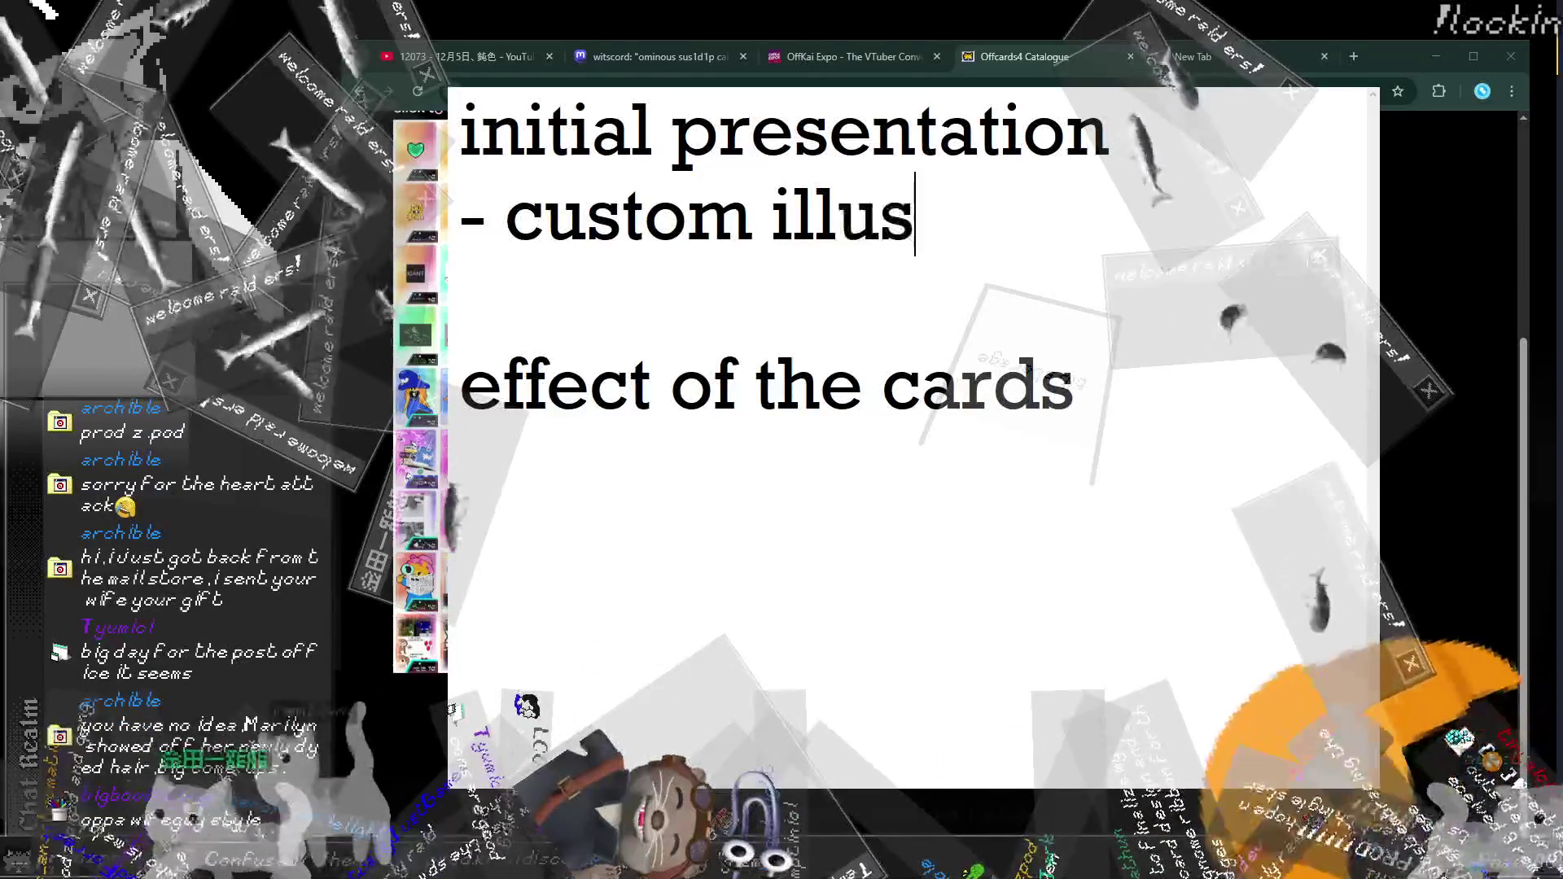
text(trated card)
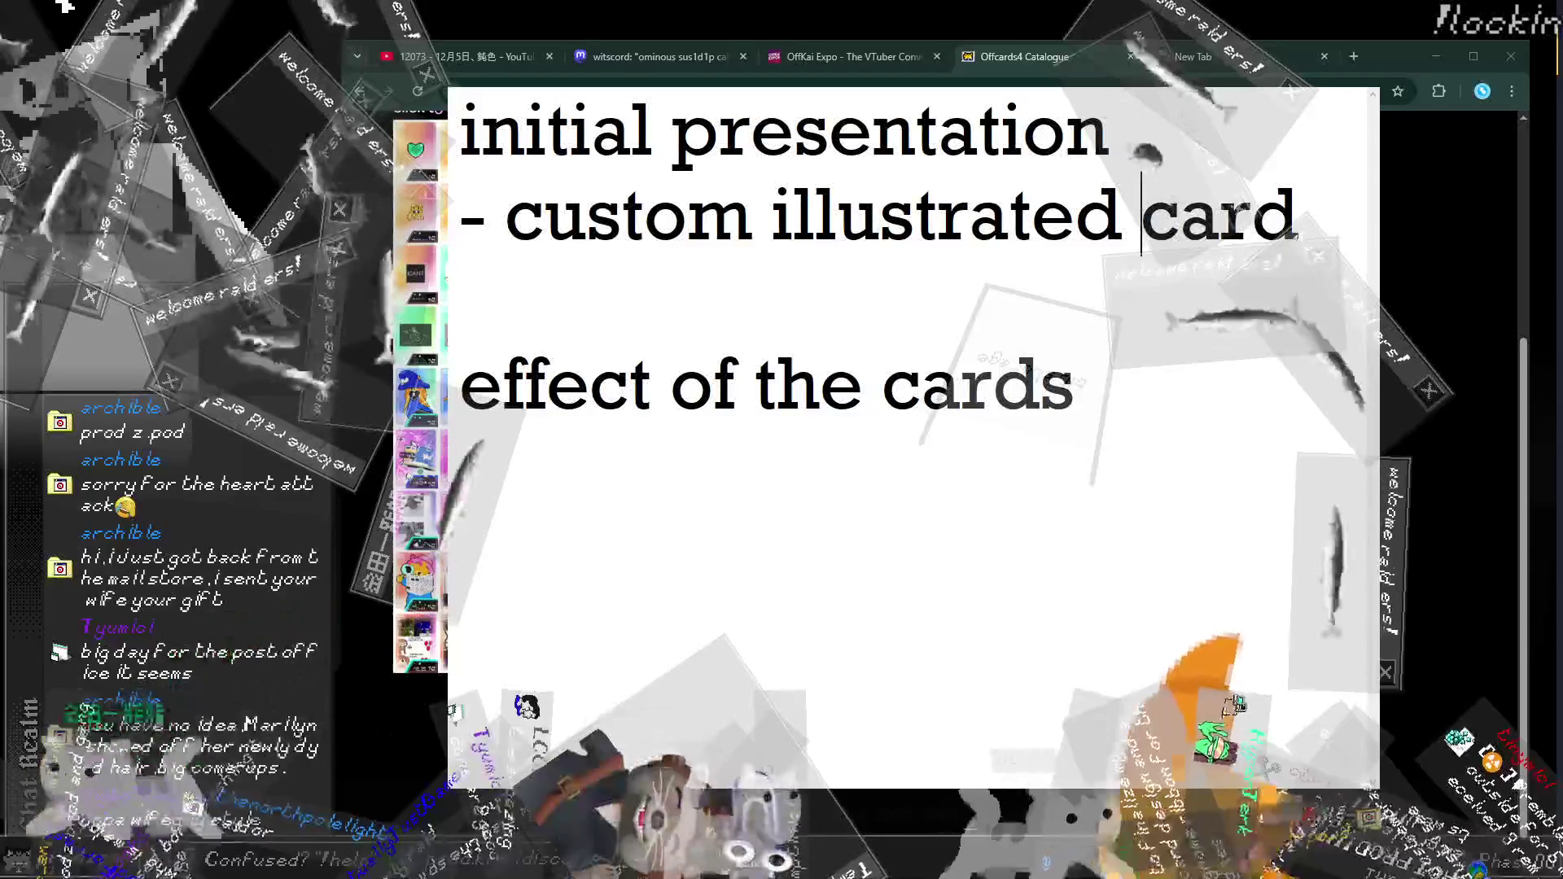
double_click(627, 215)
key(BackSpace)
key(End)
text(of )
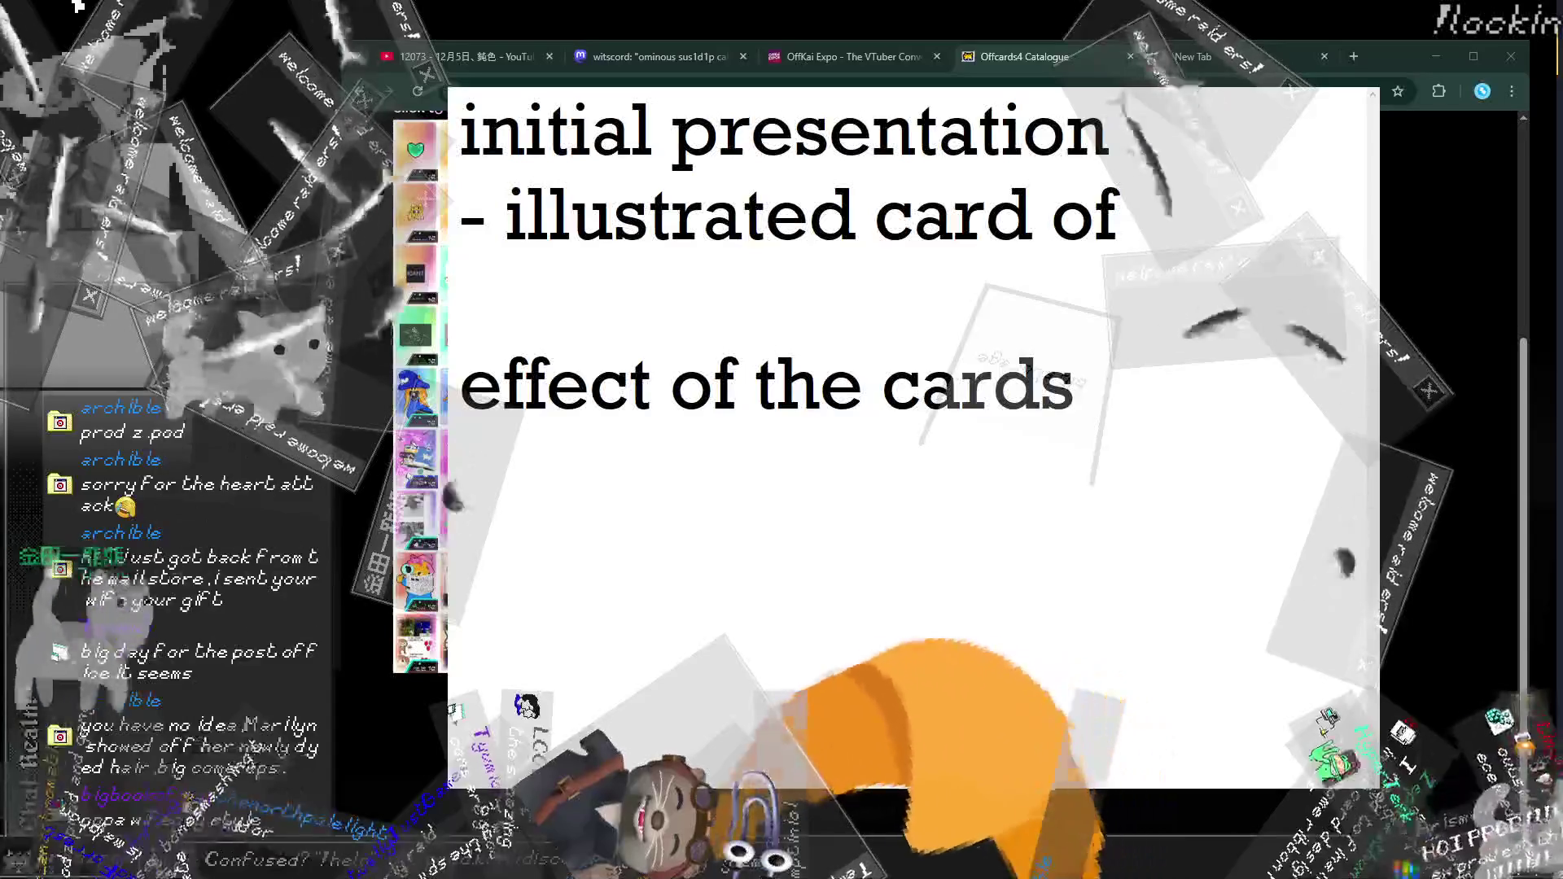
text(a stream references)
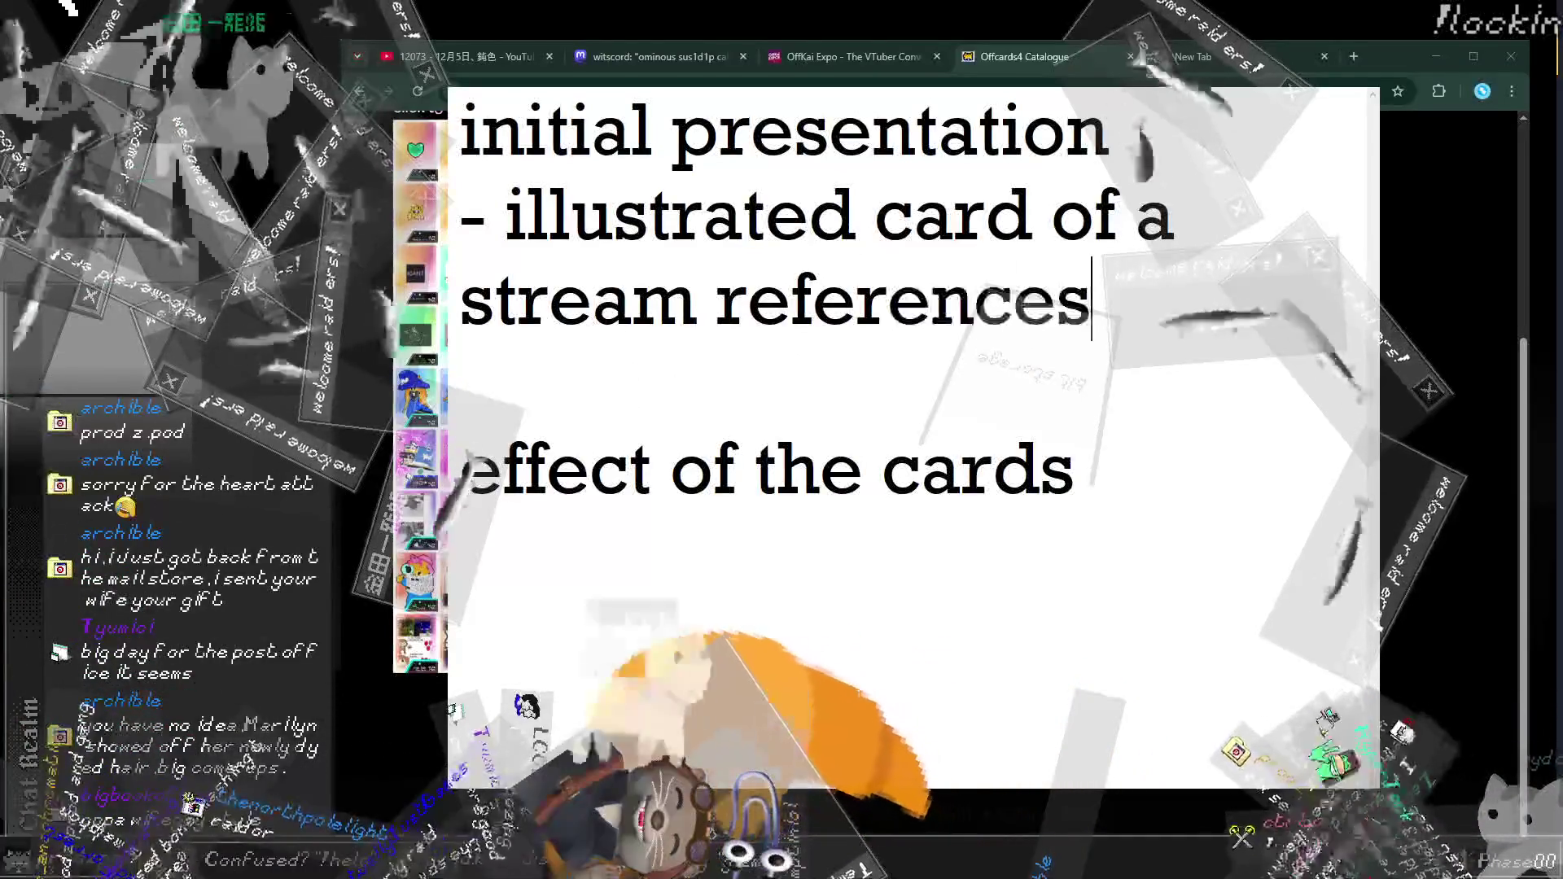
key(BackSpace)
Step: Under 'effect of the cards', start typing 'a custom cursor for !screen (not gcgizmo yet)'
key(ctrl+End)
key(Return)
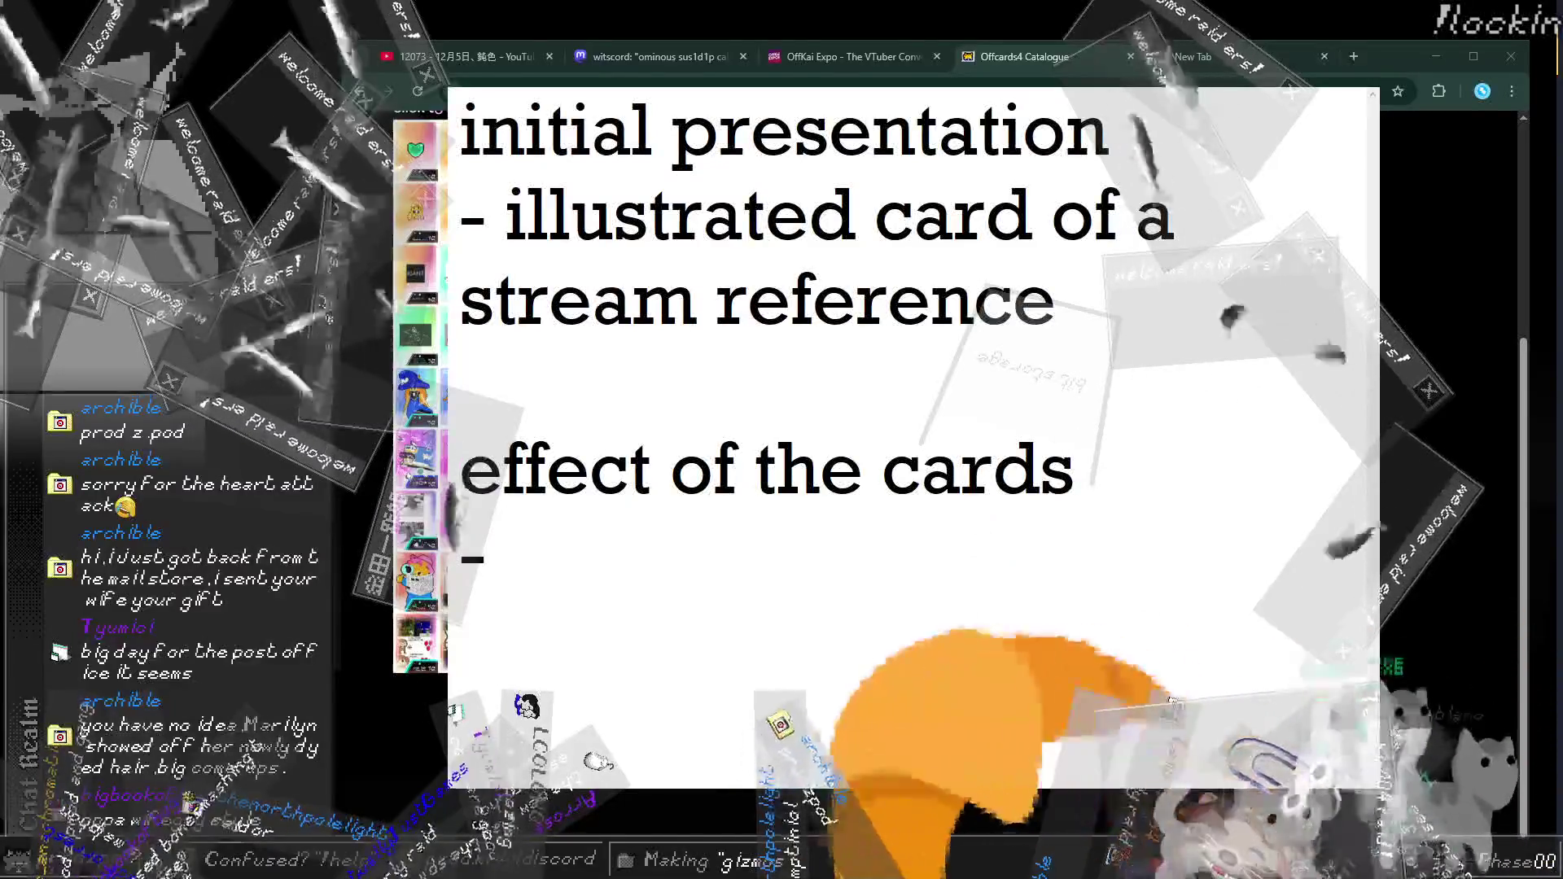
text(a custom cursor for ! scr)
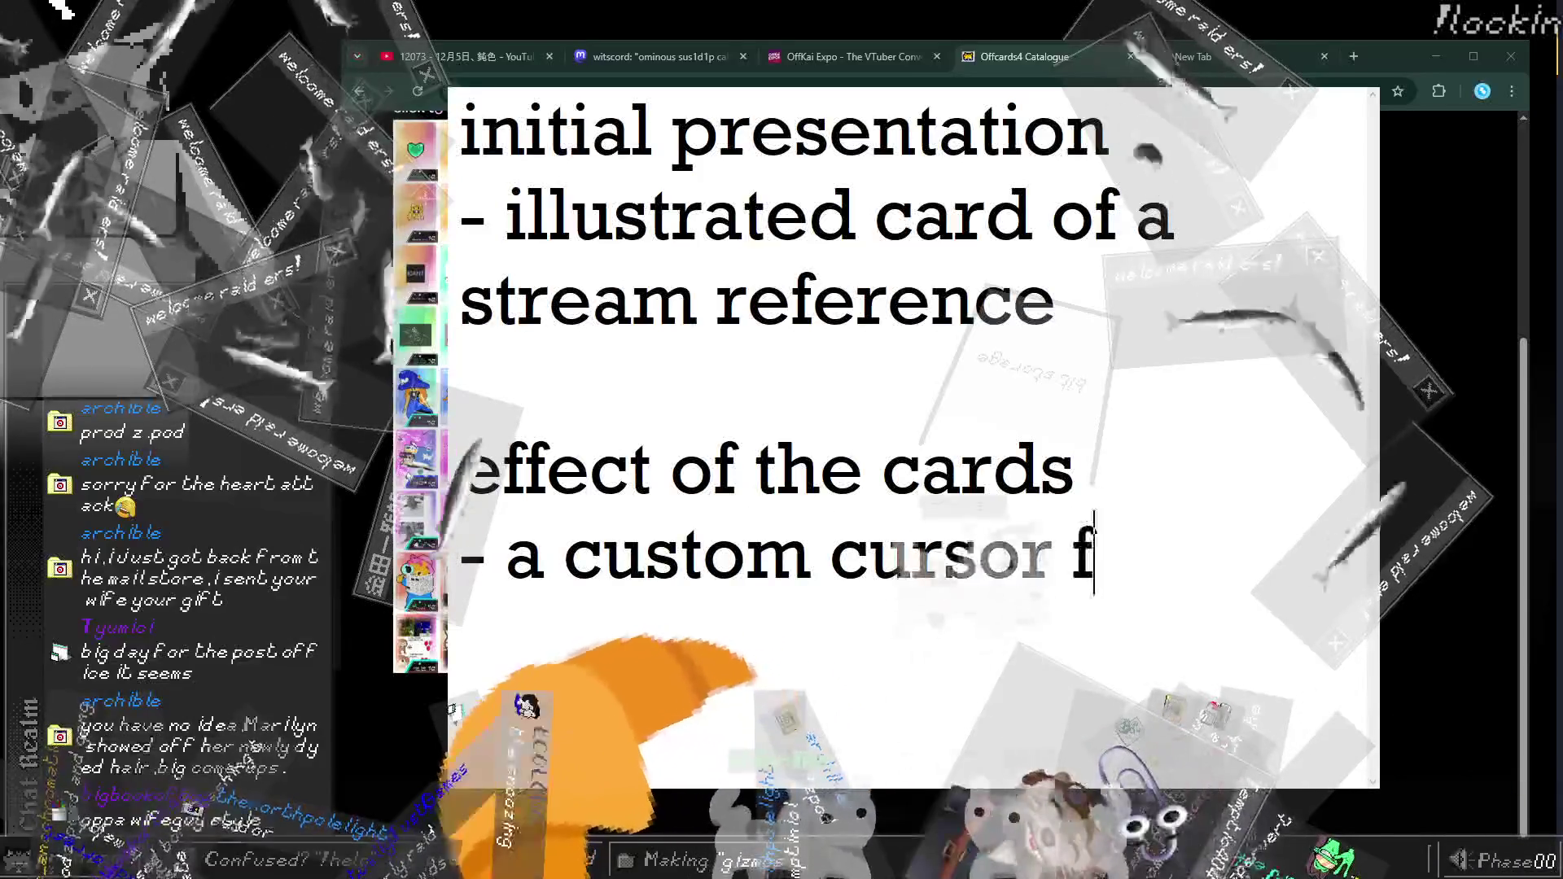
text(een )
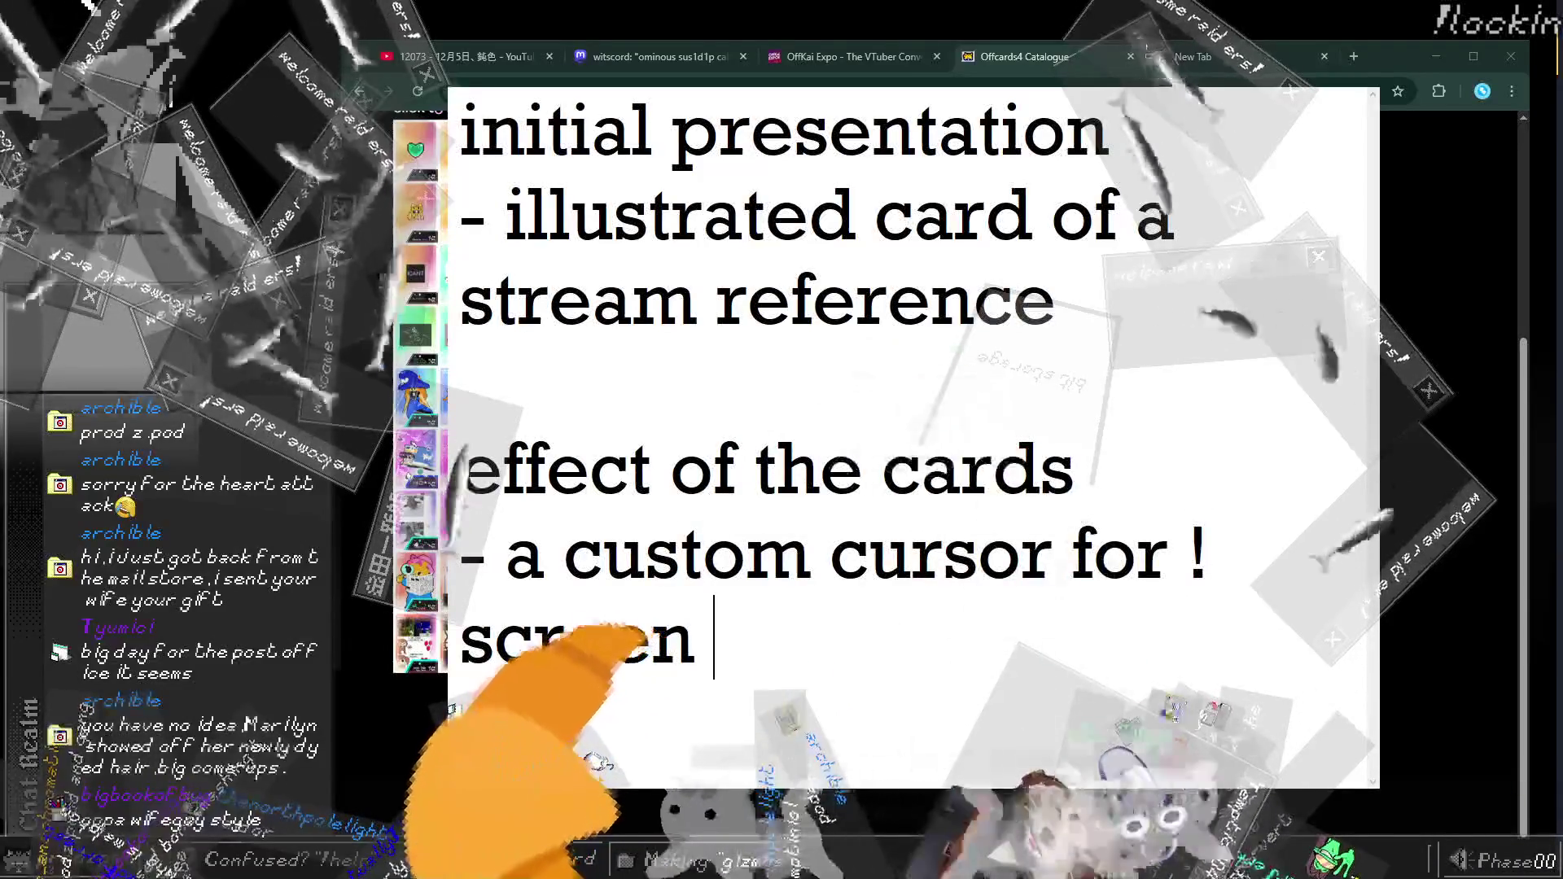
text((not gcgizmo yet)
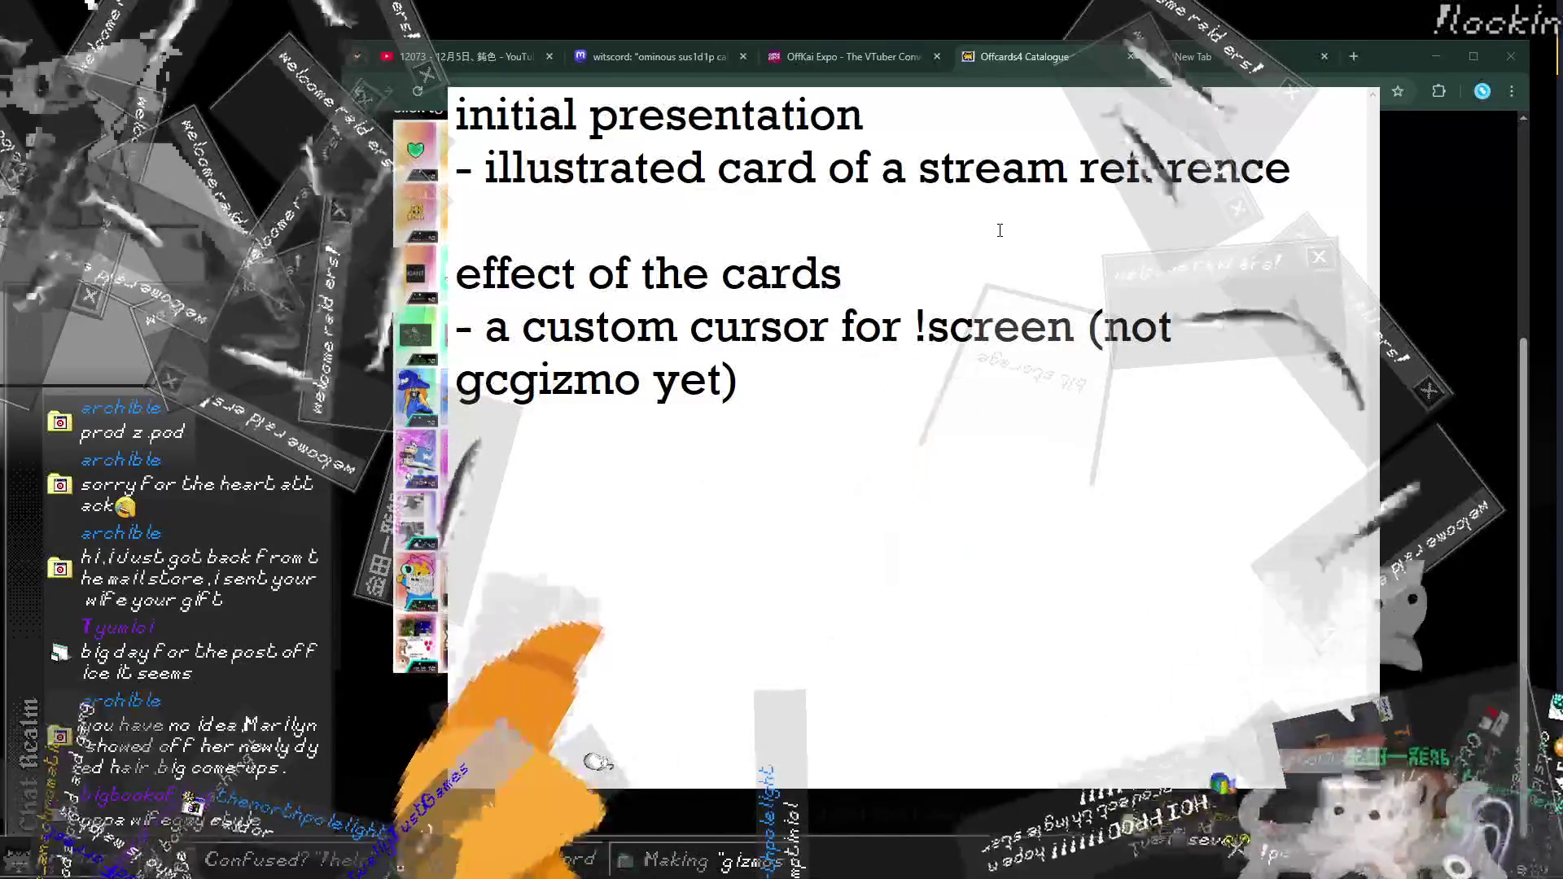
Step: Insert a new blank line below the stream reference bullet for the 'a single card' bullet
click(999, 230)
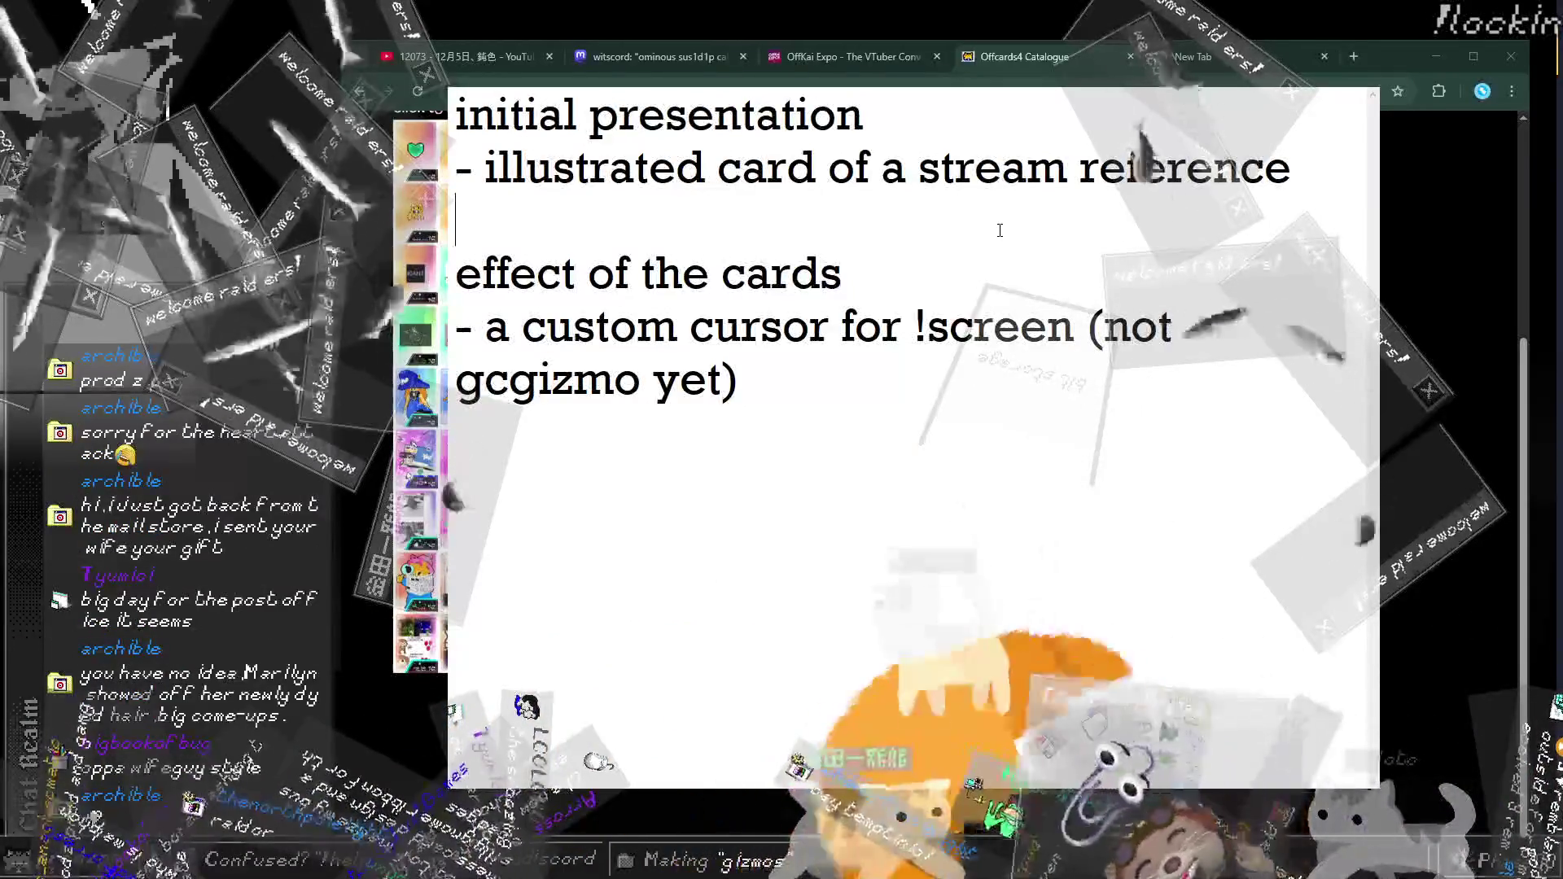
key(Return)
click(1000, 230)
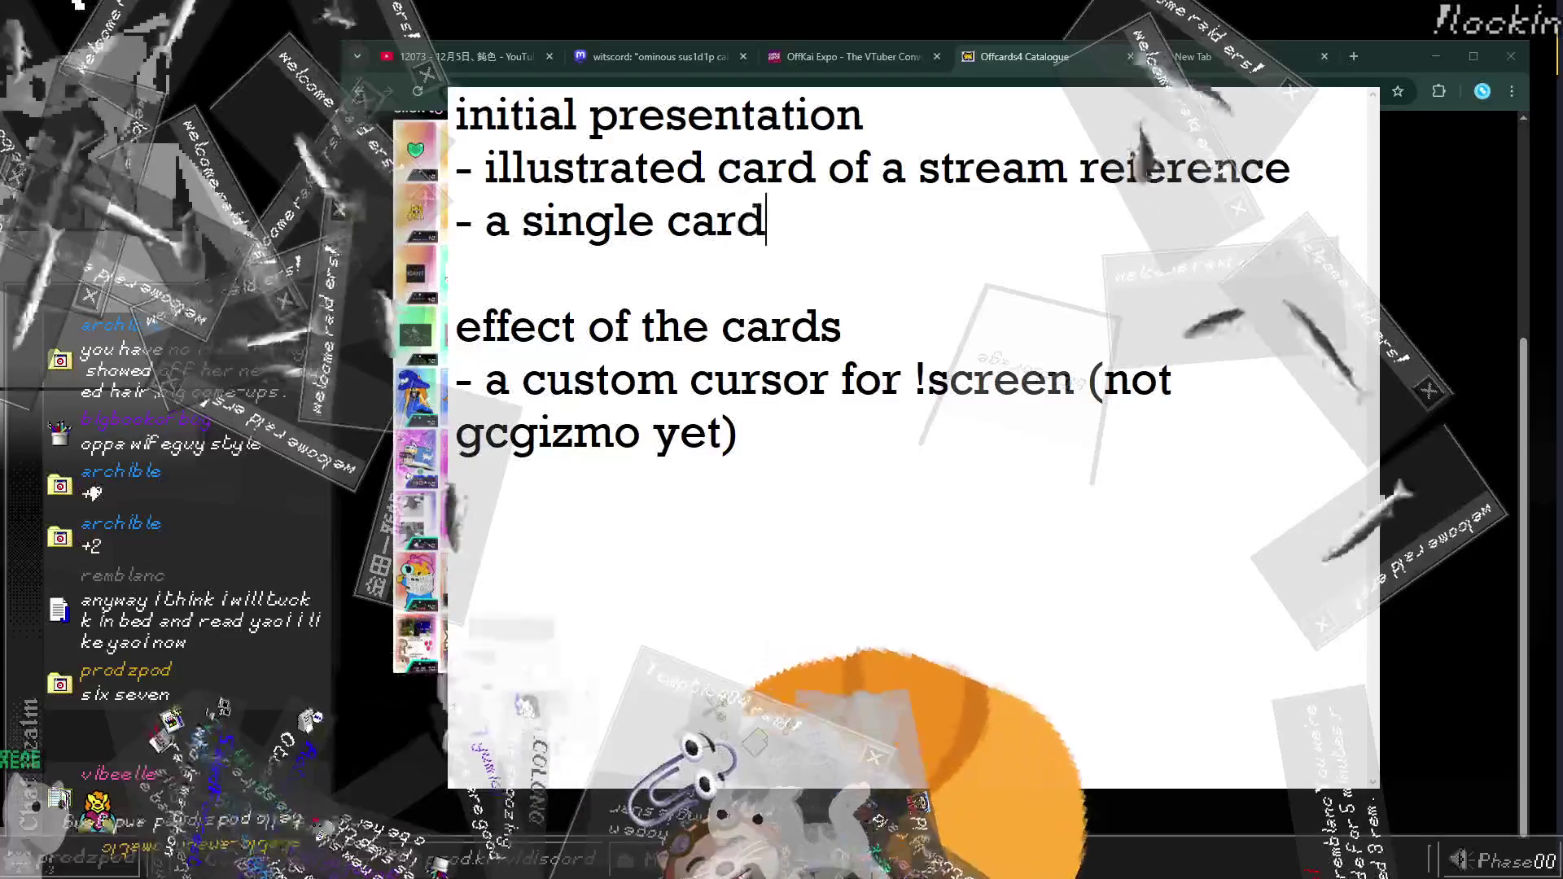
key(ctrl+shift+Left)
key(ctrl+shift+Left)
text(1 ~ 3 designs x 10o)
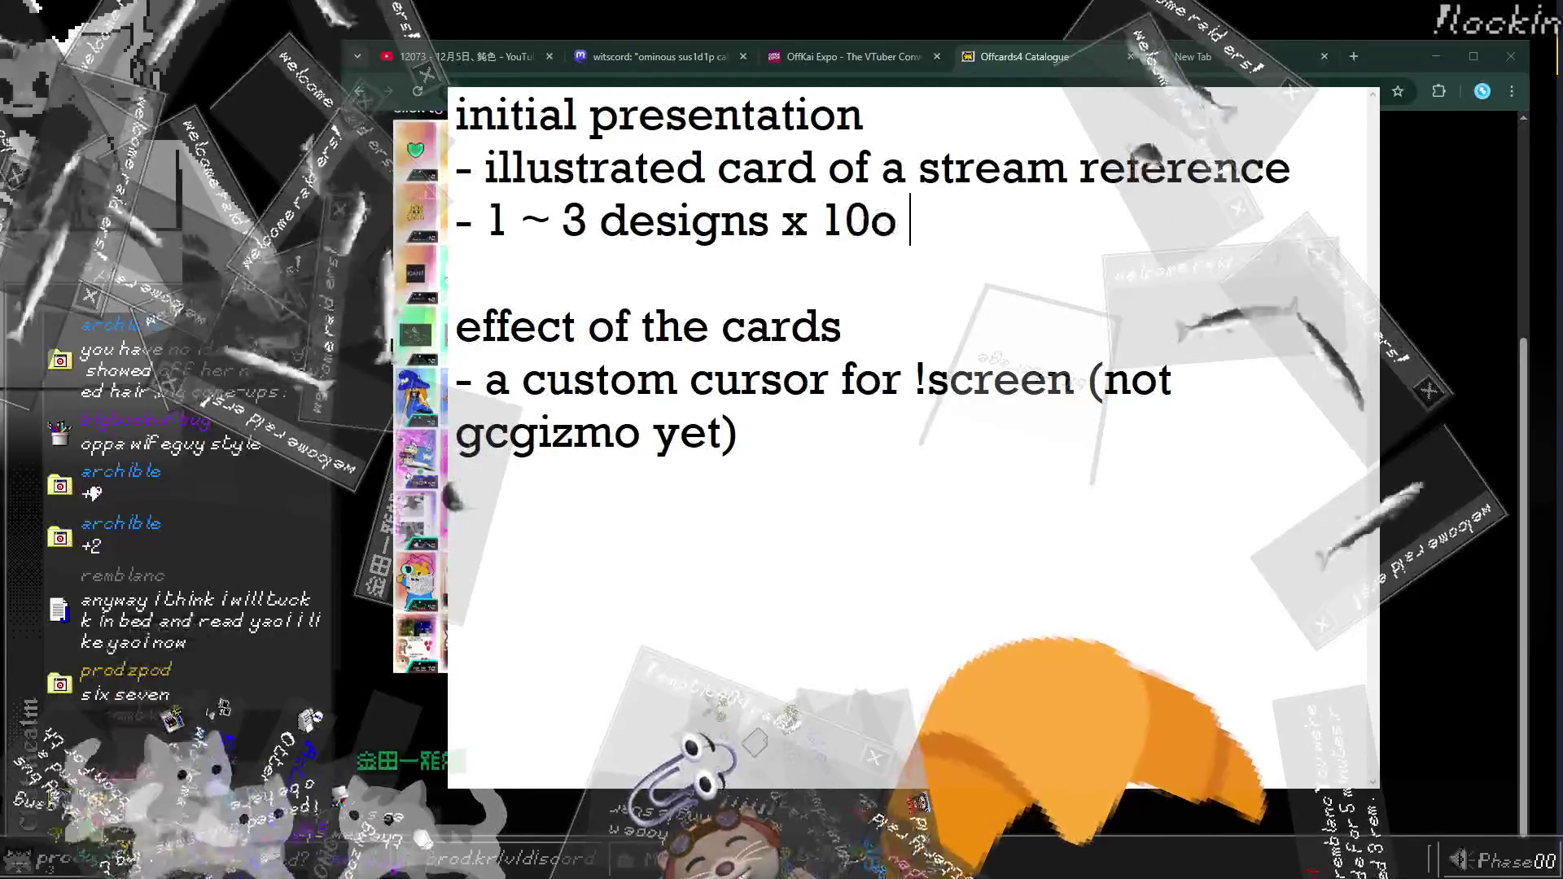
text(cards)
key(Down)
key(Down)
key(Down)
key(Home)
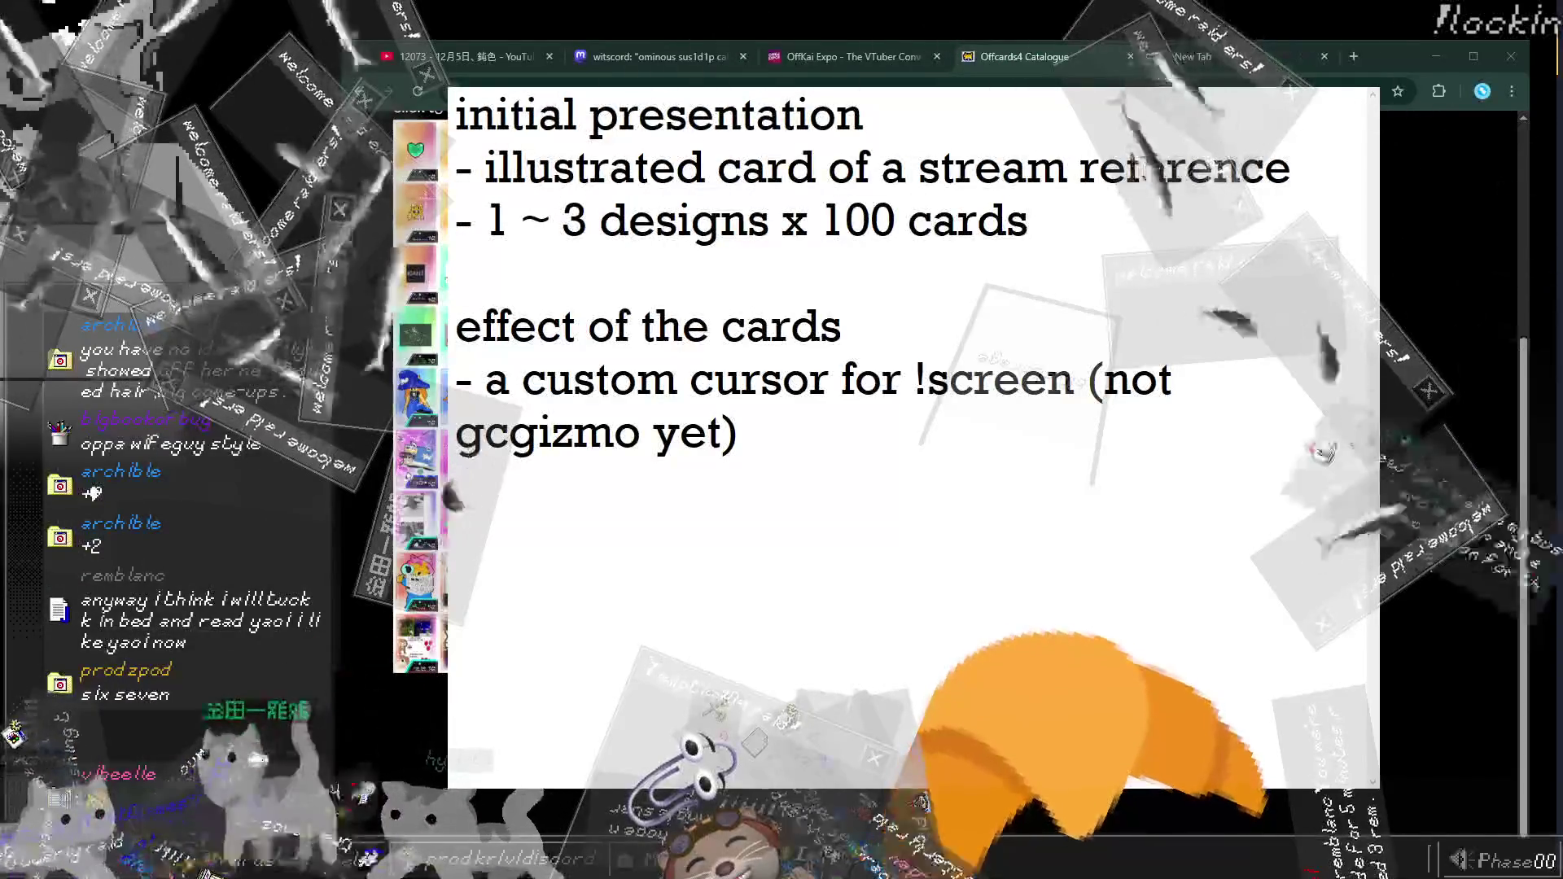
key(Up)
key(Up)
key(Up)
key(End)
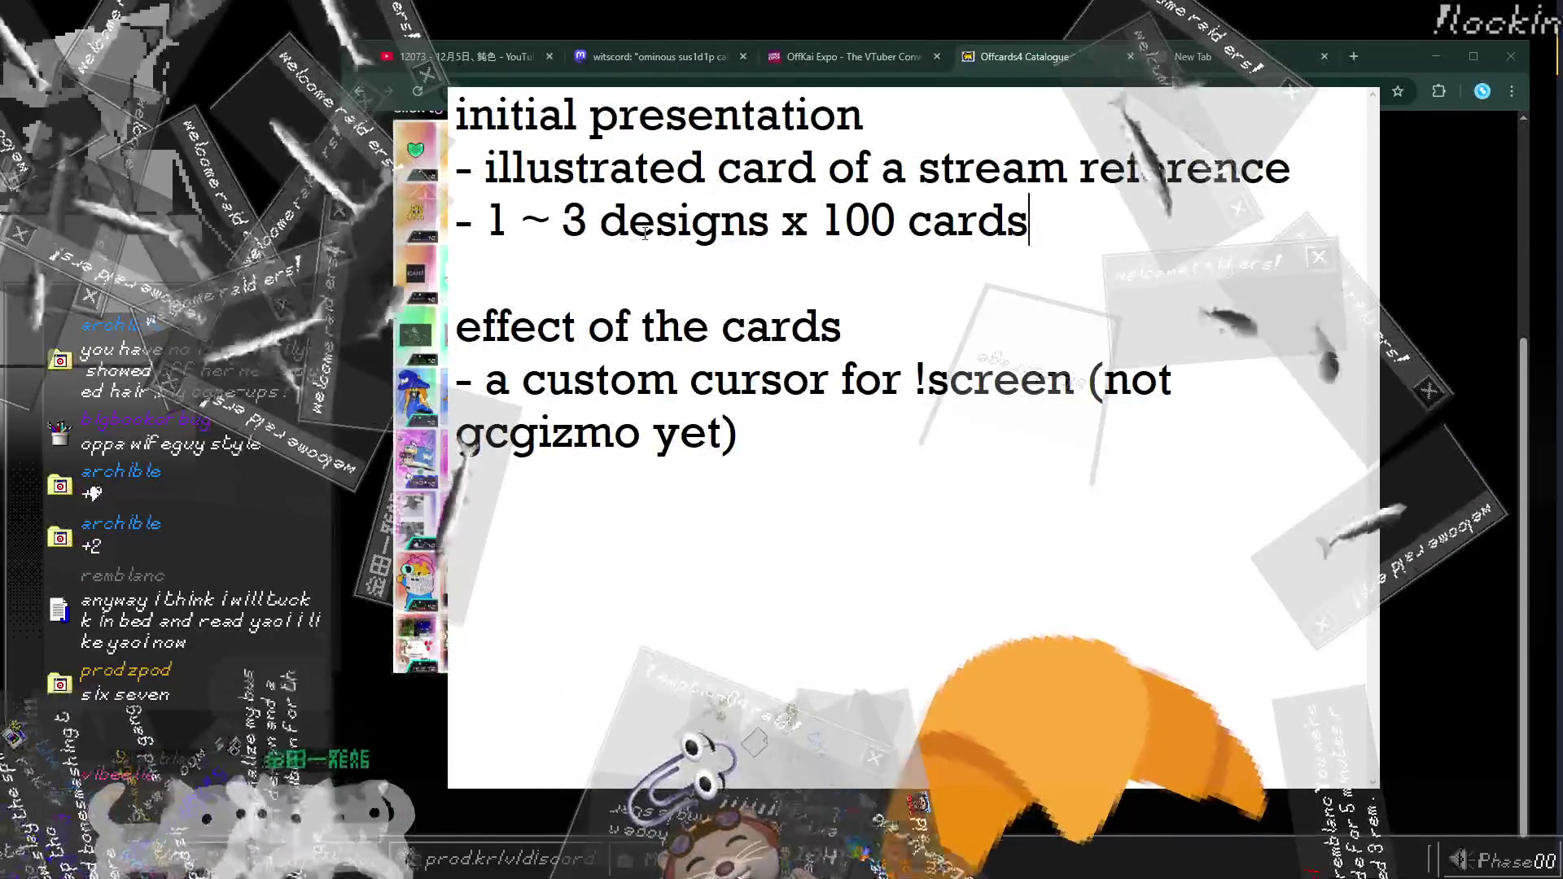
key(Return)
key(Delete)
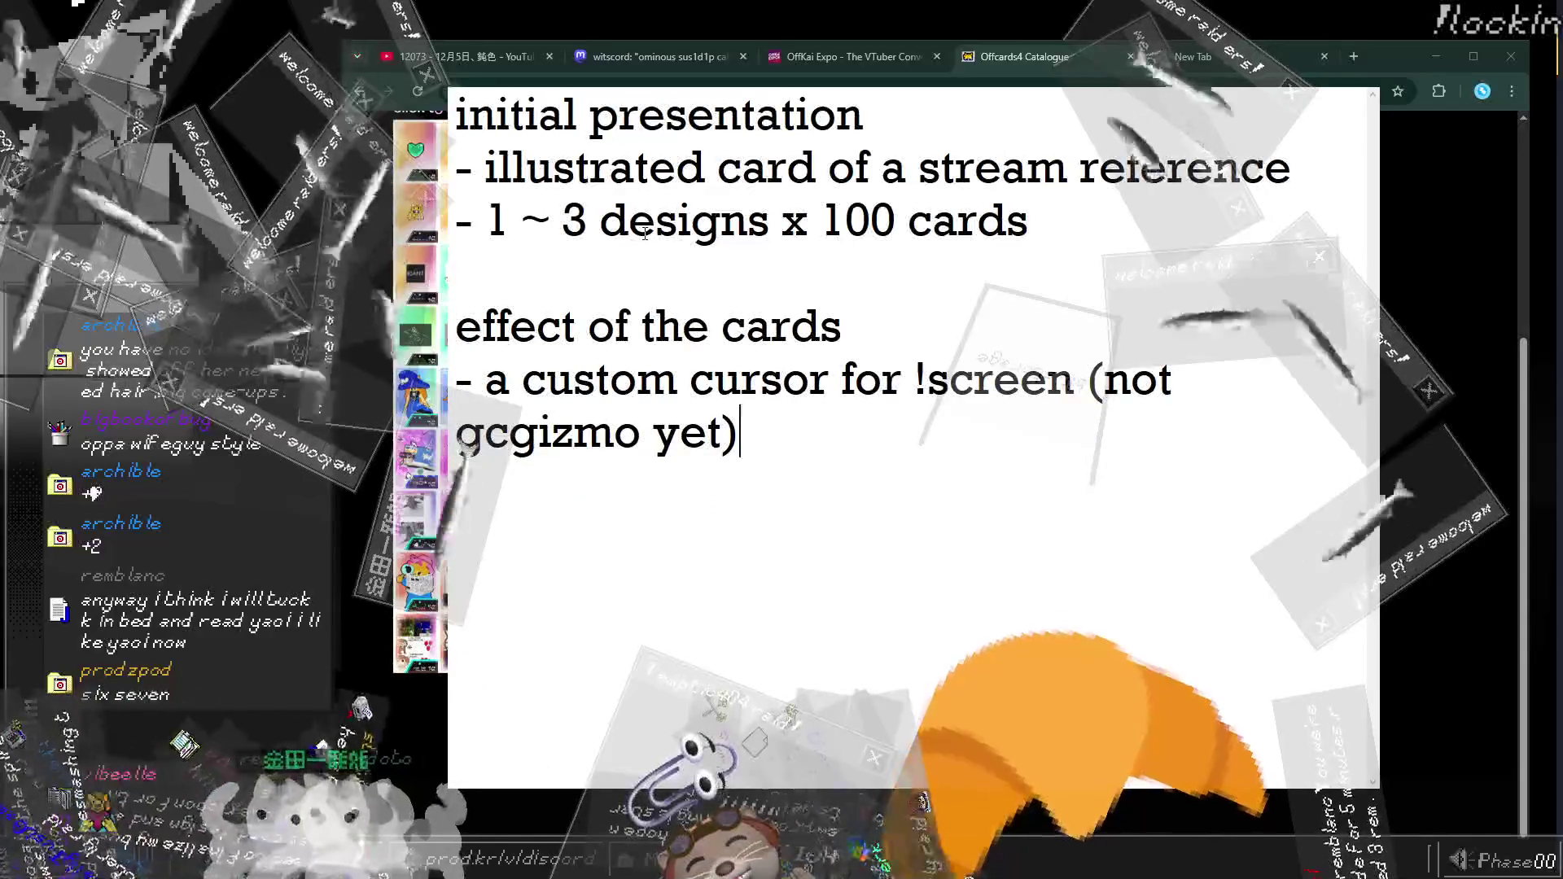
key(ctrl+End)
key(Return)
text(-)
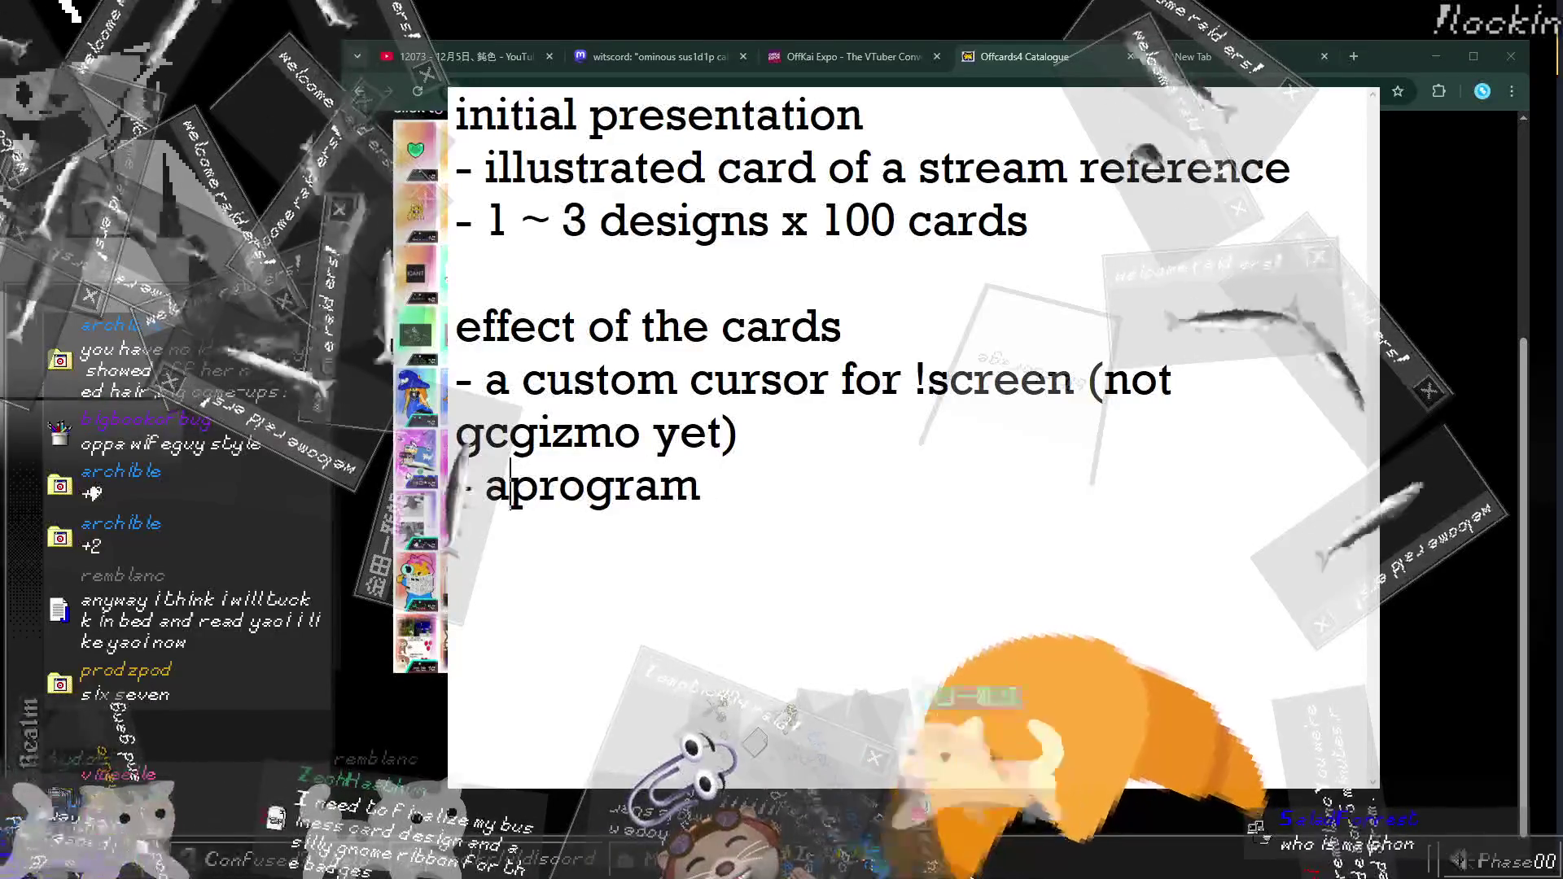
text(o a)
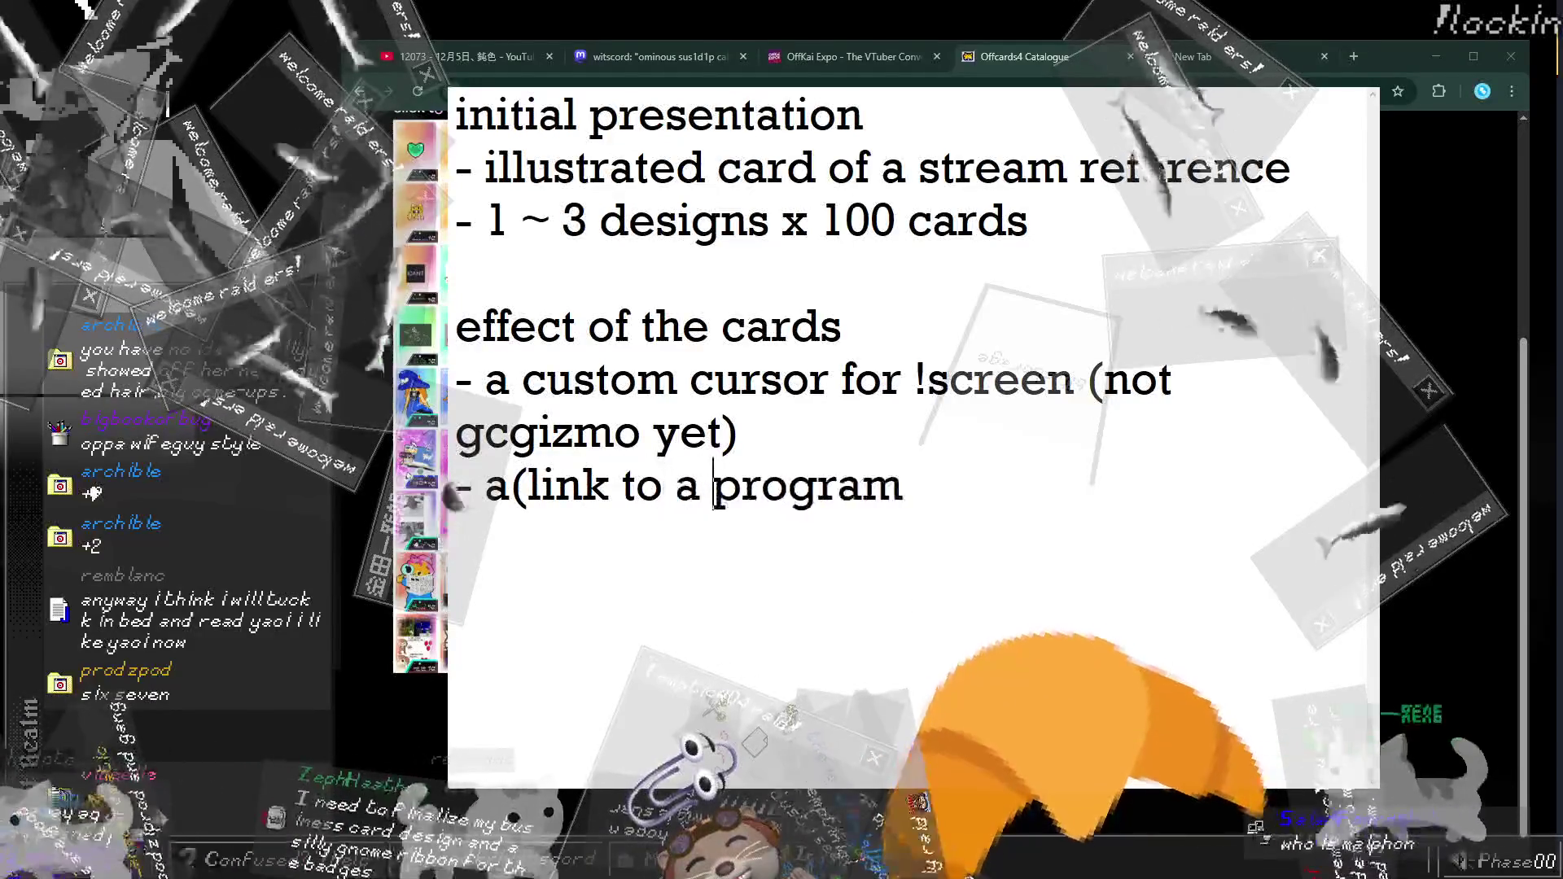
key(End)
text(that better showc)
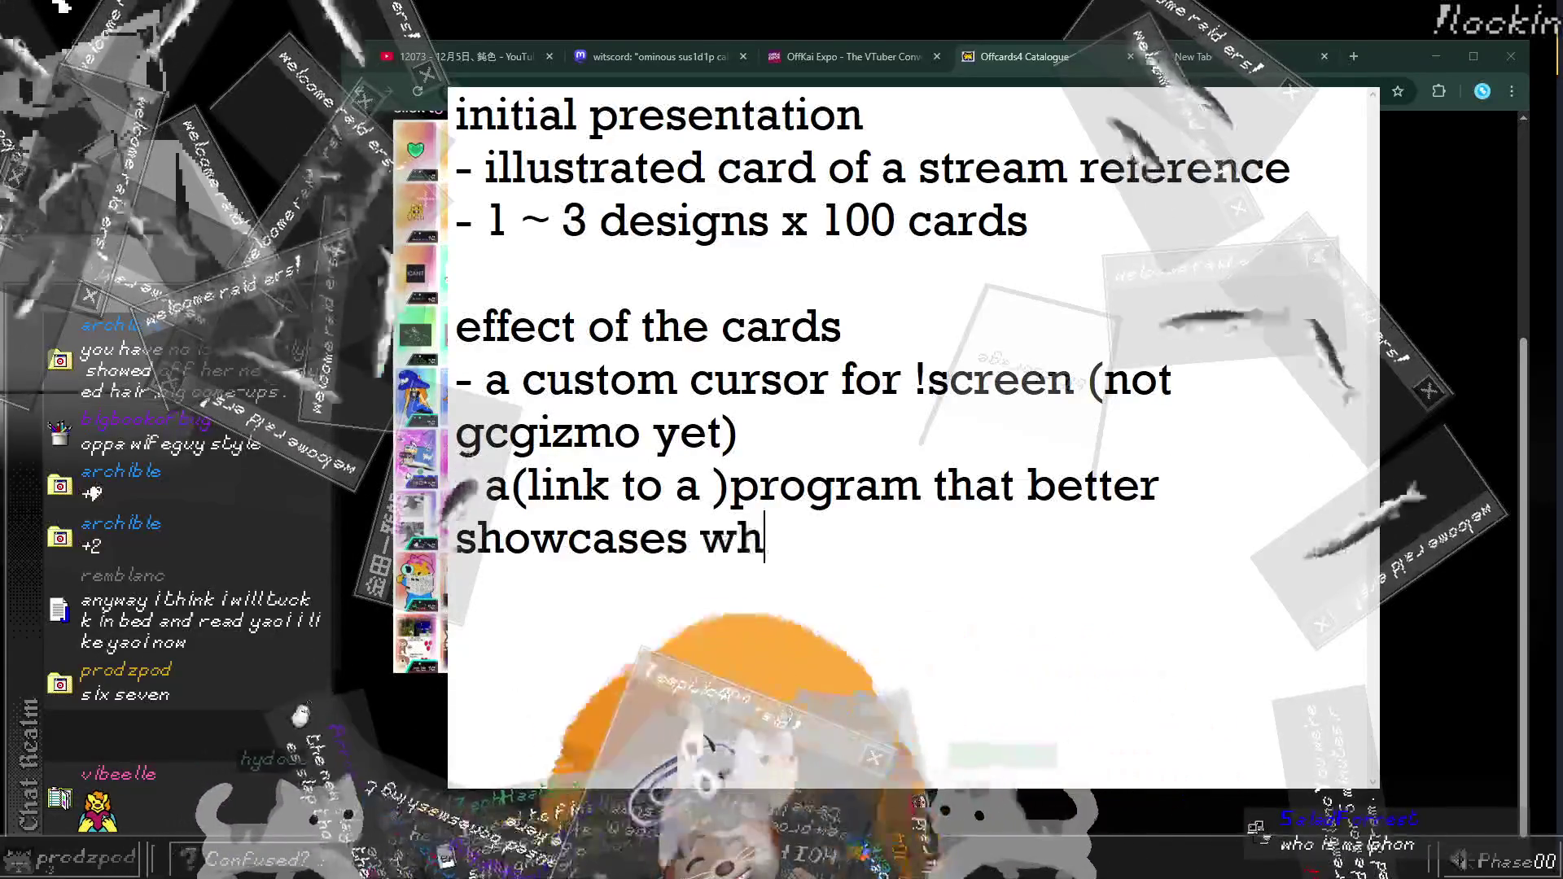
text(ases what kind of )
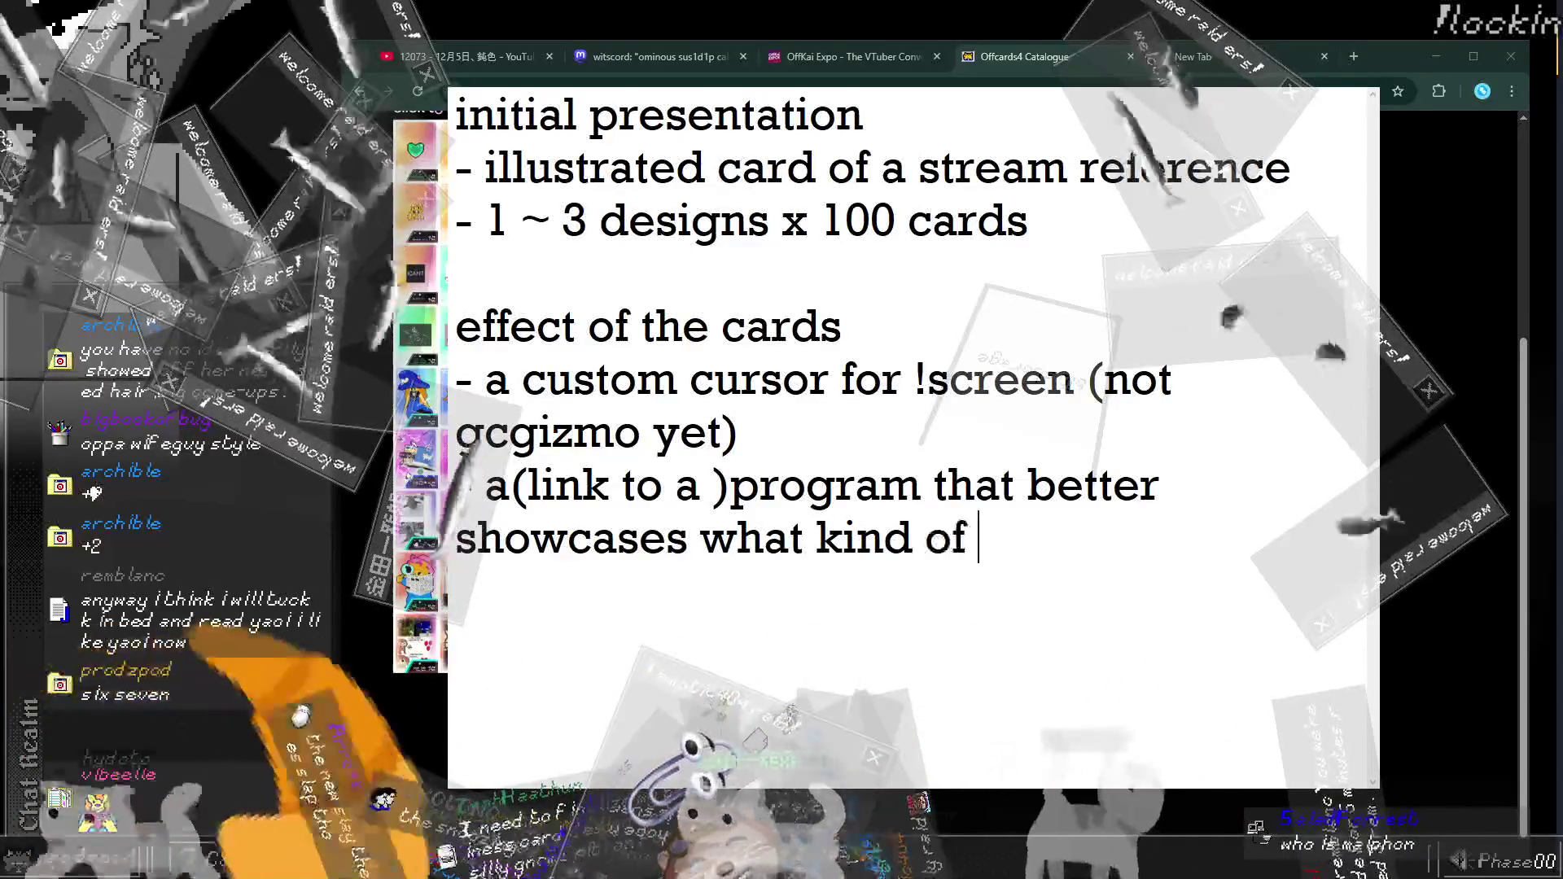
text(things we do on the stream)
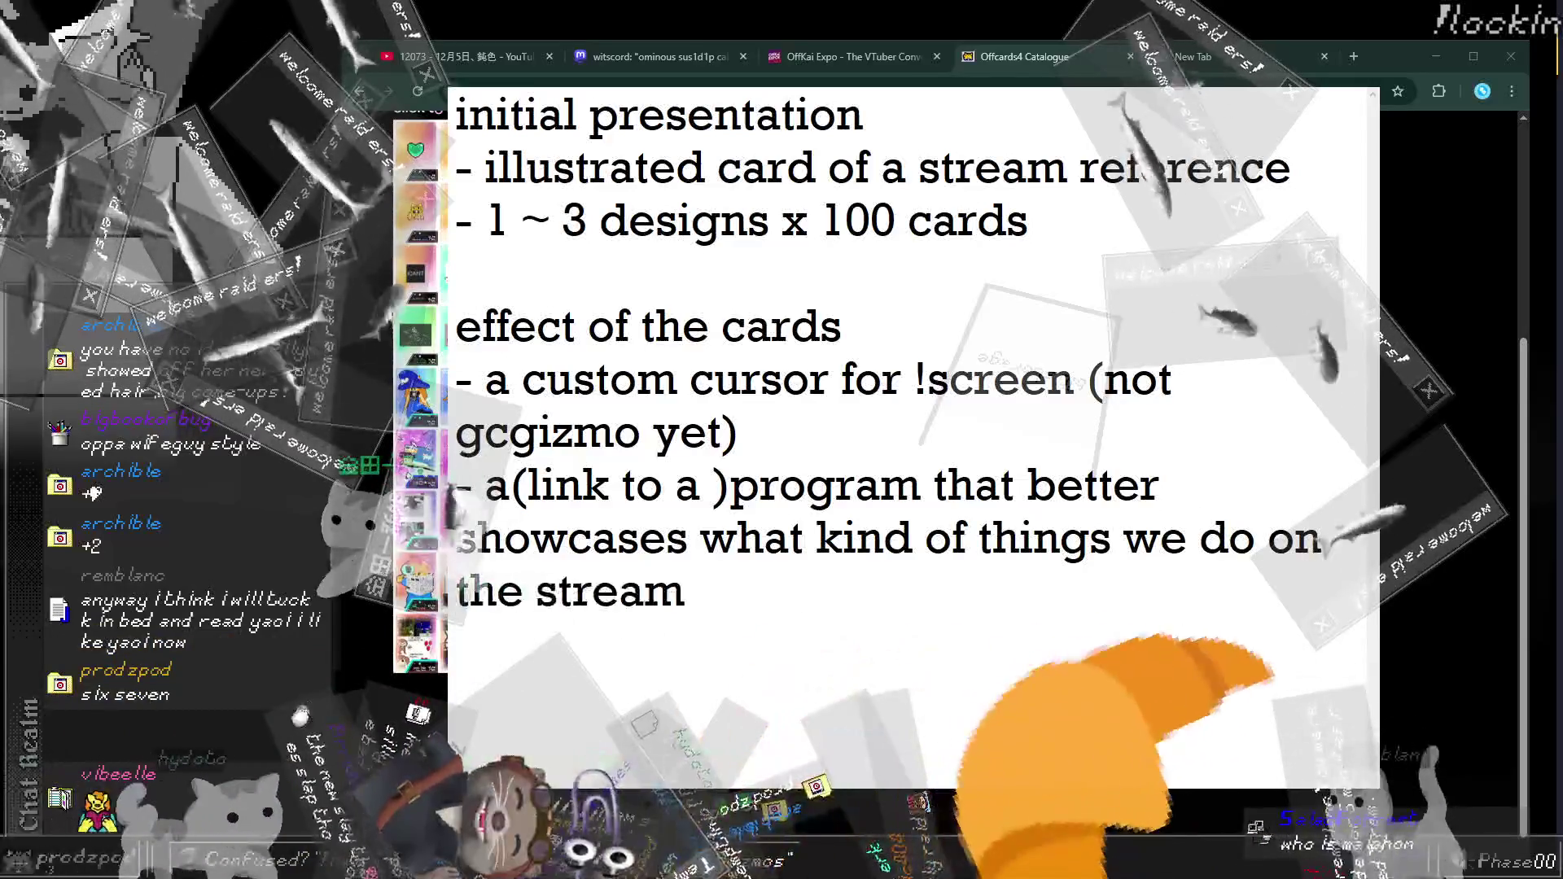
key(ctrl+shift+Up)
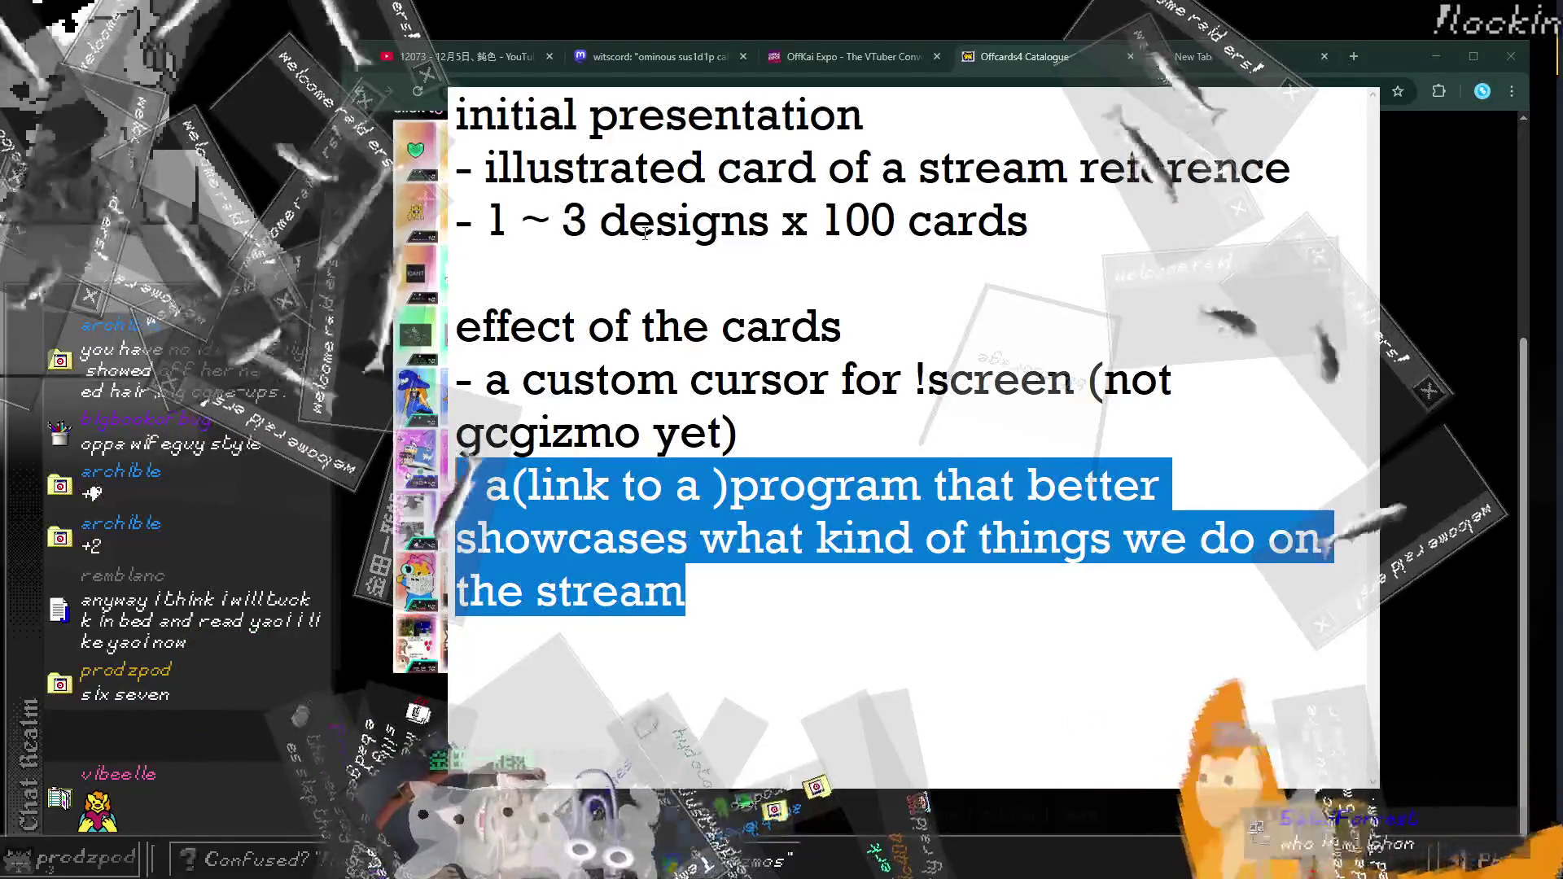
click(923, 132)
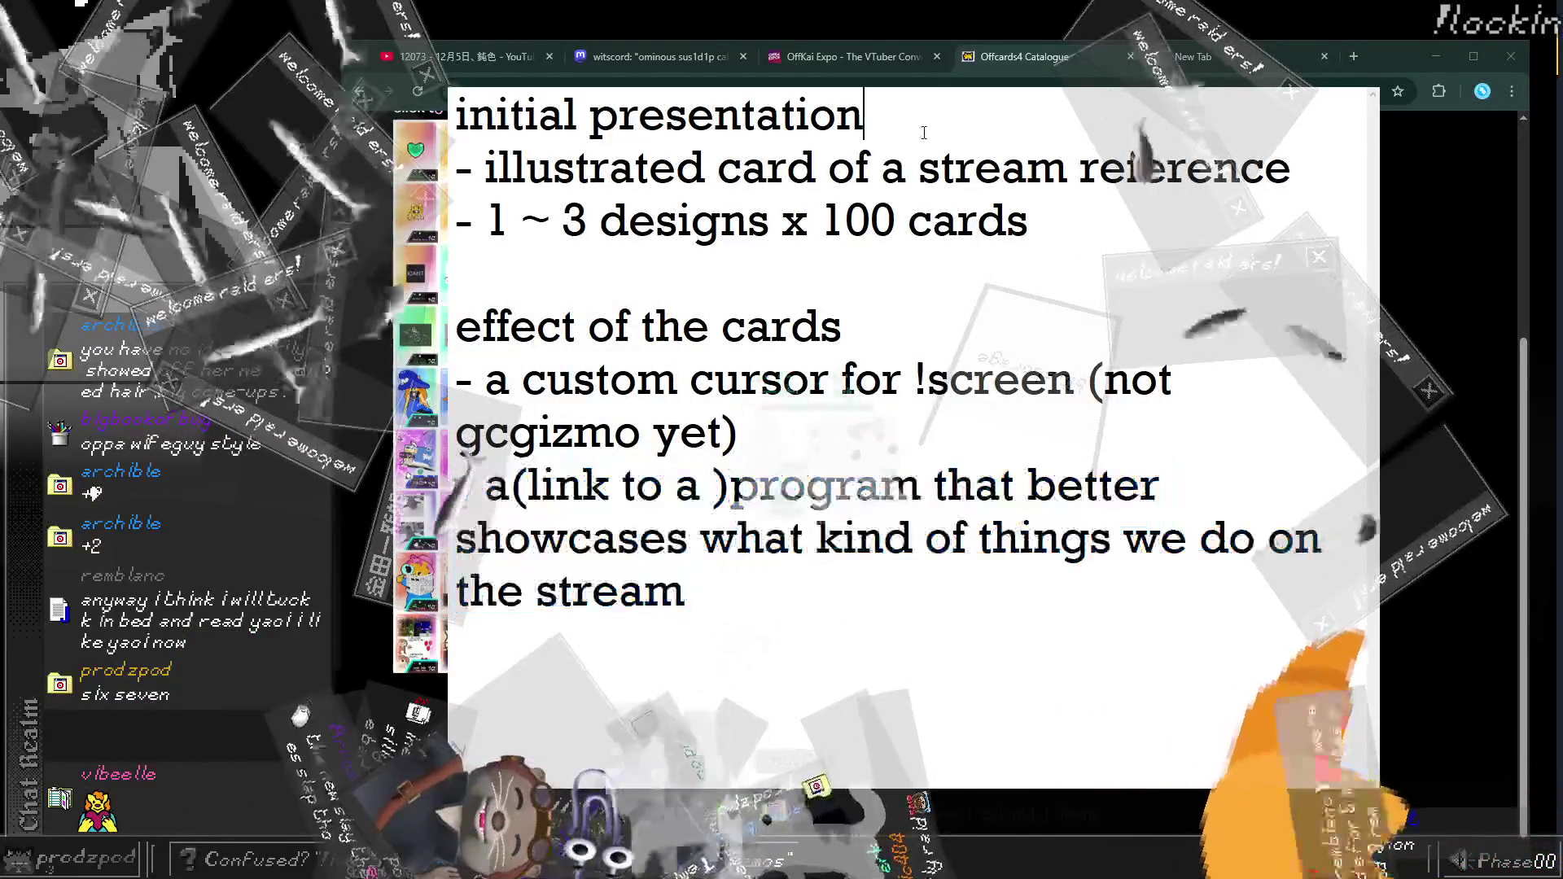
key(Home)
key(Return)
key(Up)
key(Return)
key(Up)
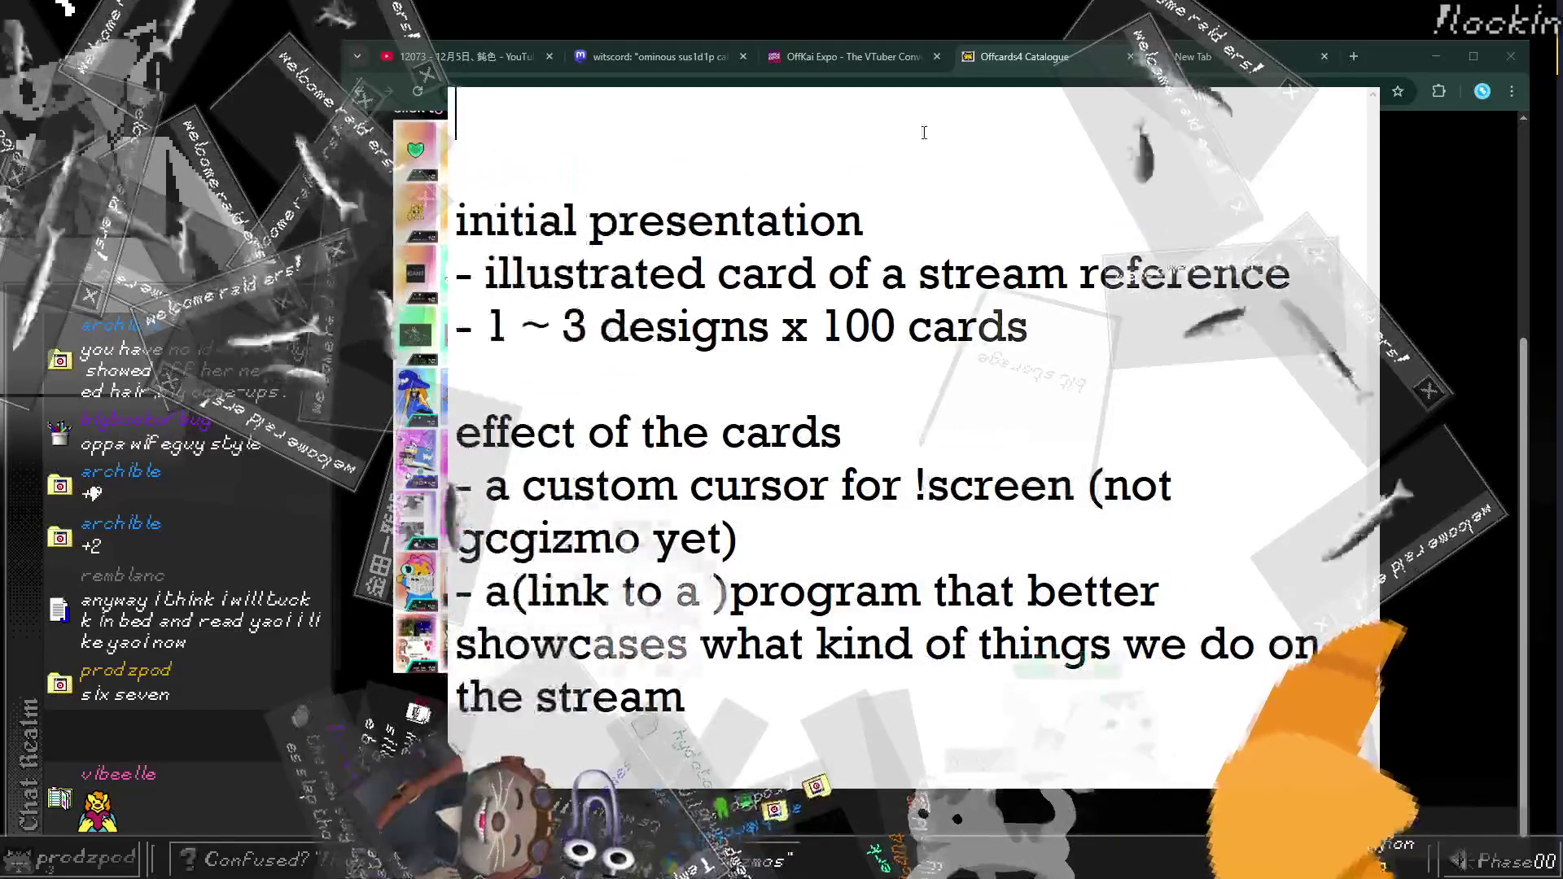
key(Delete)
text(the)
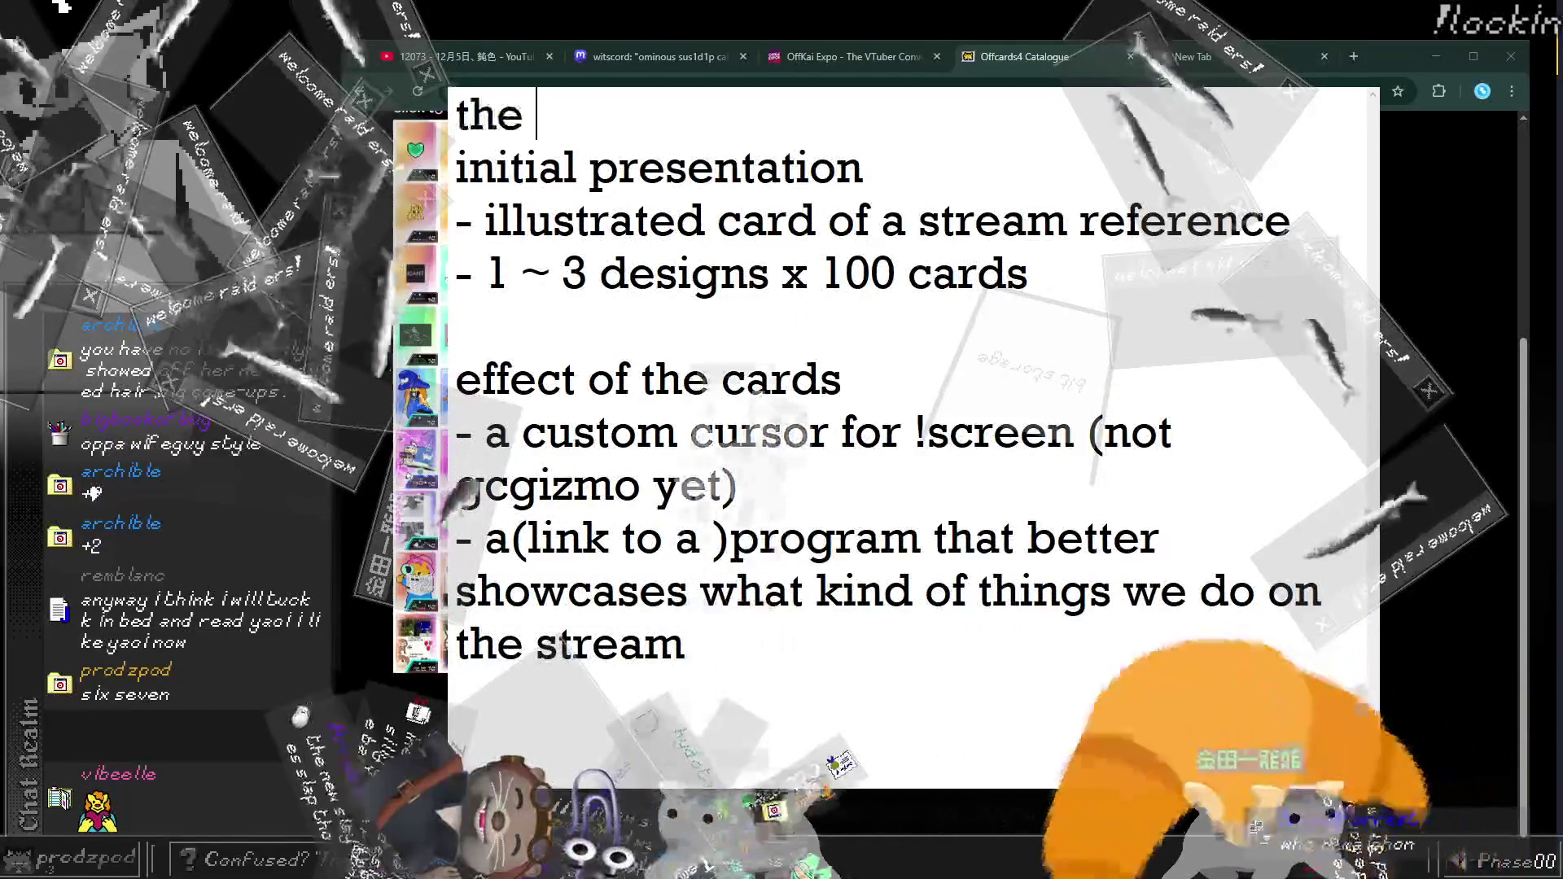
key(Return)
key(Up)
text(tar)
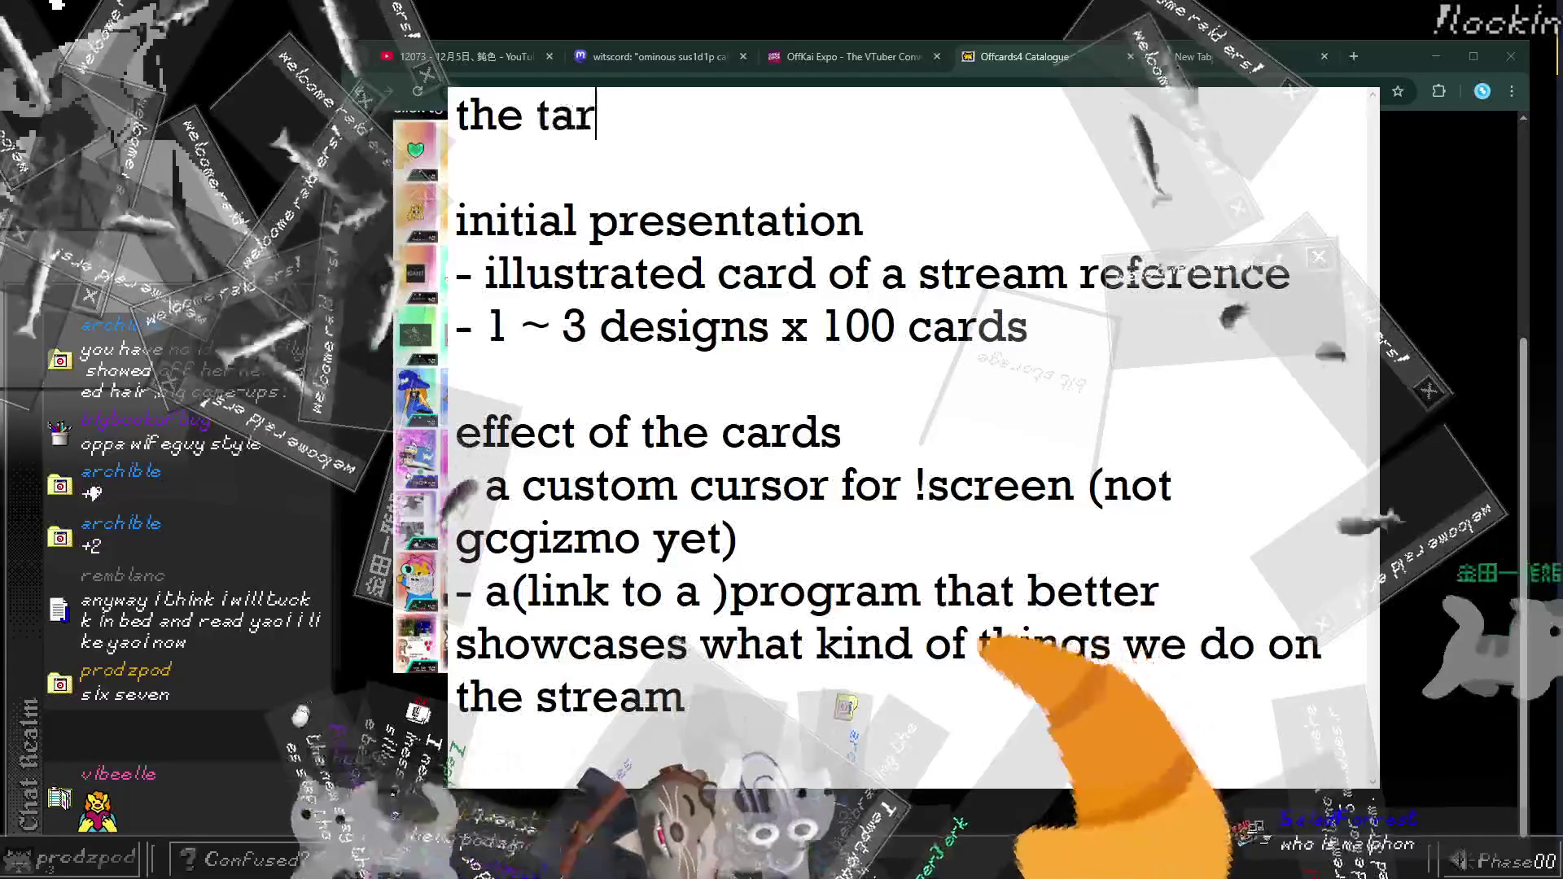
text(get recipient )
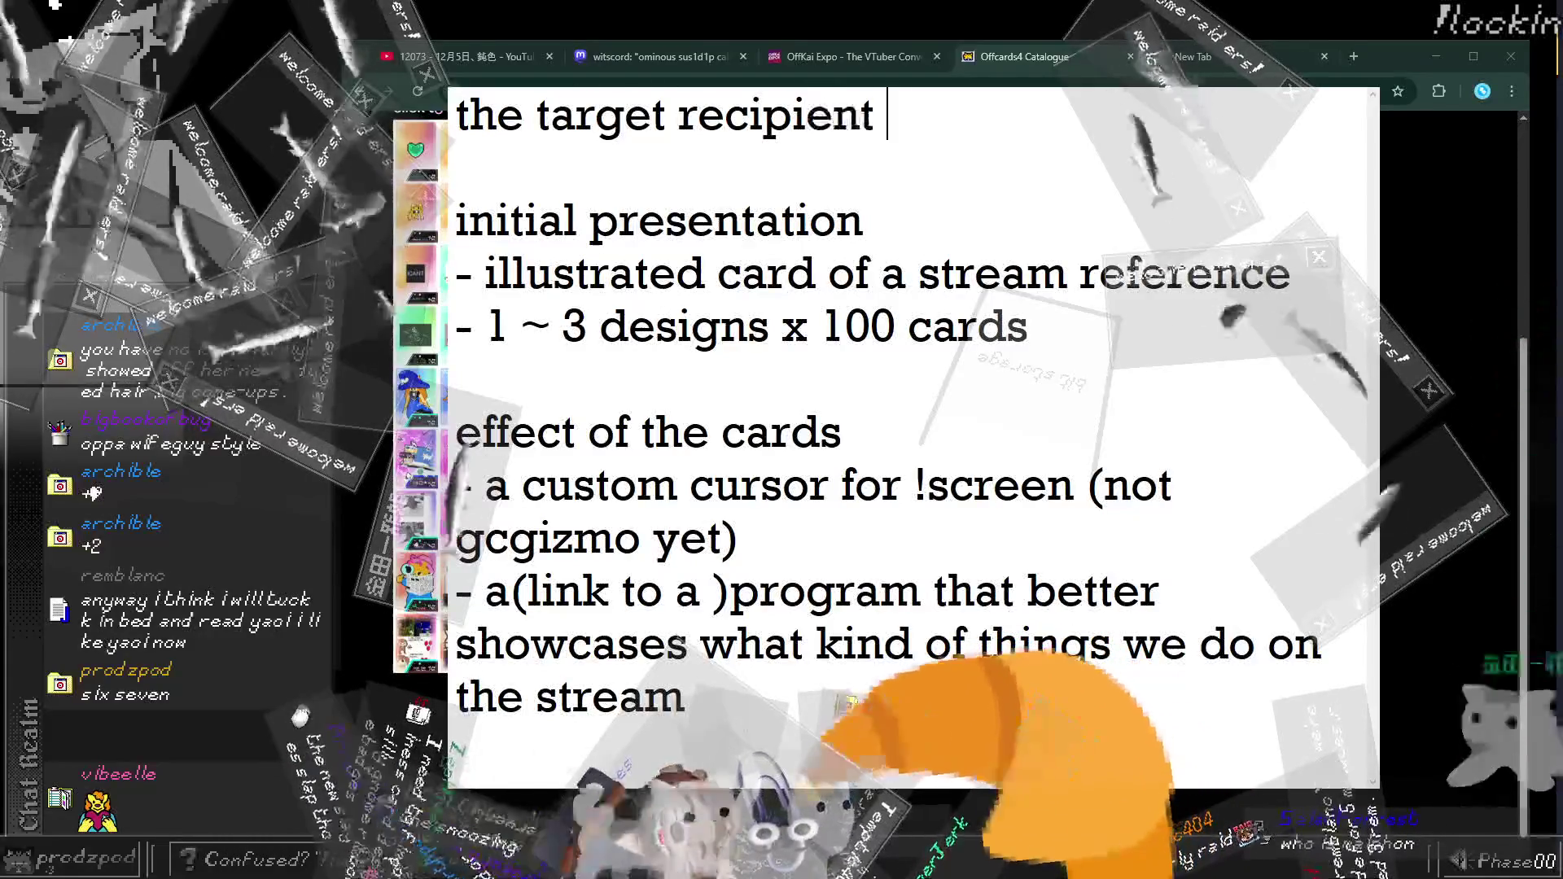
text(of the cards)
key(Down)
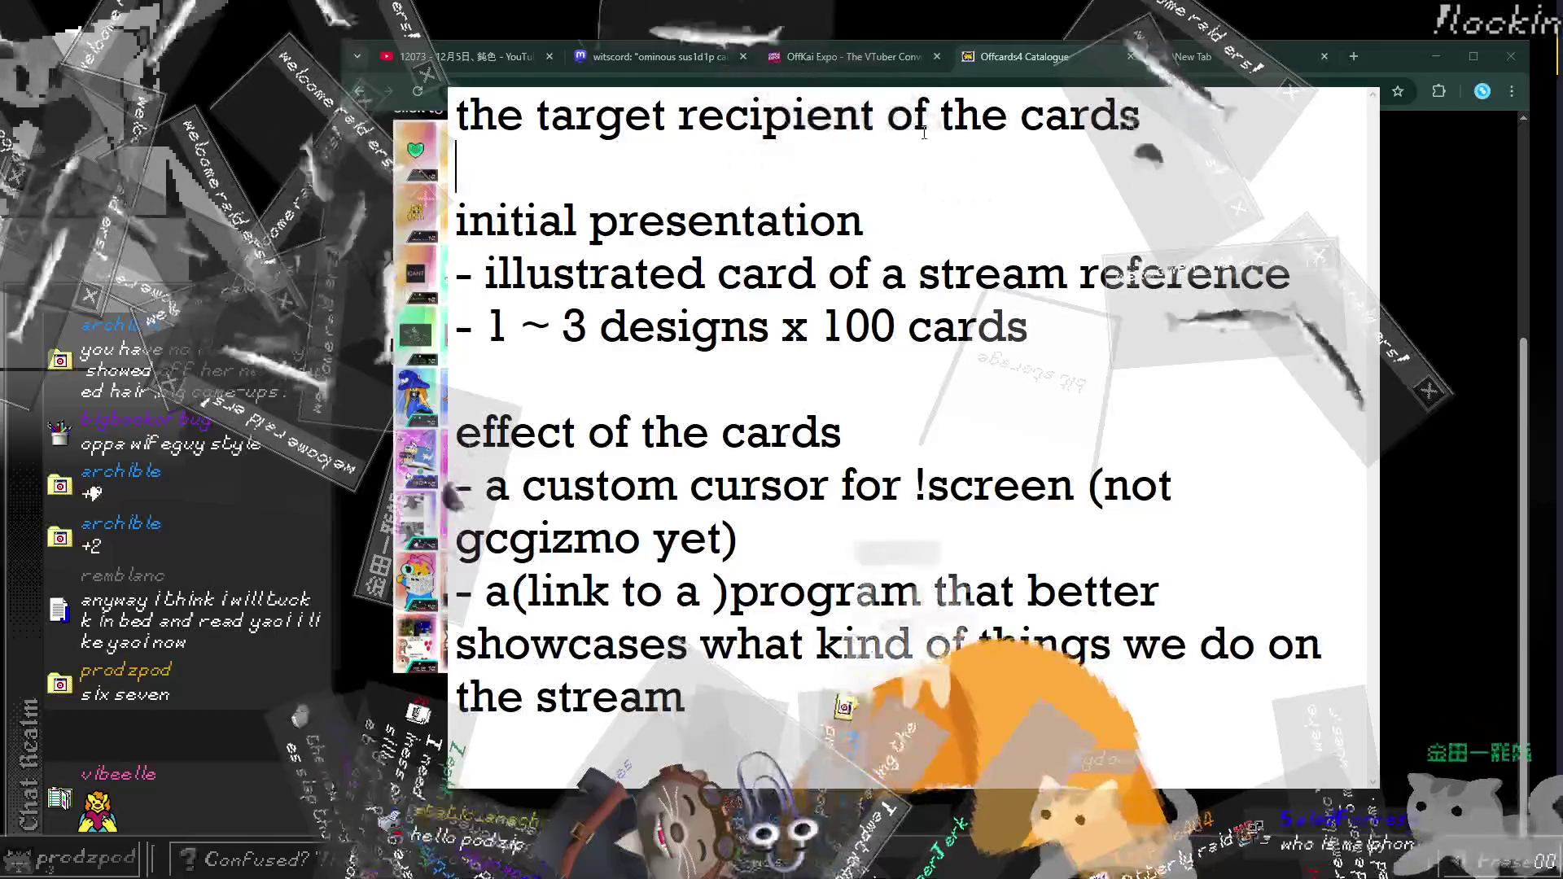
text(: people that )
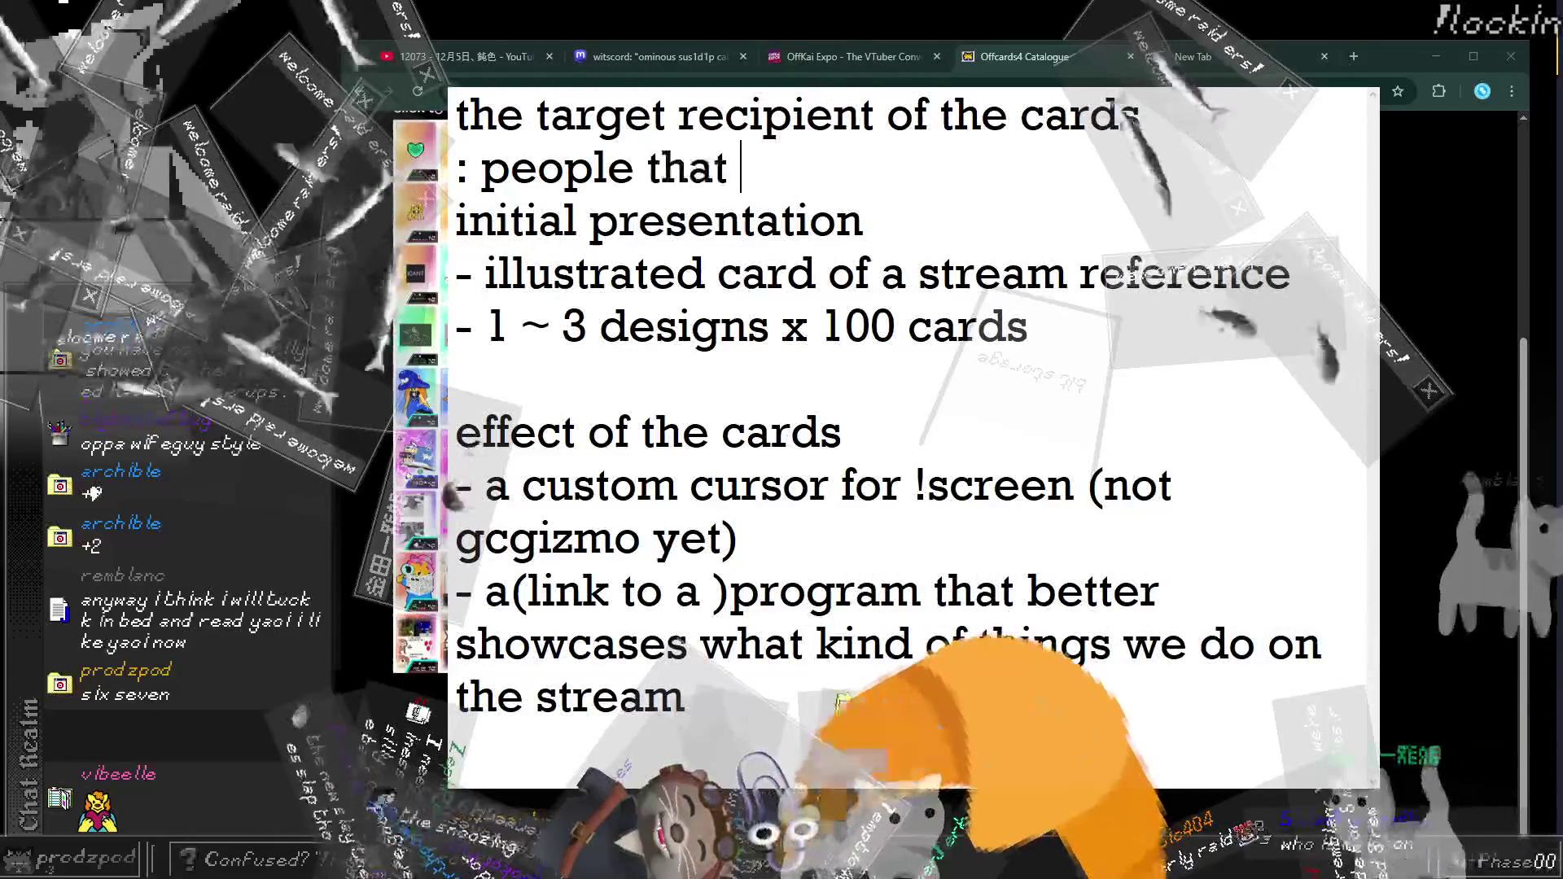
text(dont know us )
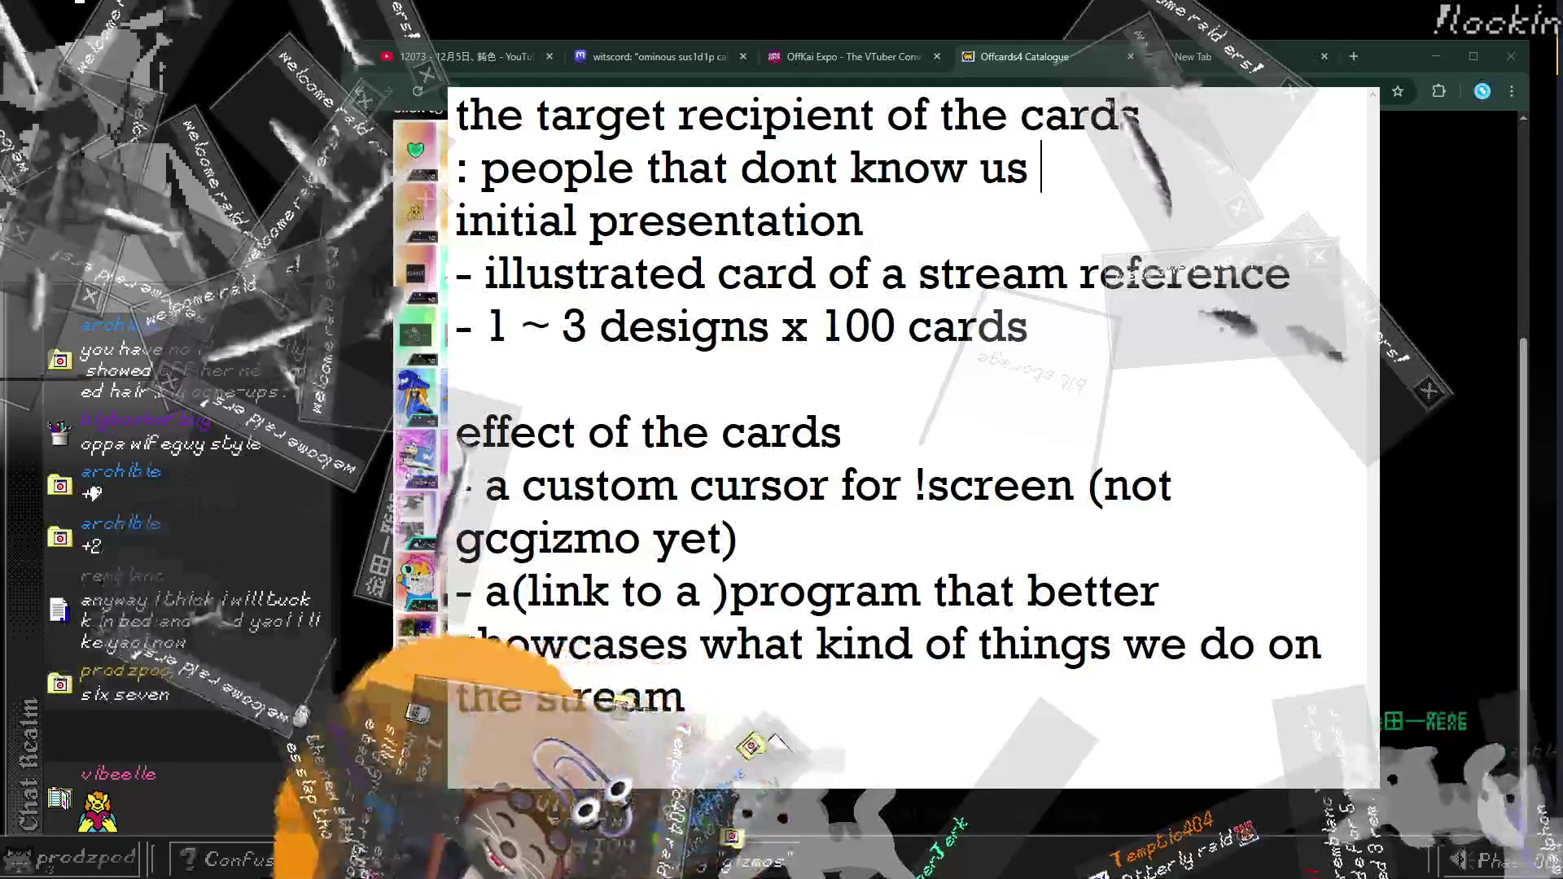
text(& is inter)
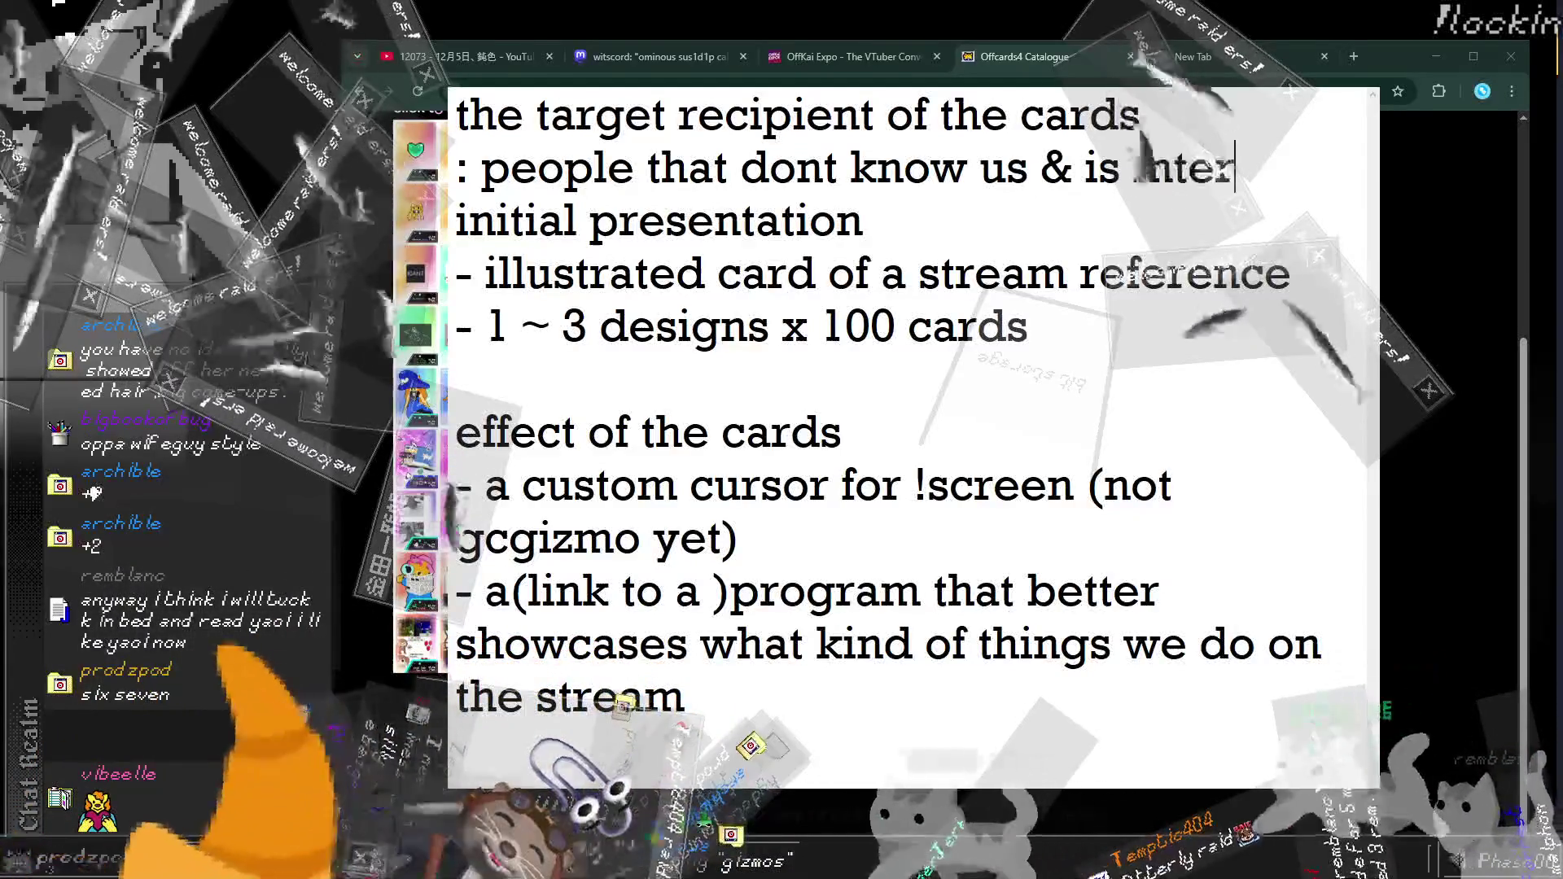
text(ested in gizmo)
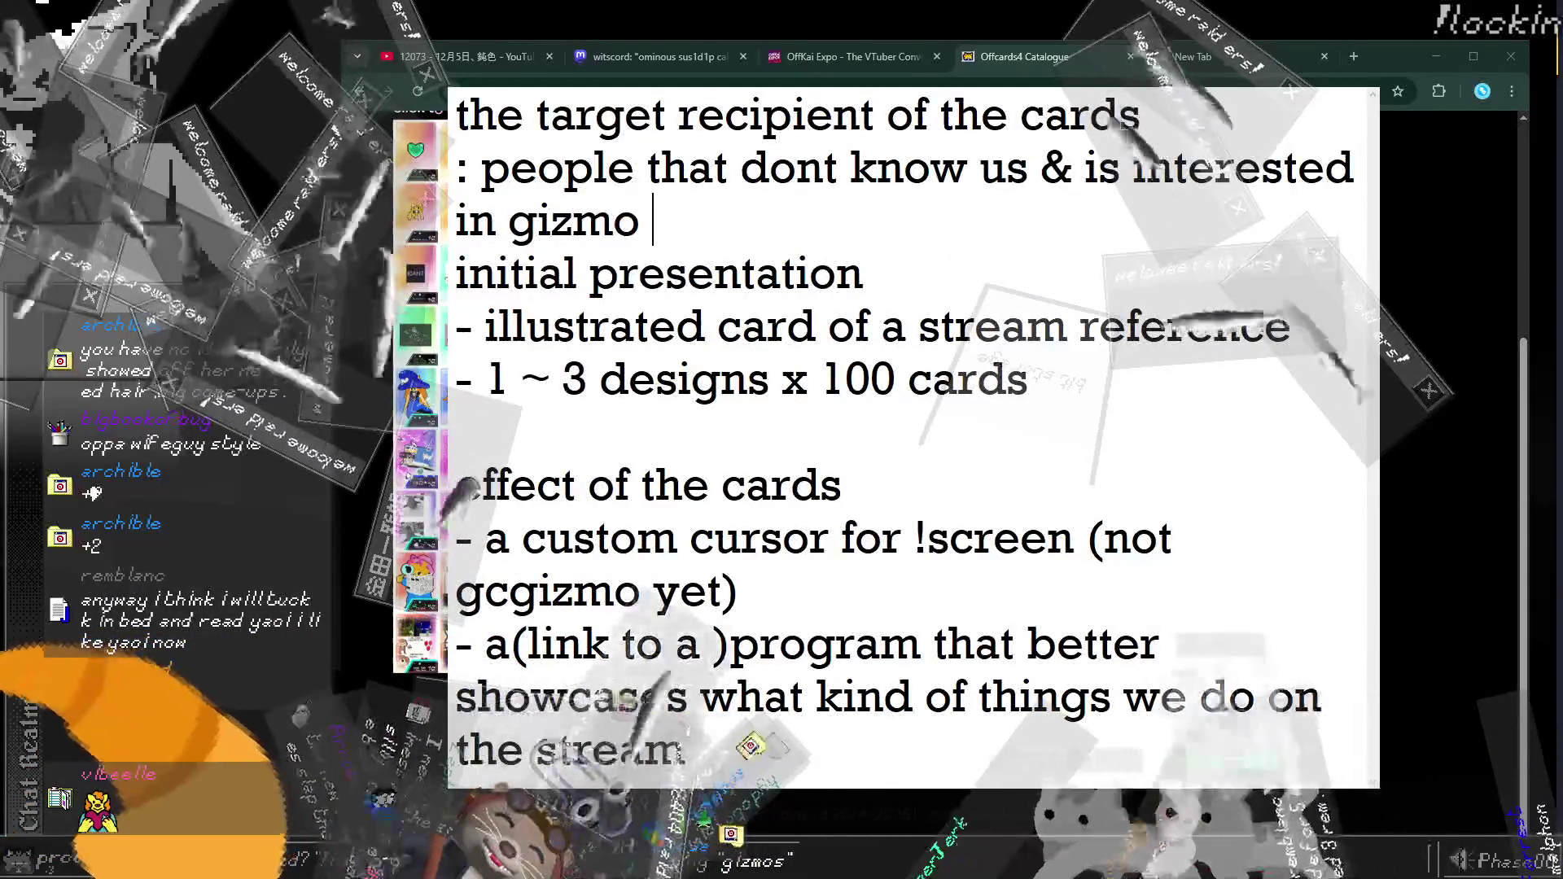
text( or like programming)
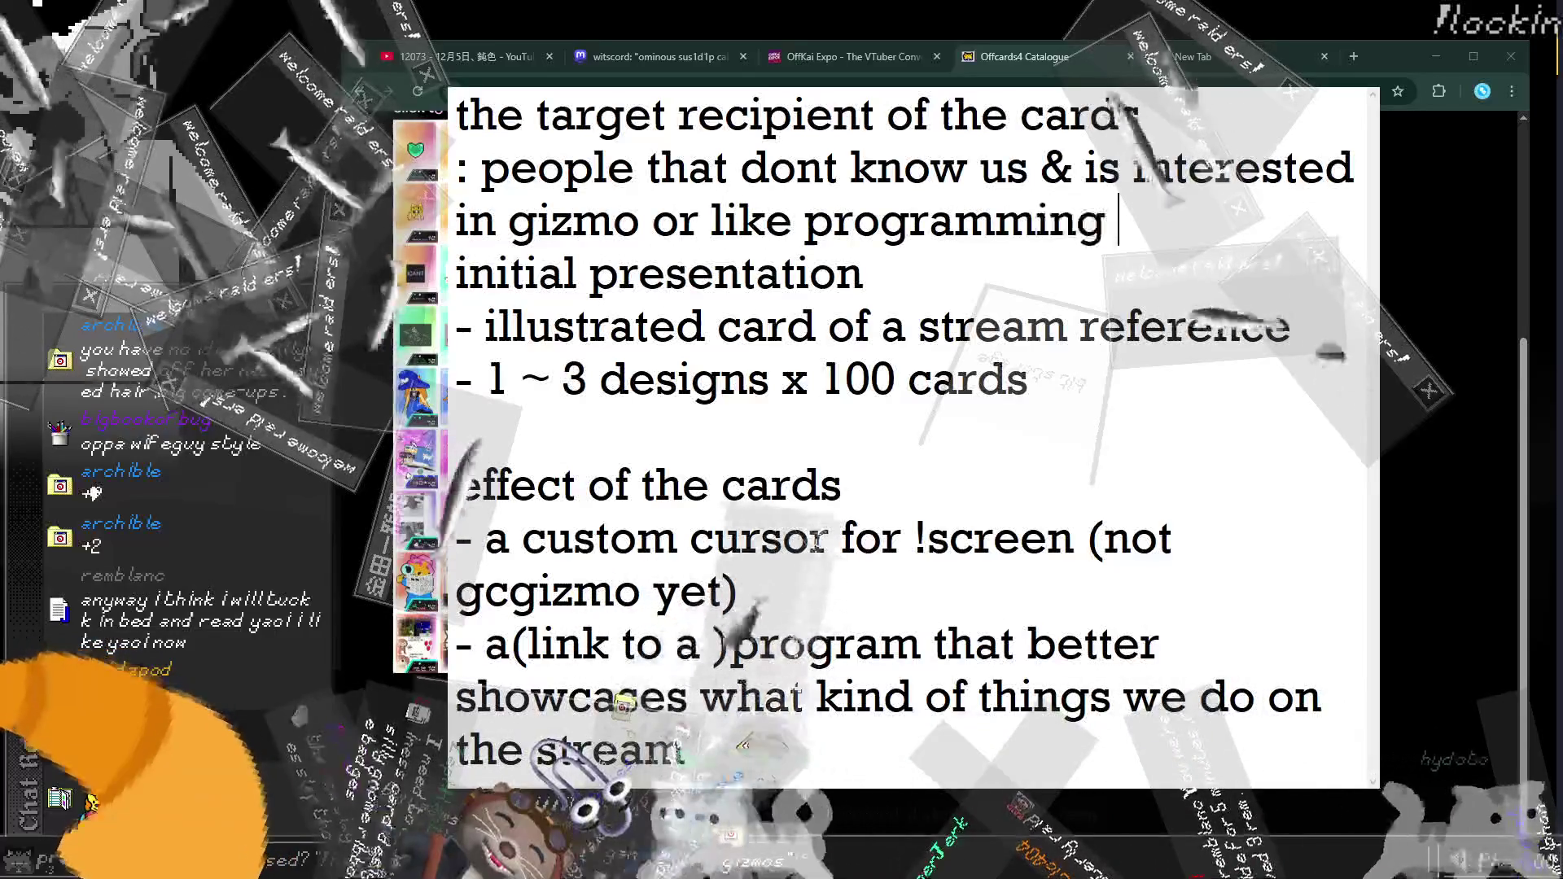
key(Return)
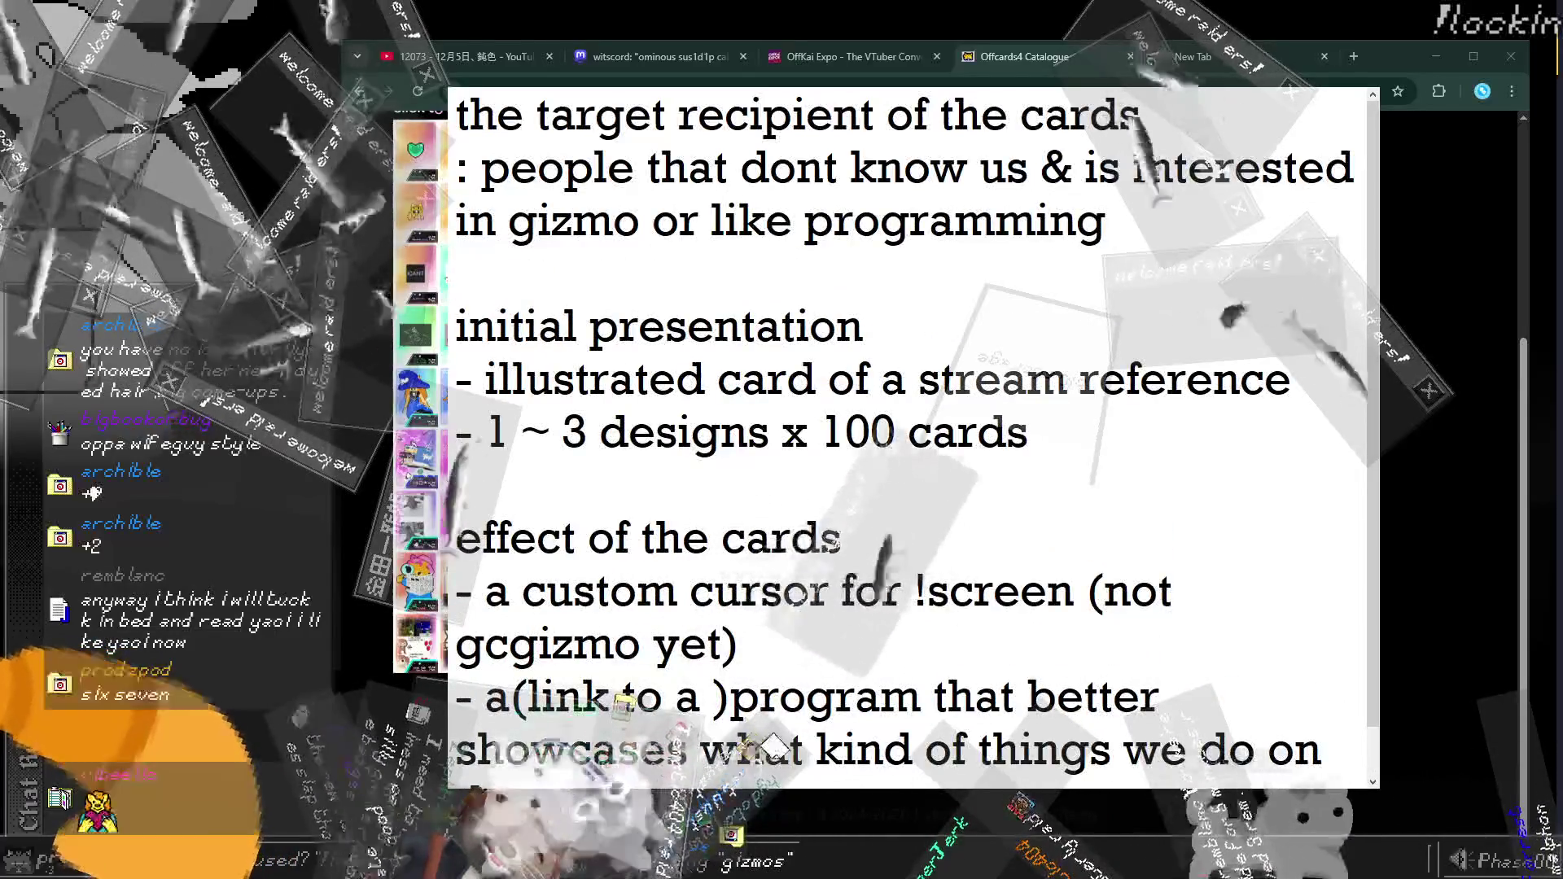
key(Up)
key(Down)
key(shift+Up)
key(shift+Up)
key(shift+Up)
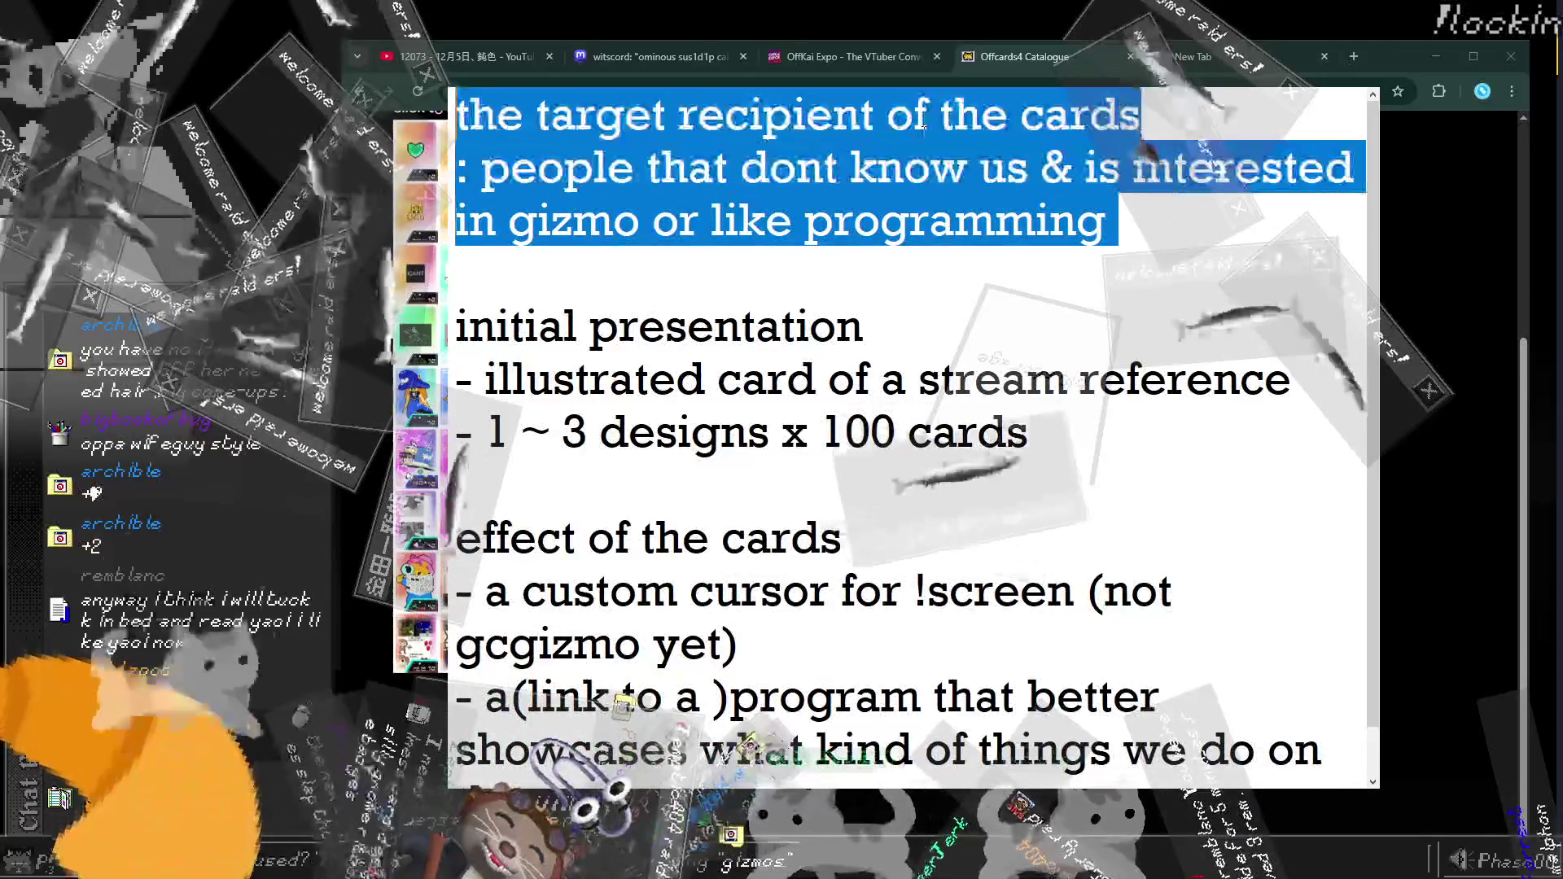
key(Down)
key(Down)
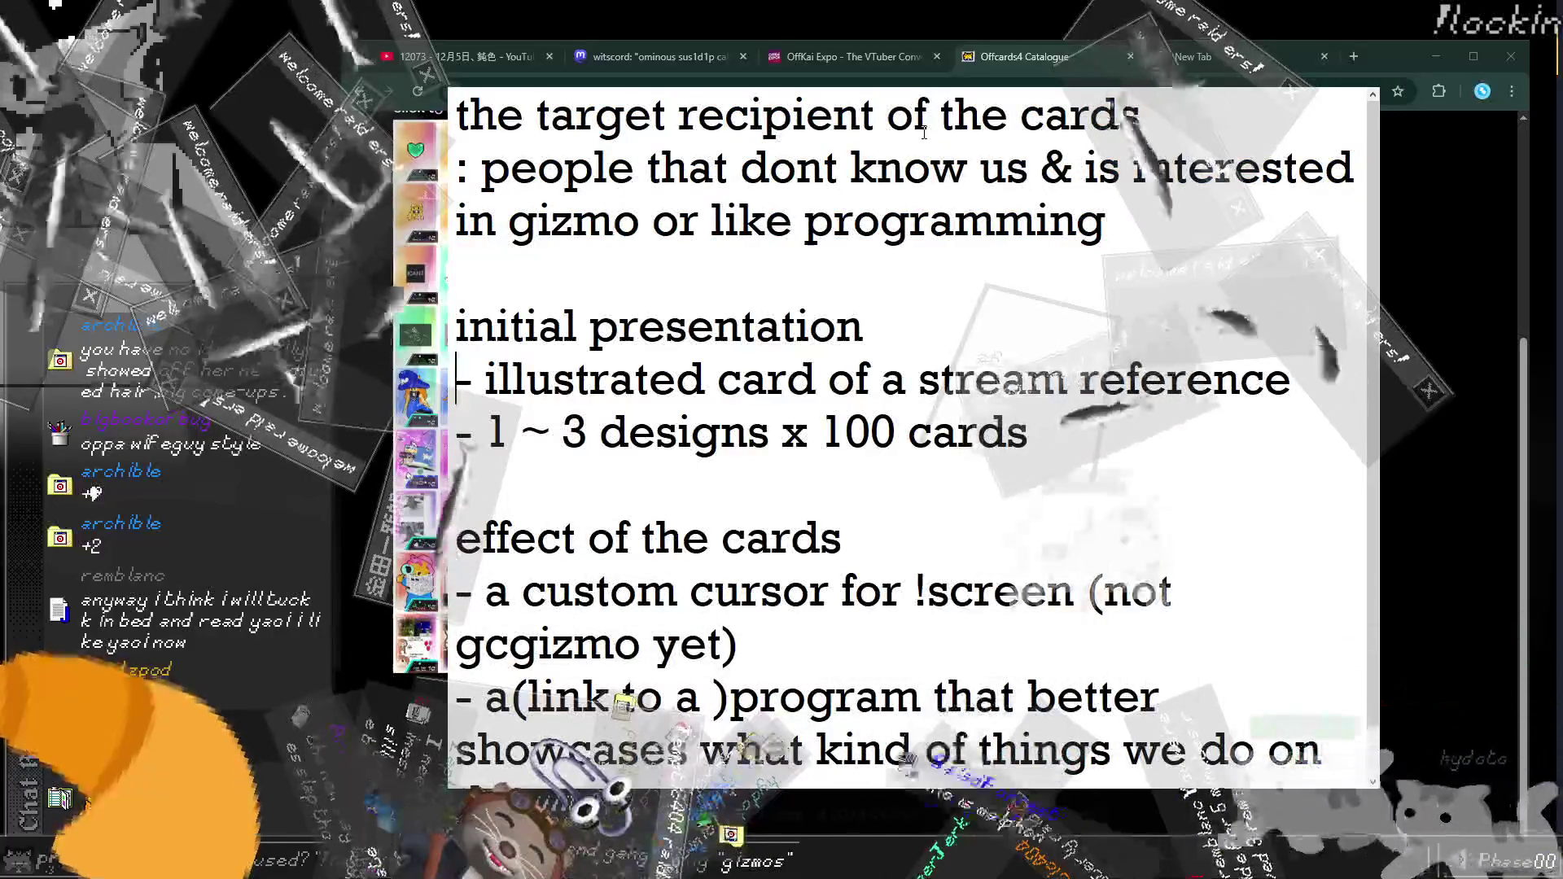
key(shift+End)
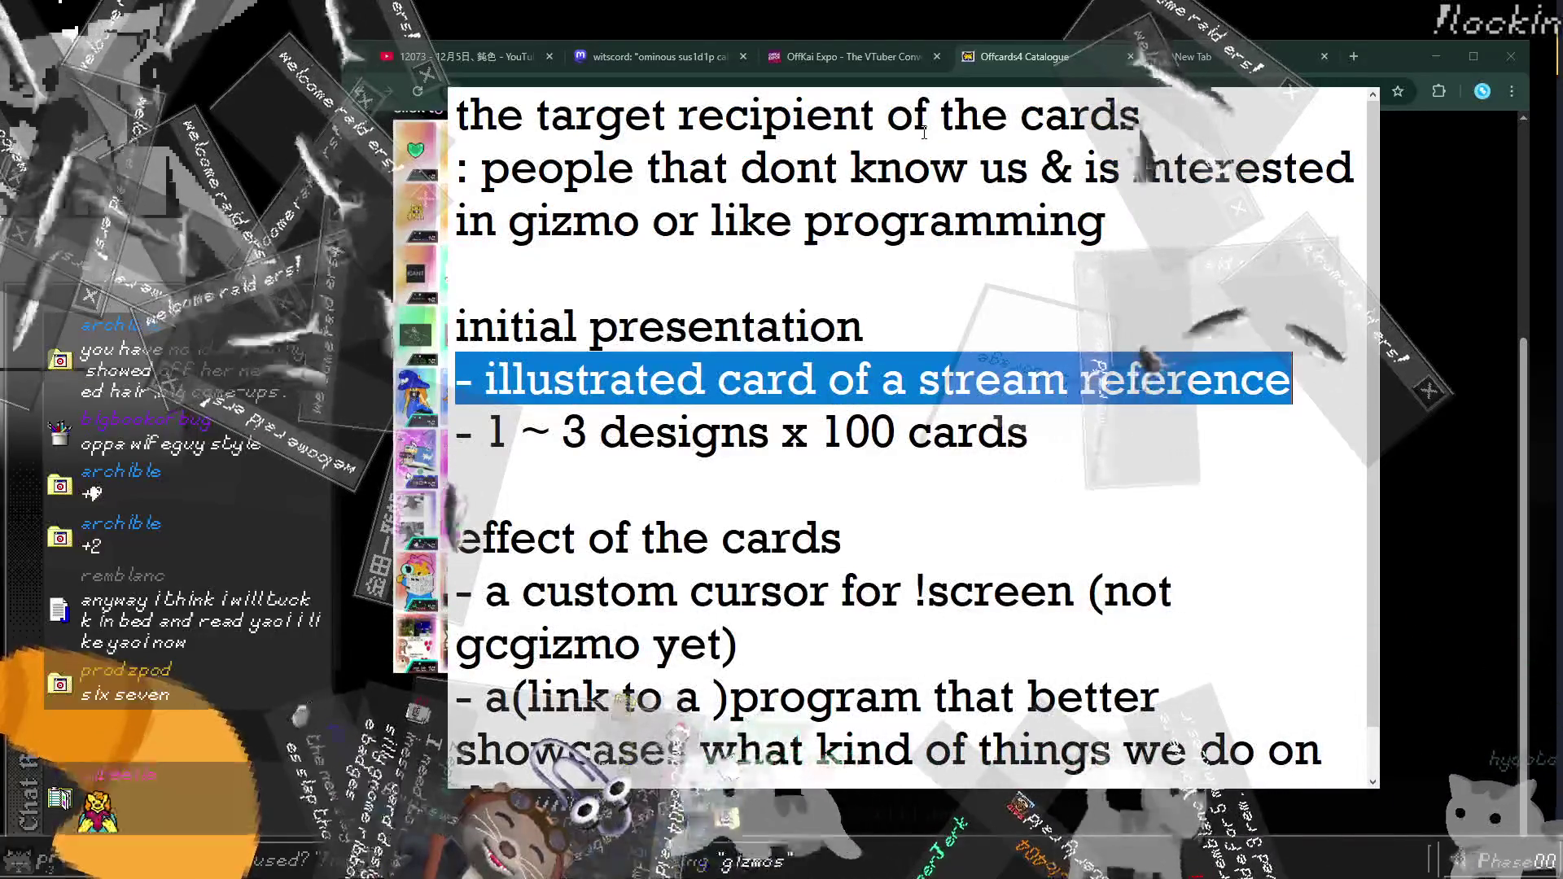
key(Down)
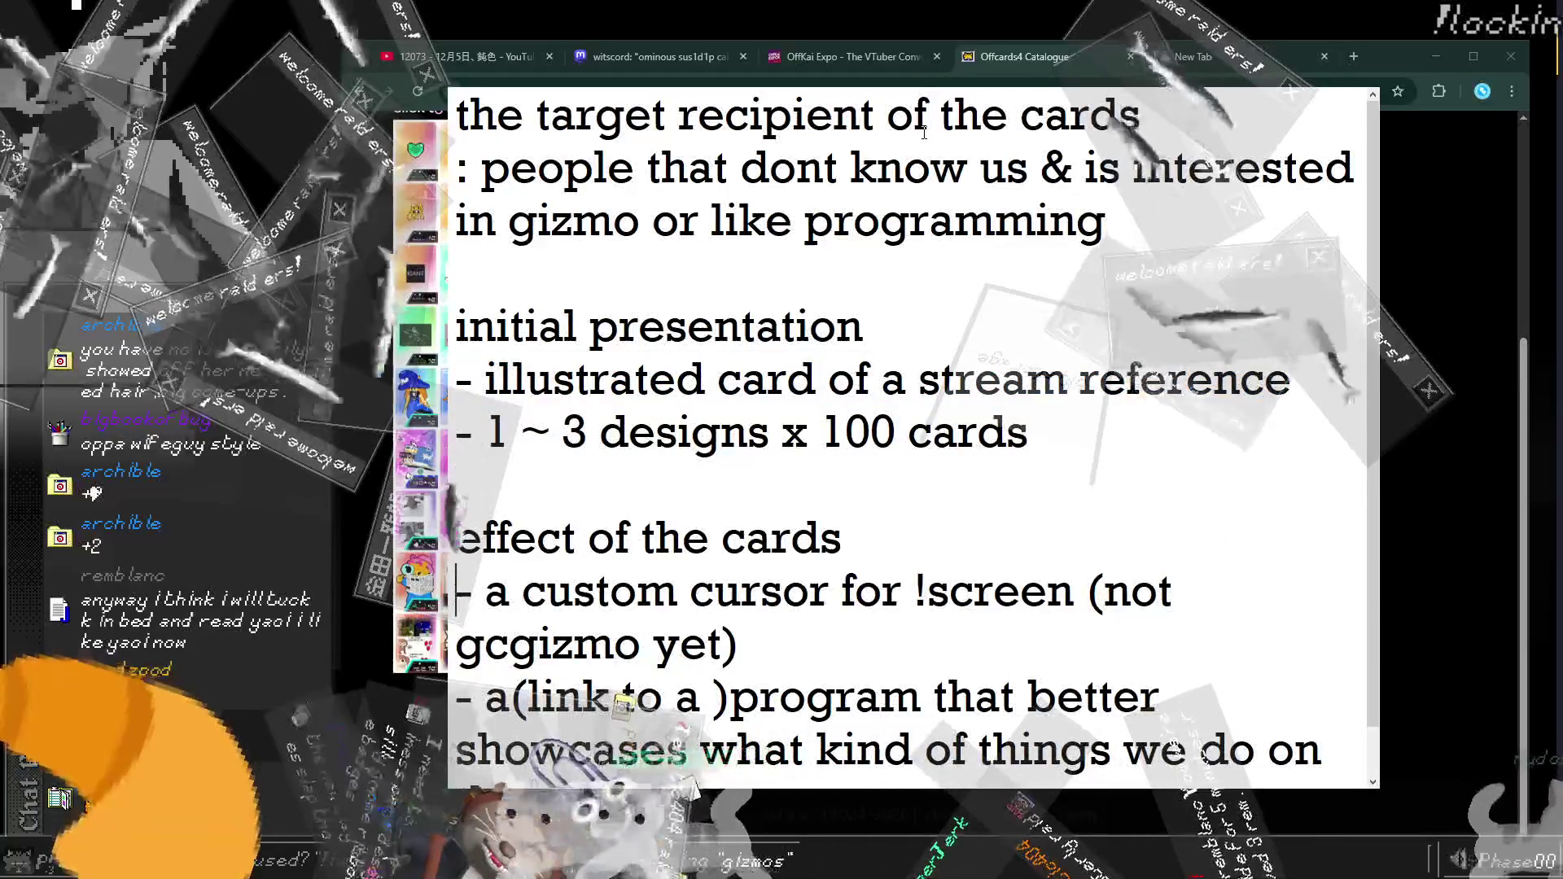
key(shift+Down)
key(shift+Down)
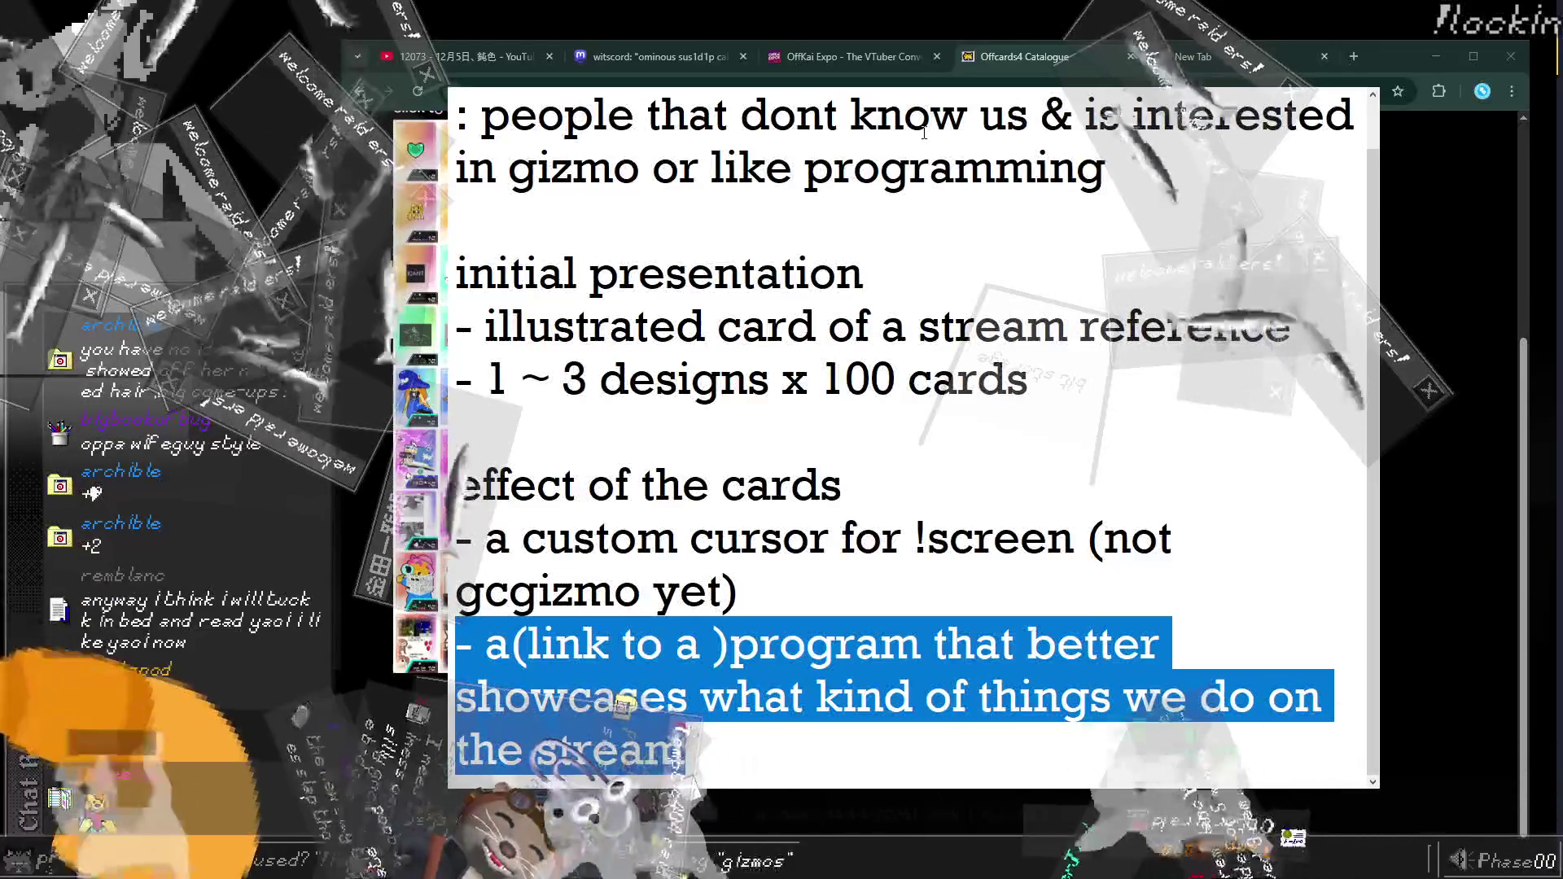
key(Left)
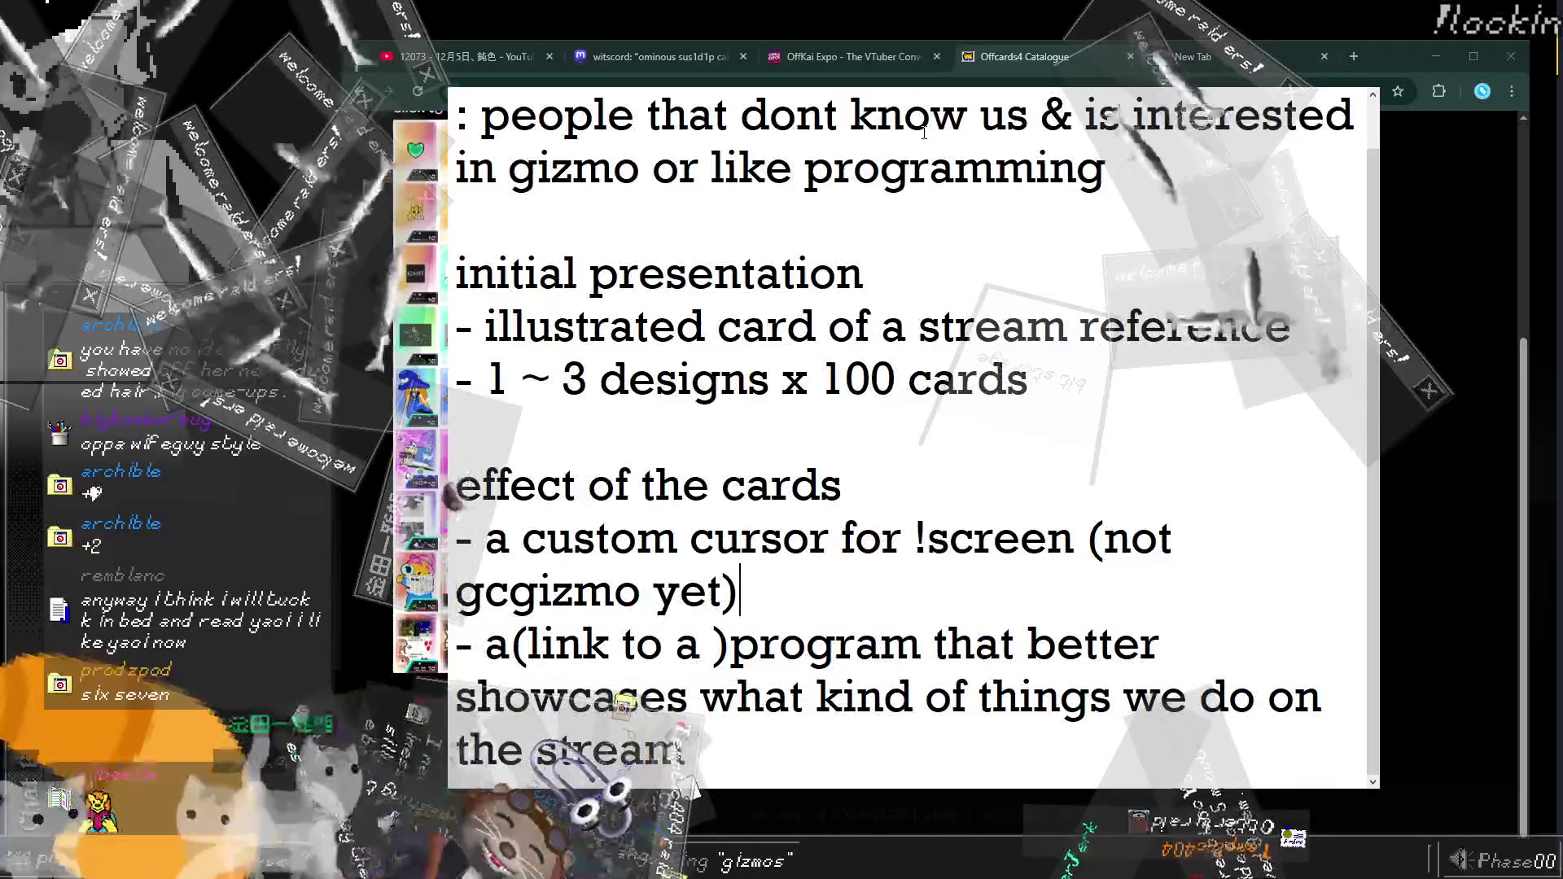
key(shift+Up)
key(shift+Up)
key(shift+Home)
Step: Type 'minimal' on the designs line and delete the illustrated-card line
key(BackSpace)
key(BackSpace)
key(Return)
key(BackSpace)
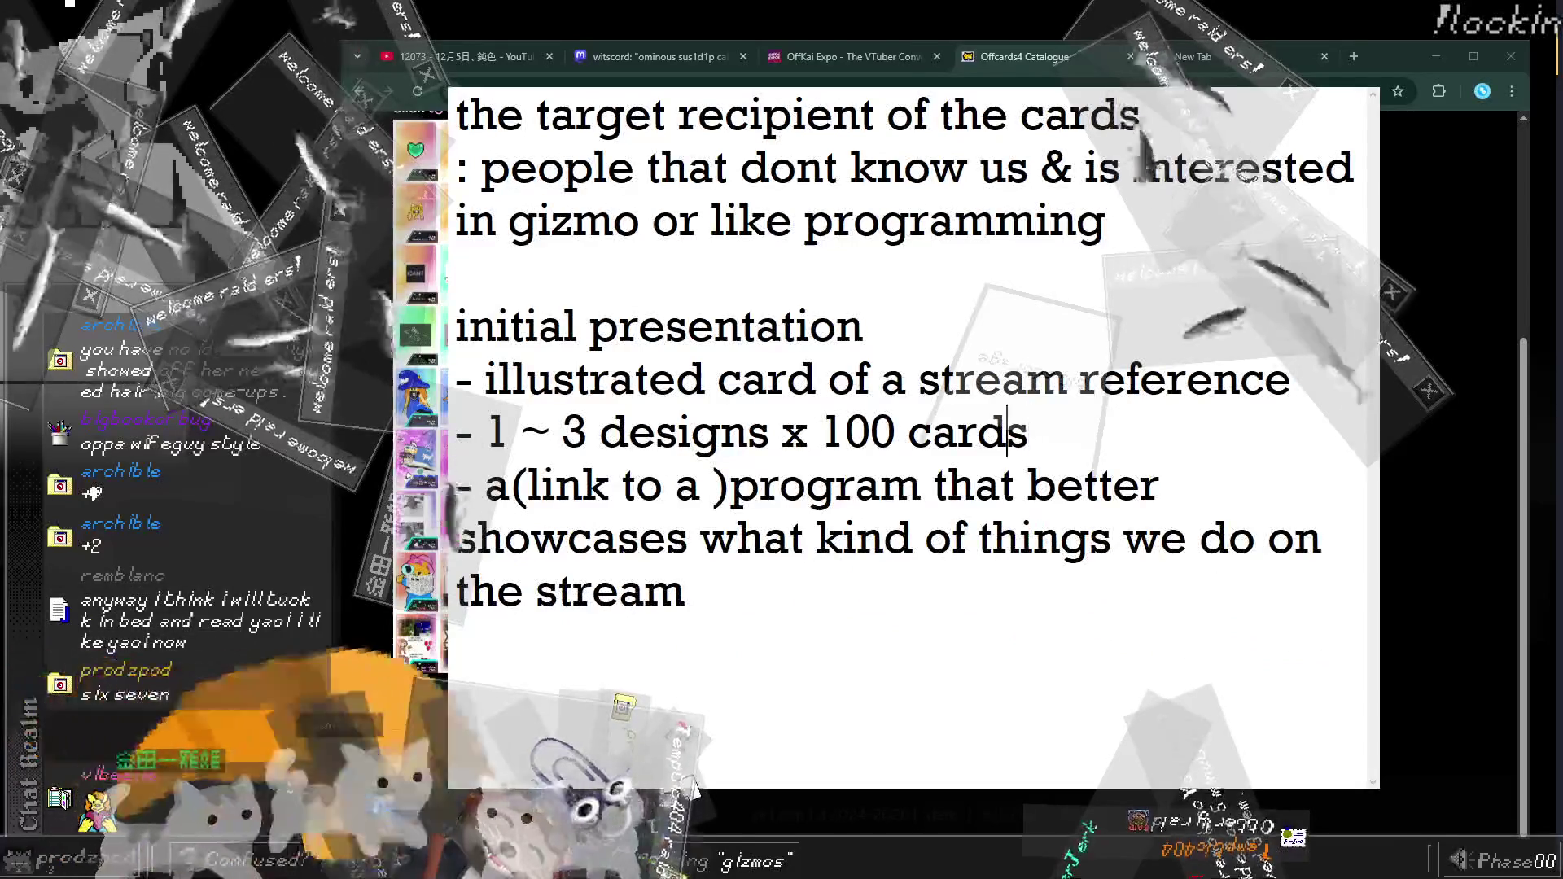
text(minimal)
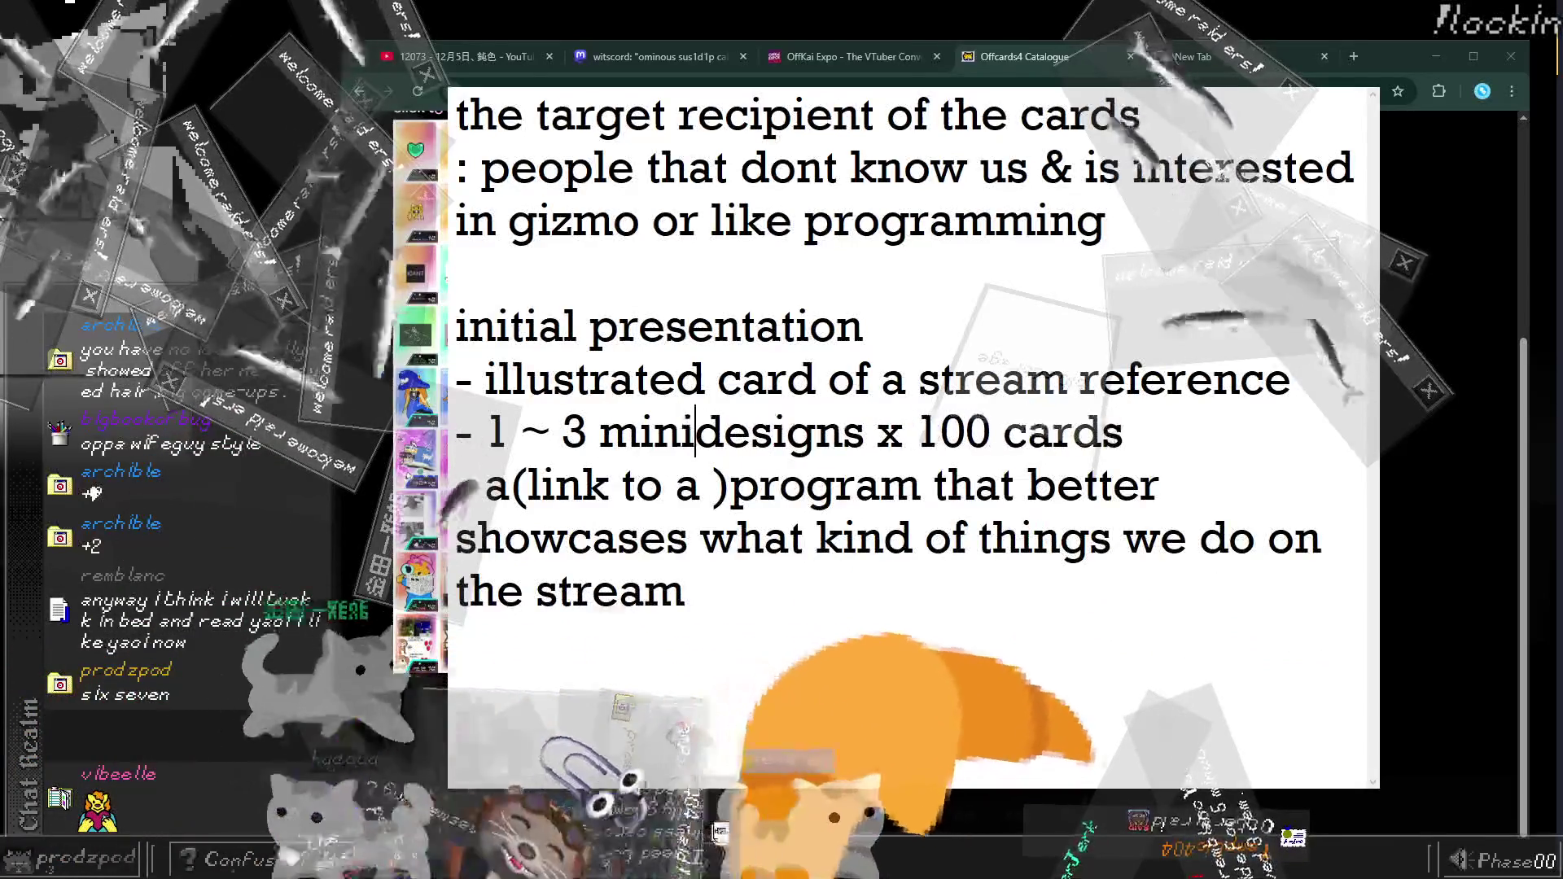
key(Up)
key(Home)
key(shift+Down)
key(Delete)
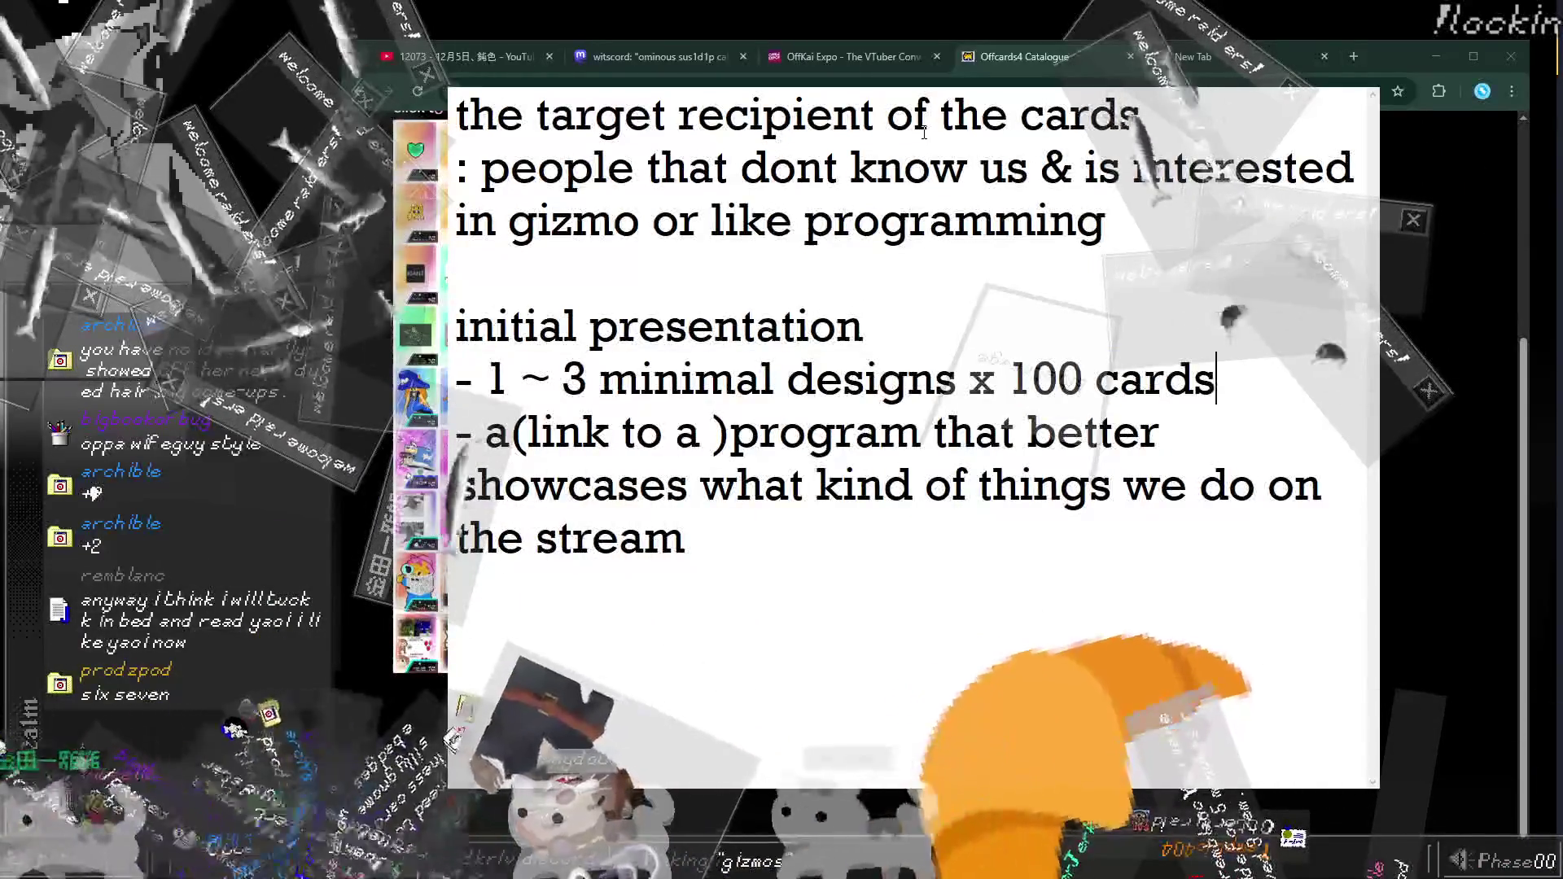
Step: Erase all of the notes text and close the notes window
key(Home)
key(shift+Down)
key(shift+Down)
key(shift+Down)
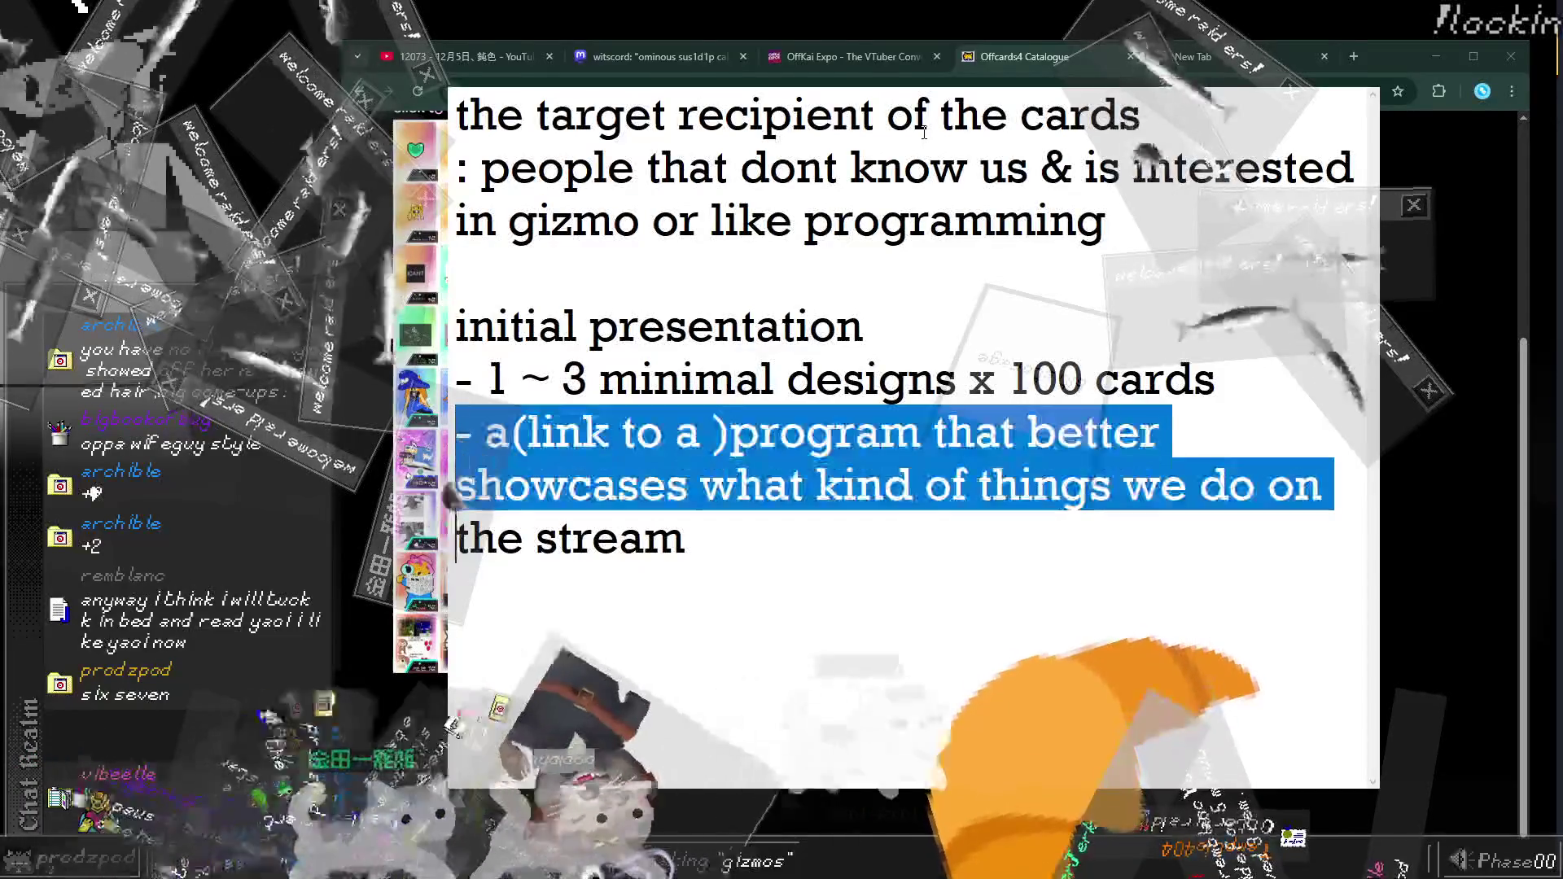
key(Up)
key(Up)
key(Up)
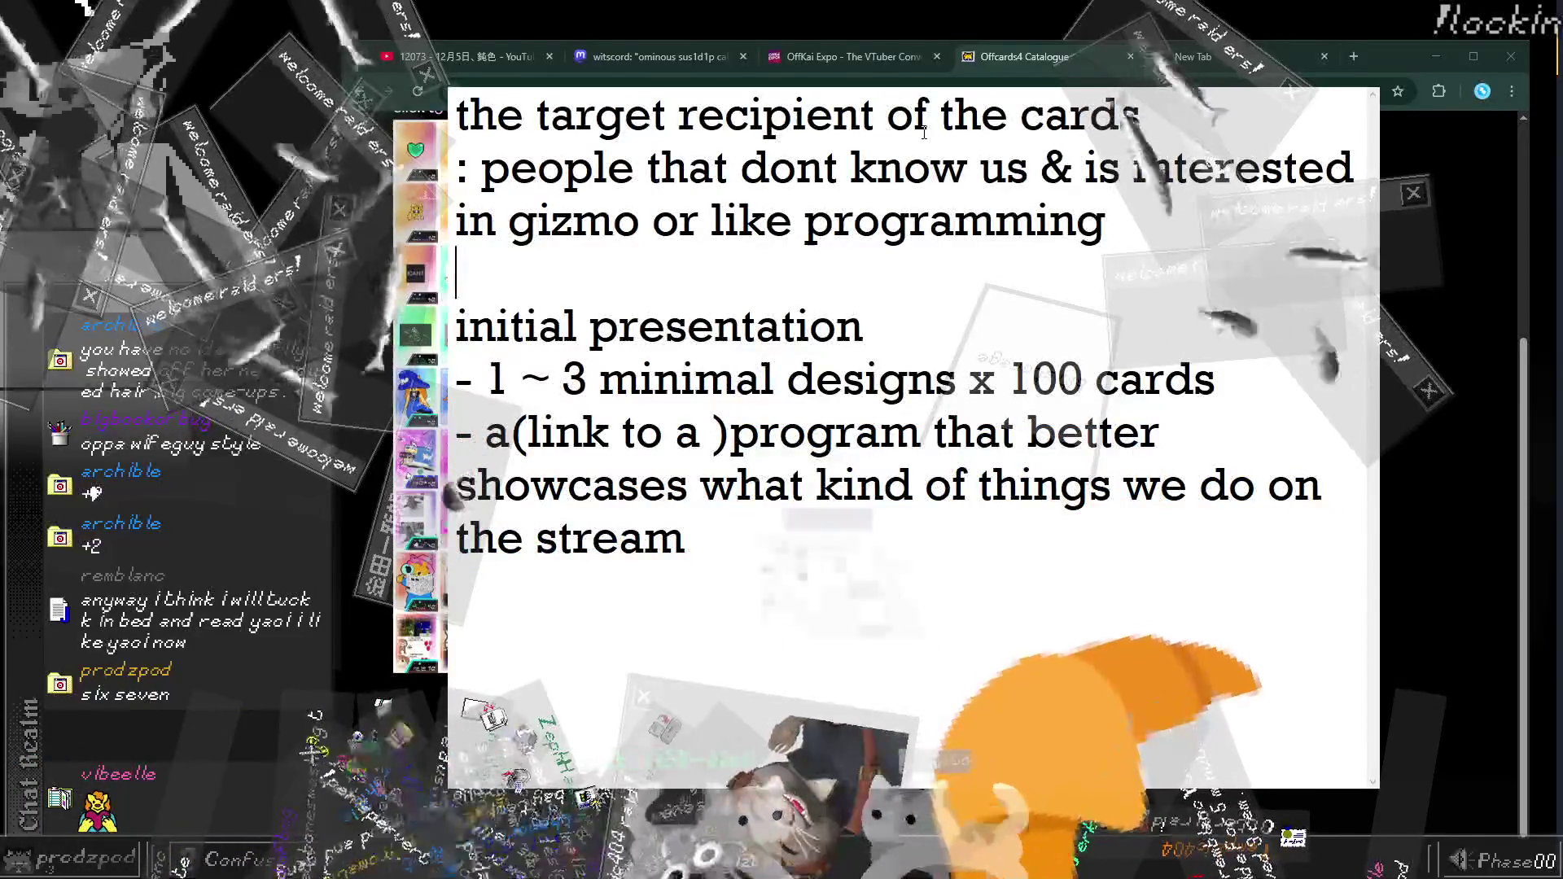
key(shift+Up)
key(shift+Up)
key(shift+Up)
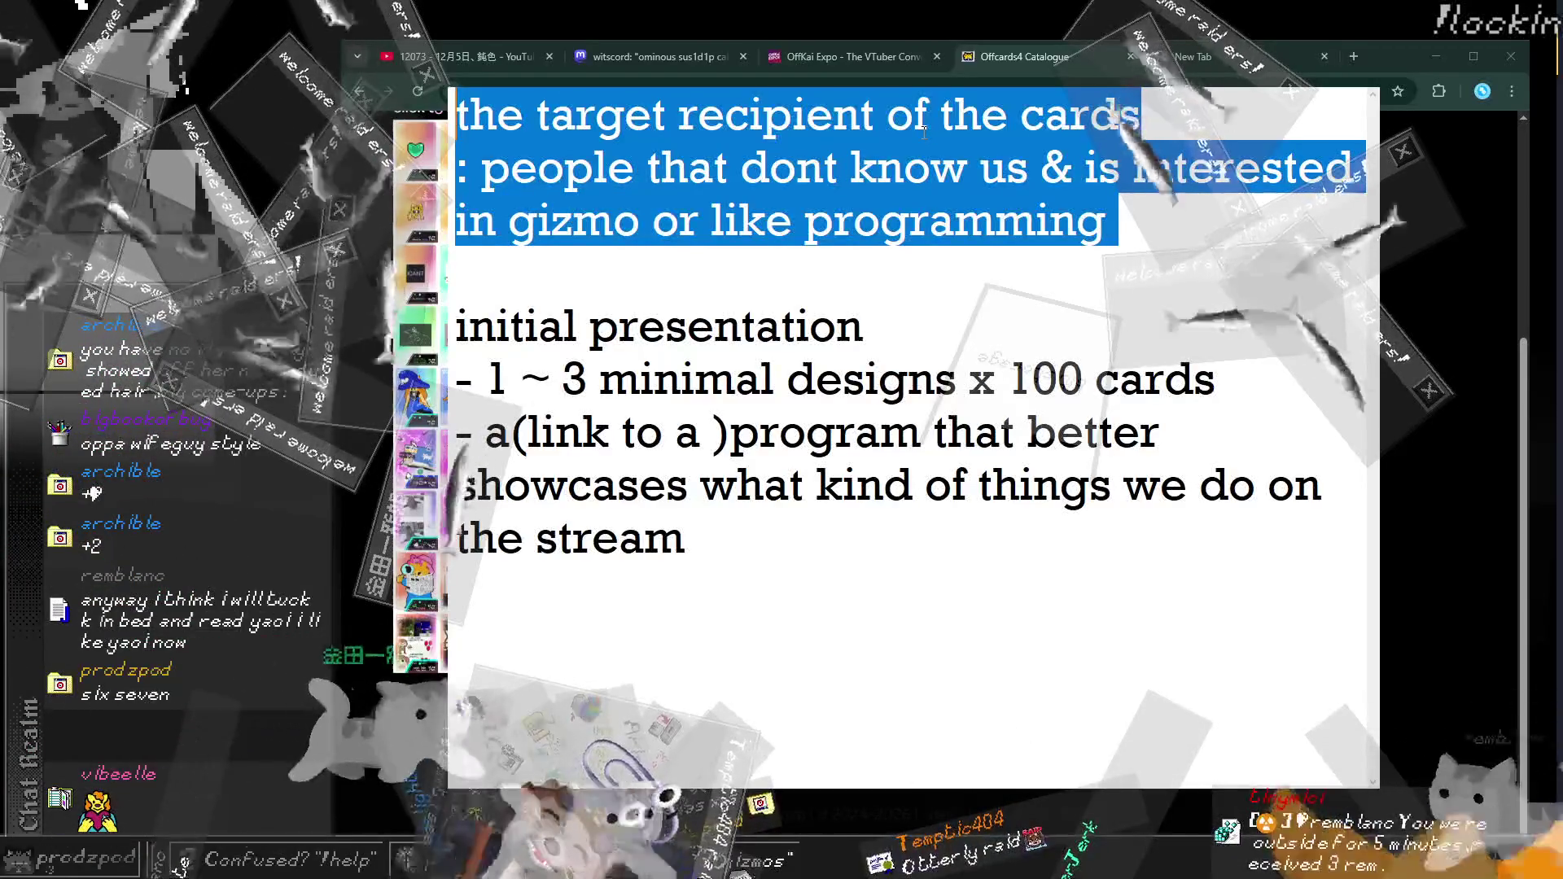
key(ctrl+a)
key(BackSpace)
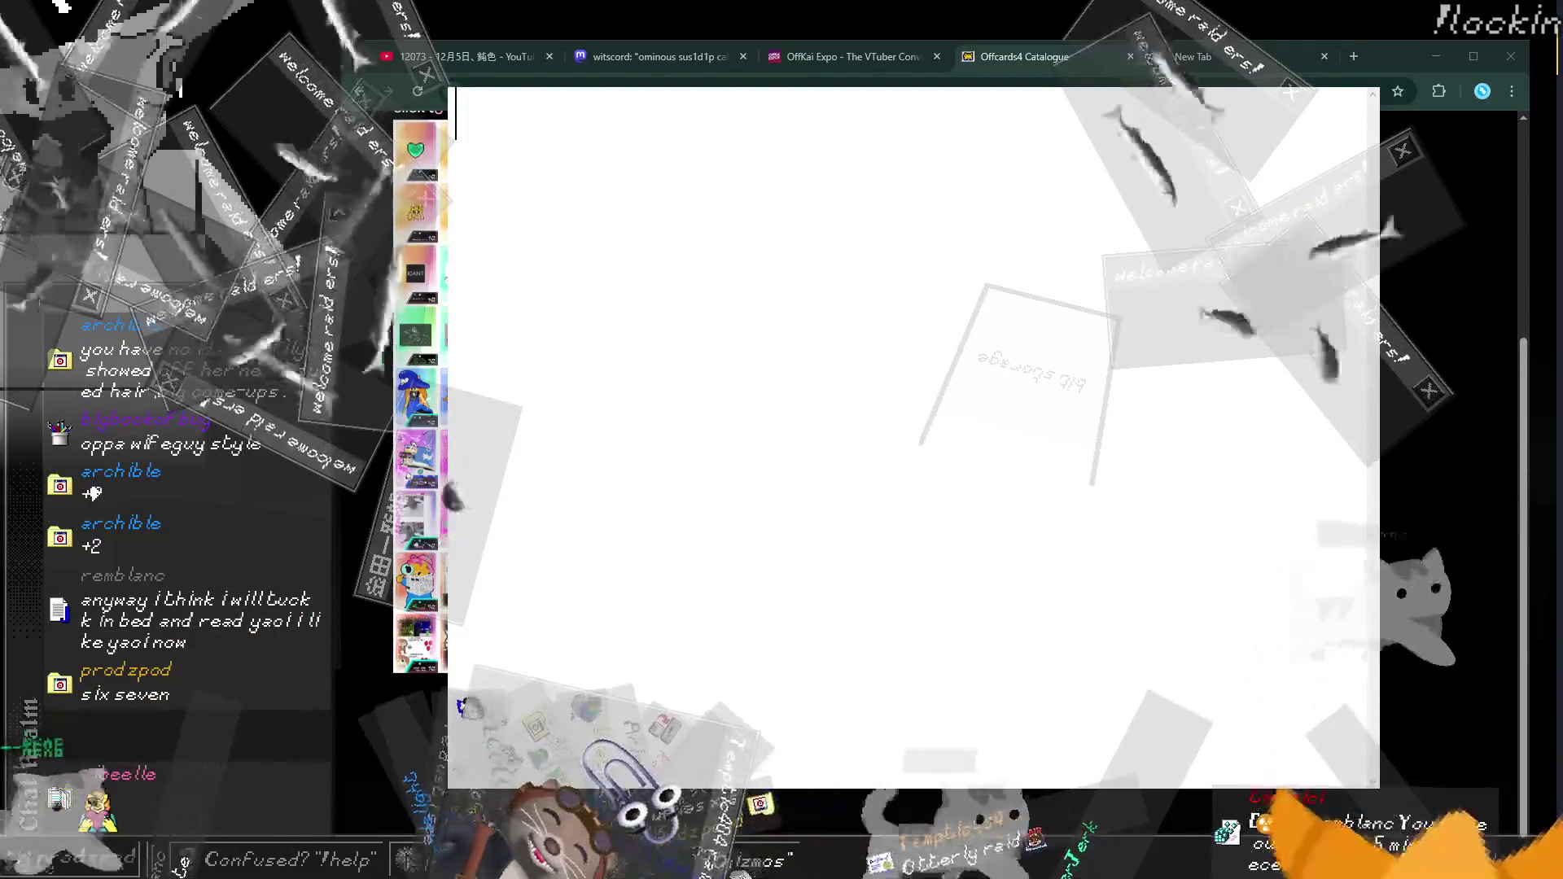
key(Escape)
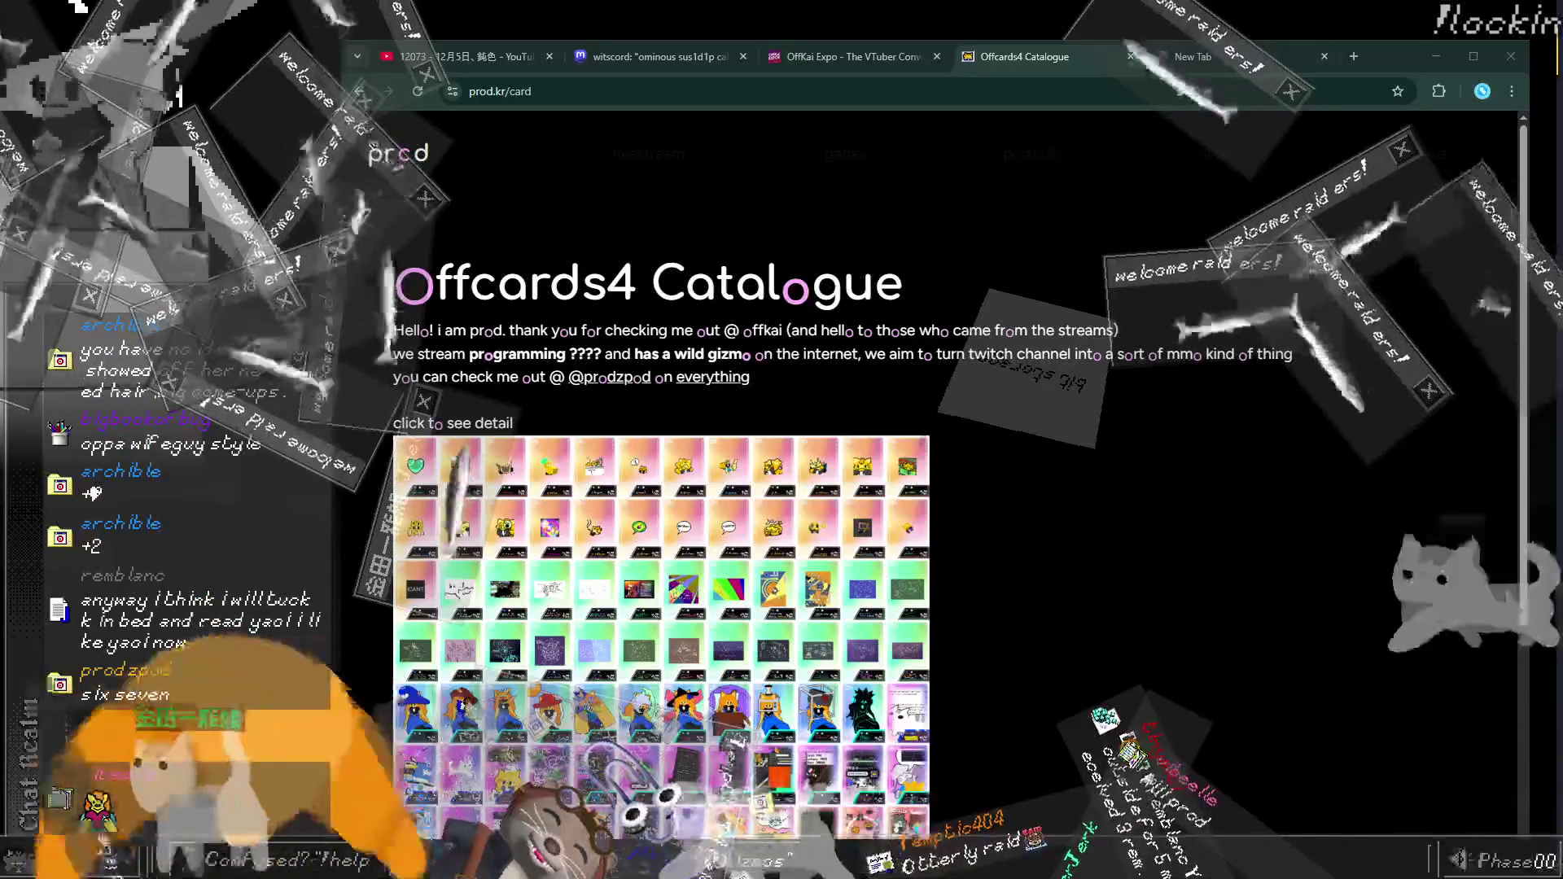
Step: Close the Offcards4 Catalogue, OffKai Expo and New Tab tabs with Ctrl+W
key(ctrl+w)
key(ctrl+w)
key(ctrl+w)
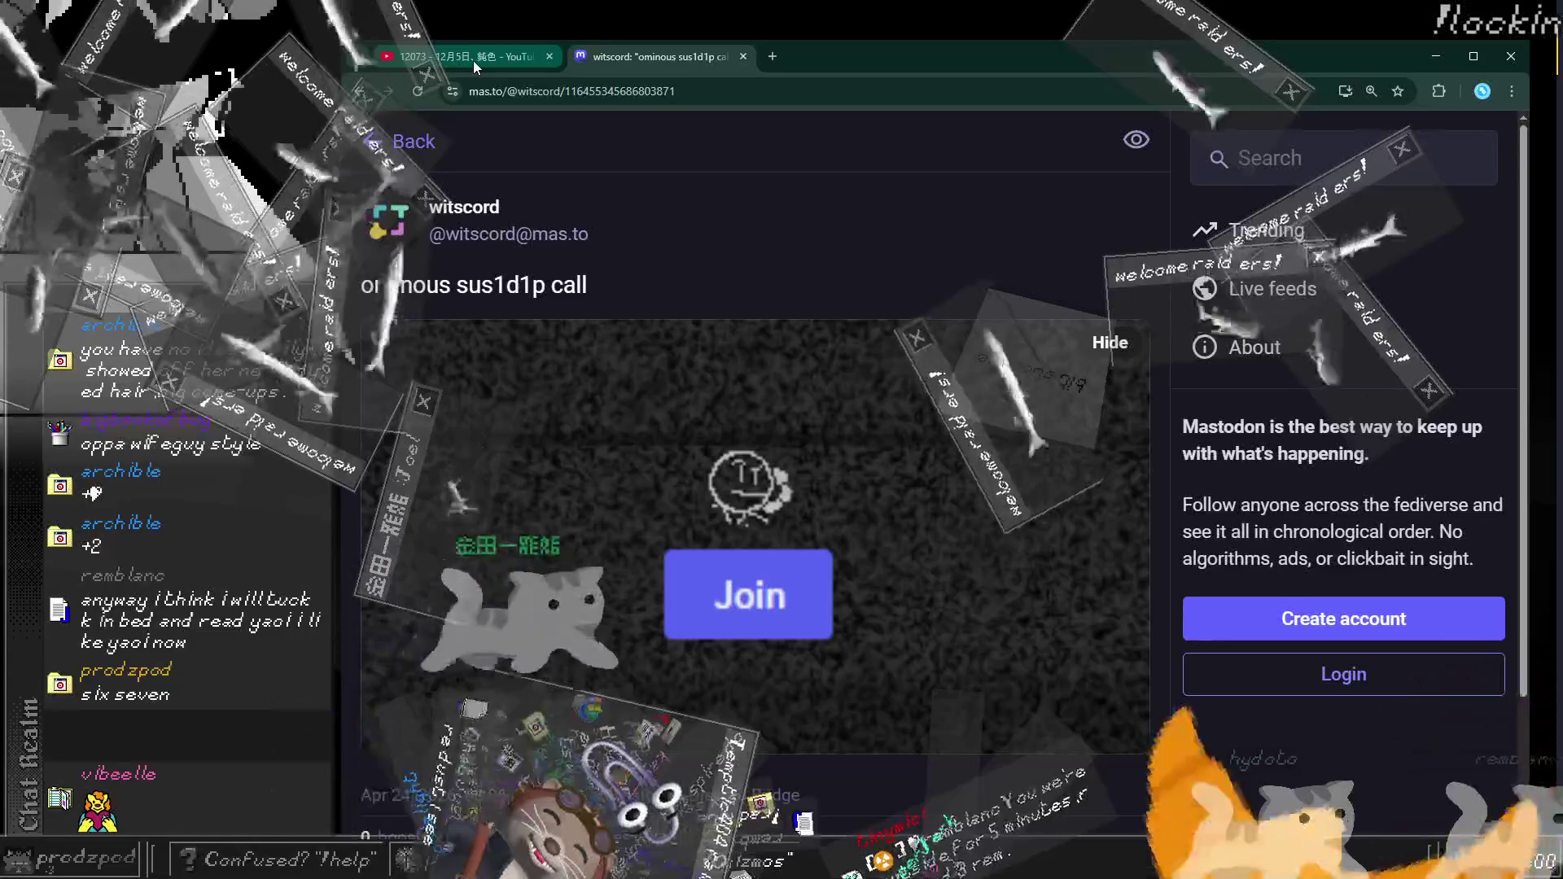
Step: Switch to the YouTube tab playing the music video
click(474, 62)
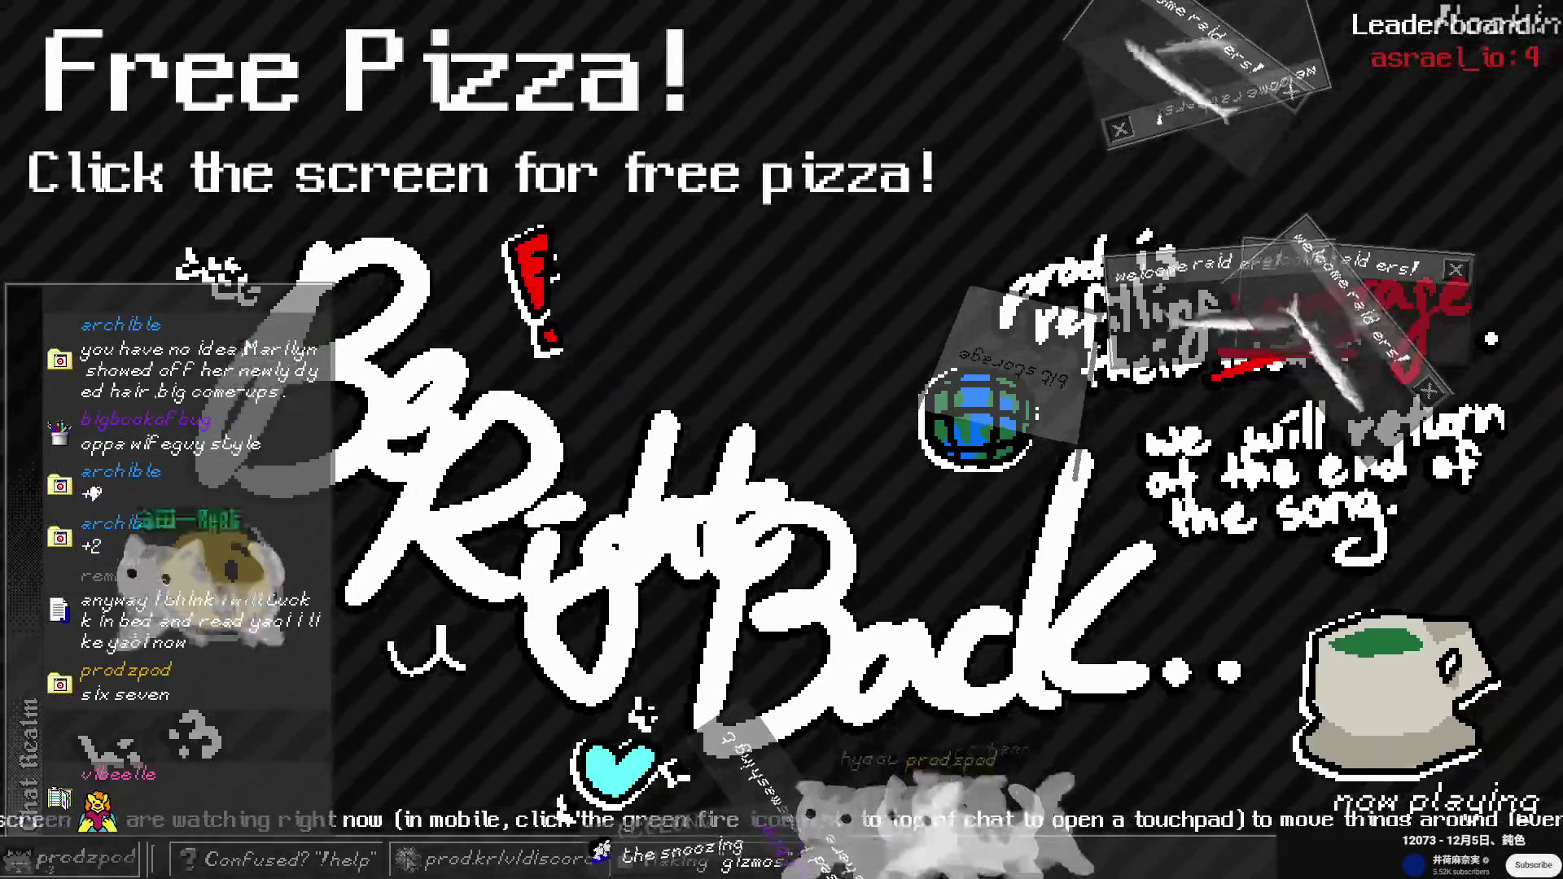
Step: Exit full-screen playback of the YouTube video
key(Escape)
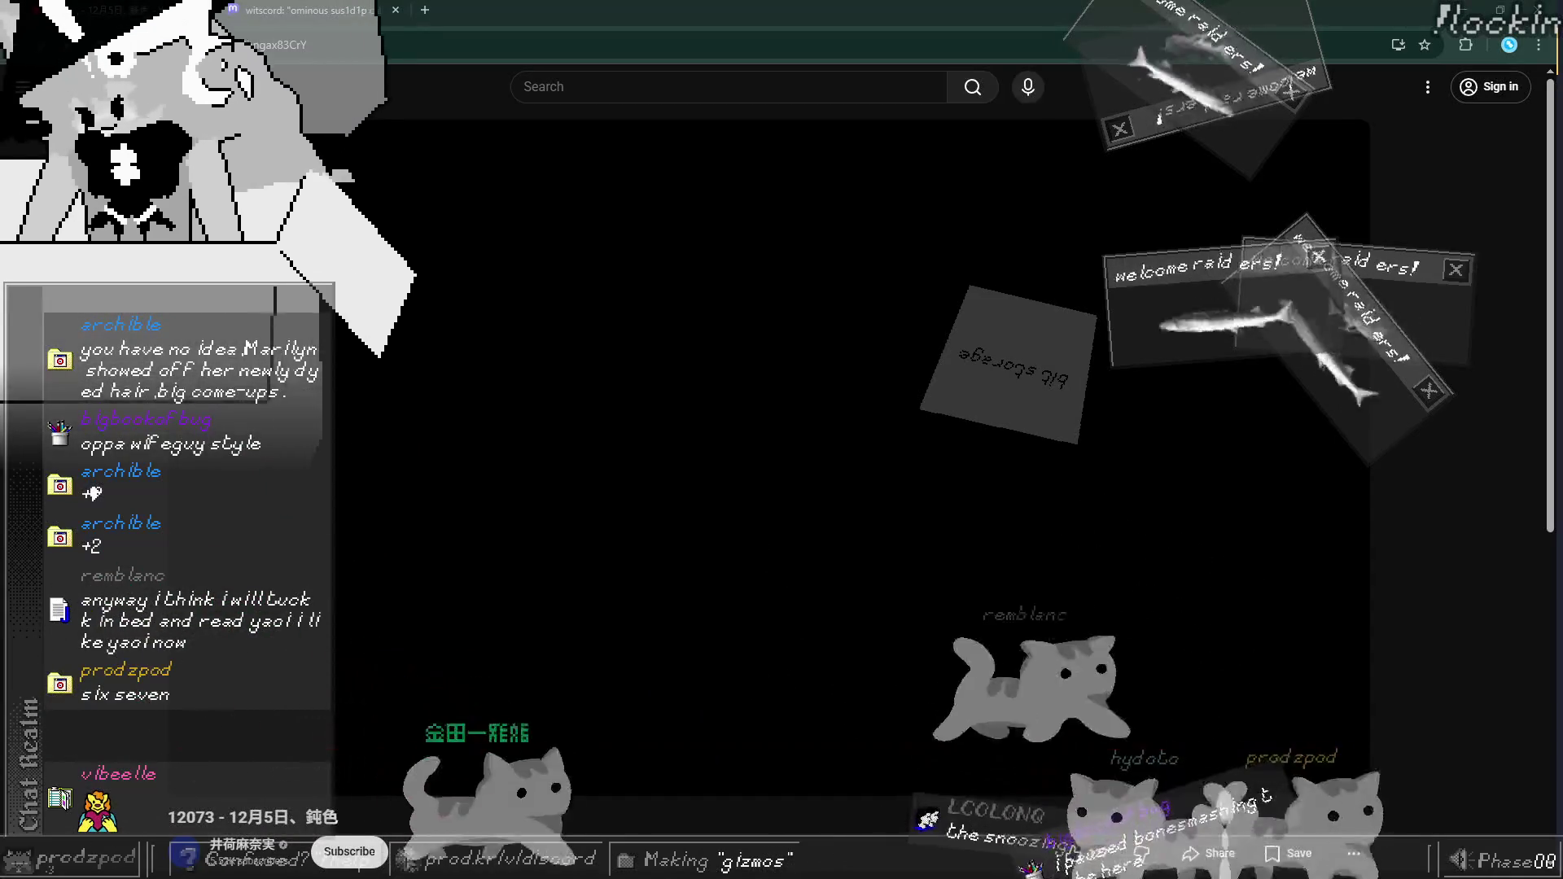
Step: Bring the VS Code stream2 project window to the front with Alt+Tab
key(alt+Tab)
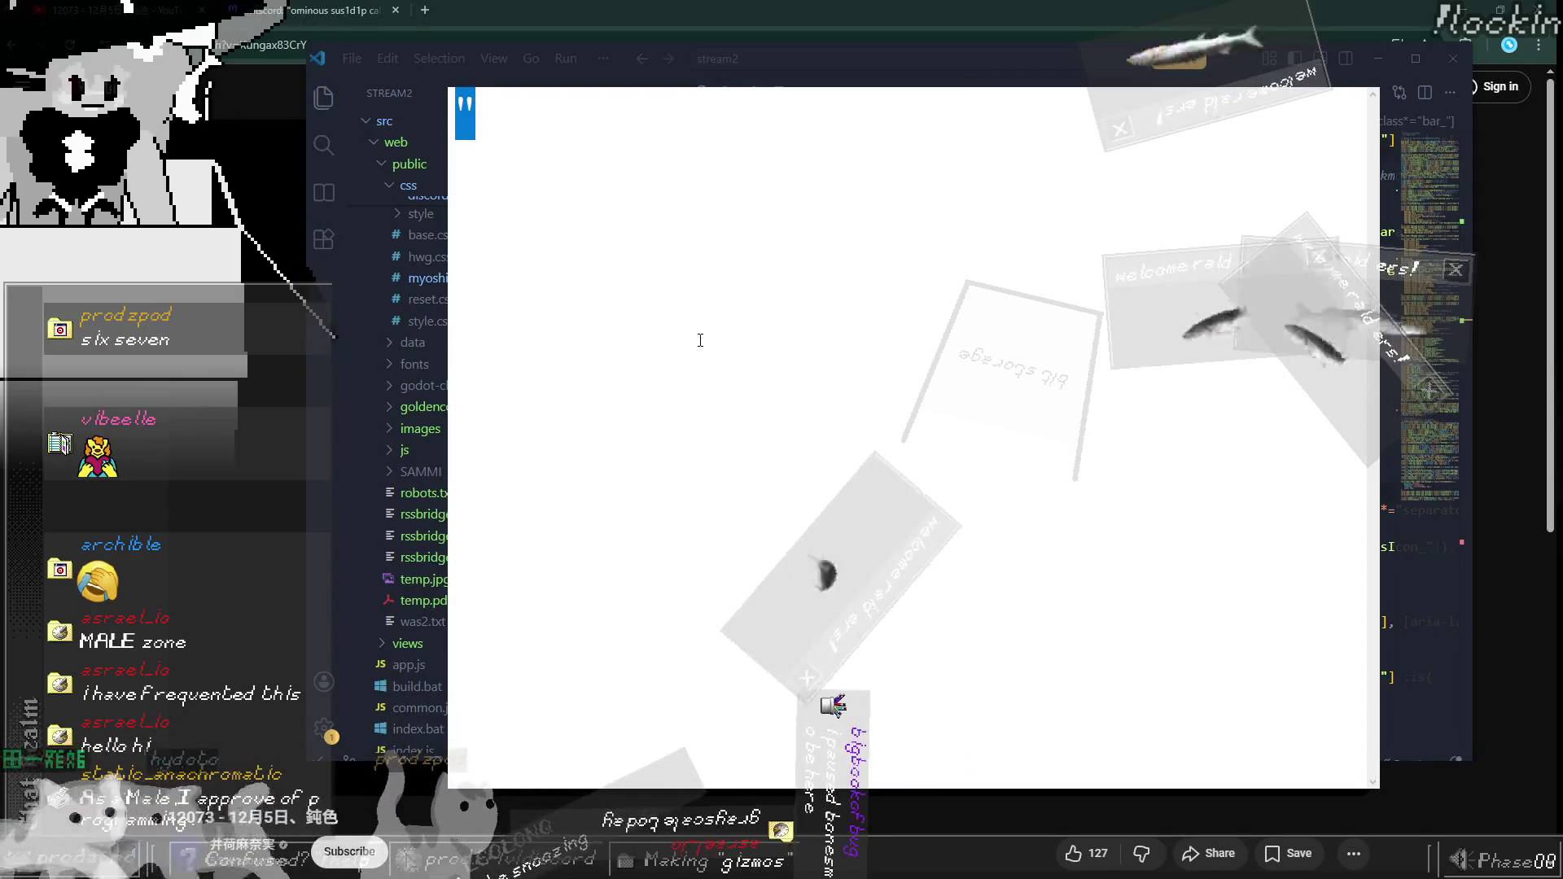
Step: Write '3d spider', the {room} list under the website bullet, and 'if you are in the same room'
text(3d spideroil)
text(- website)
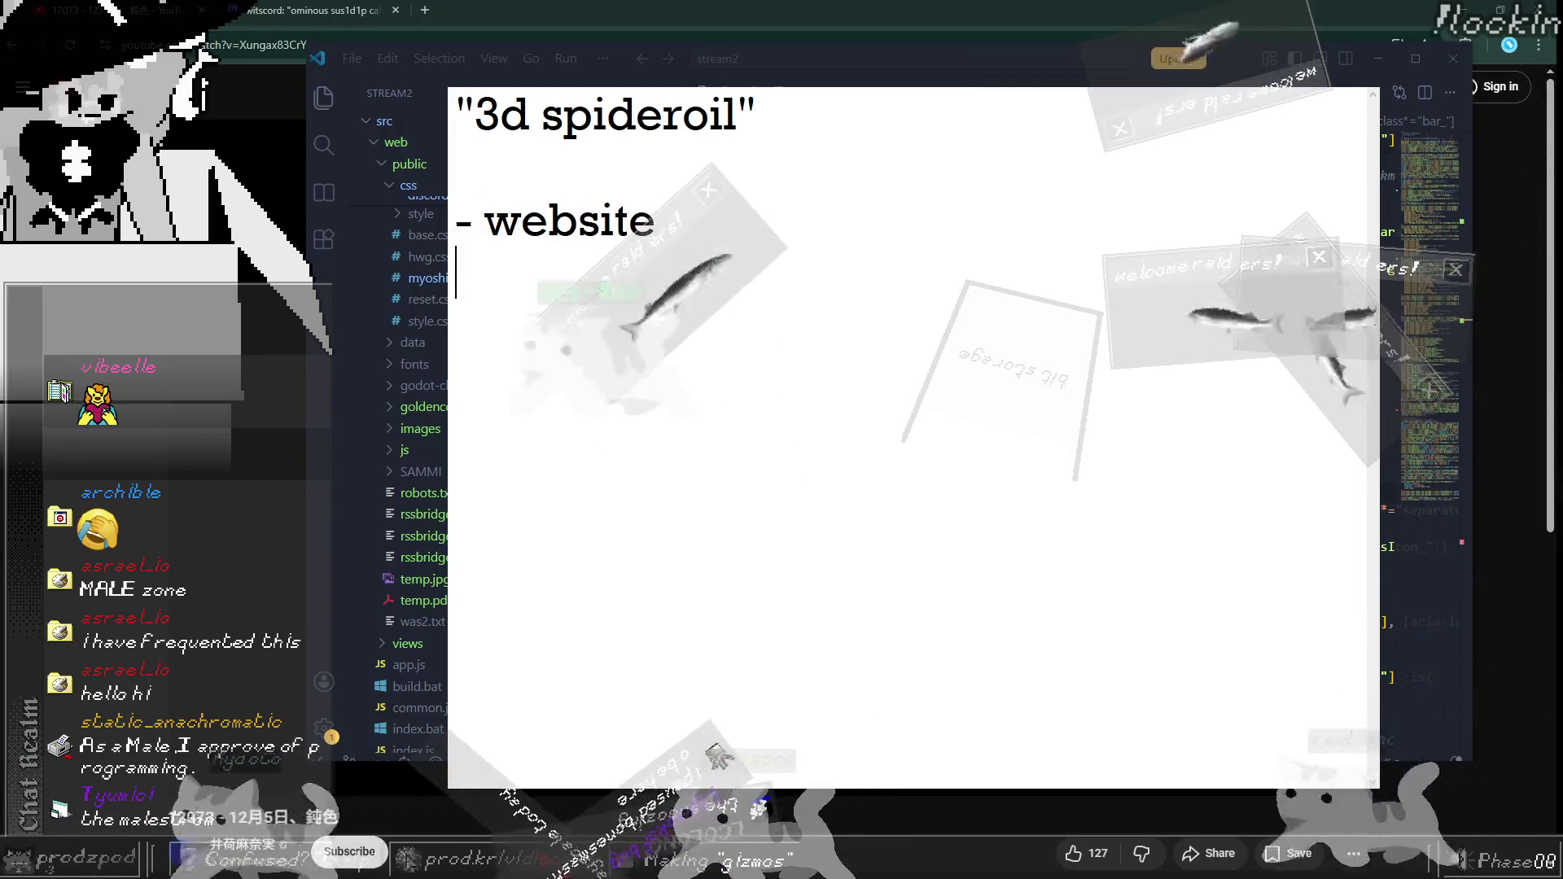
key(Return)
text(- )
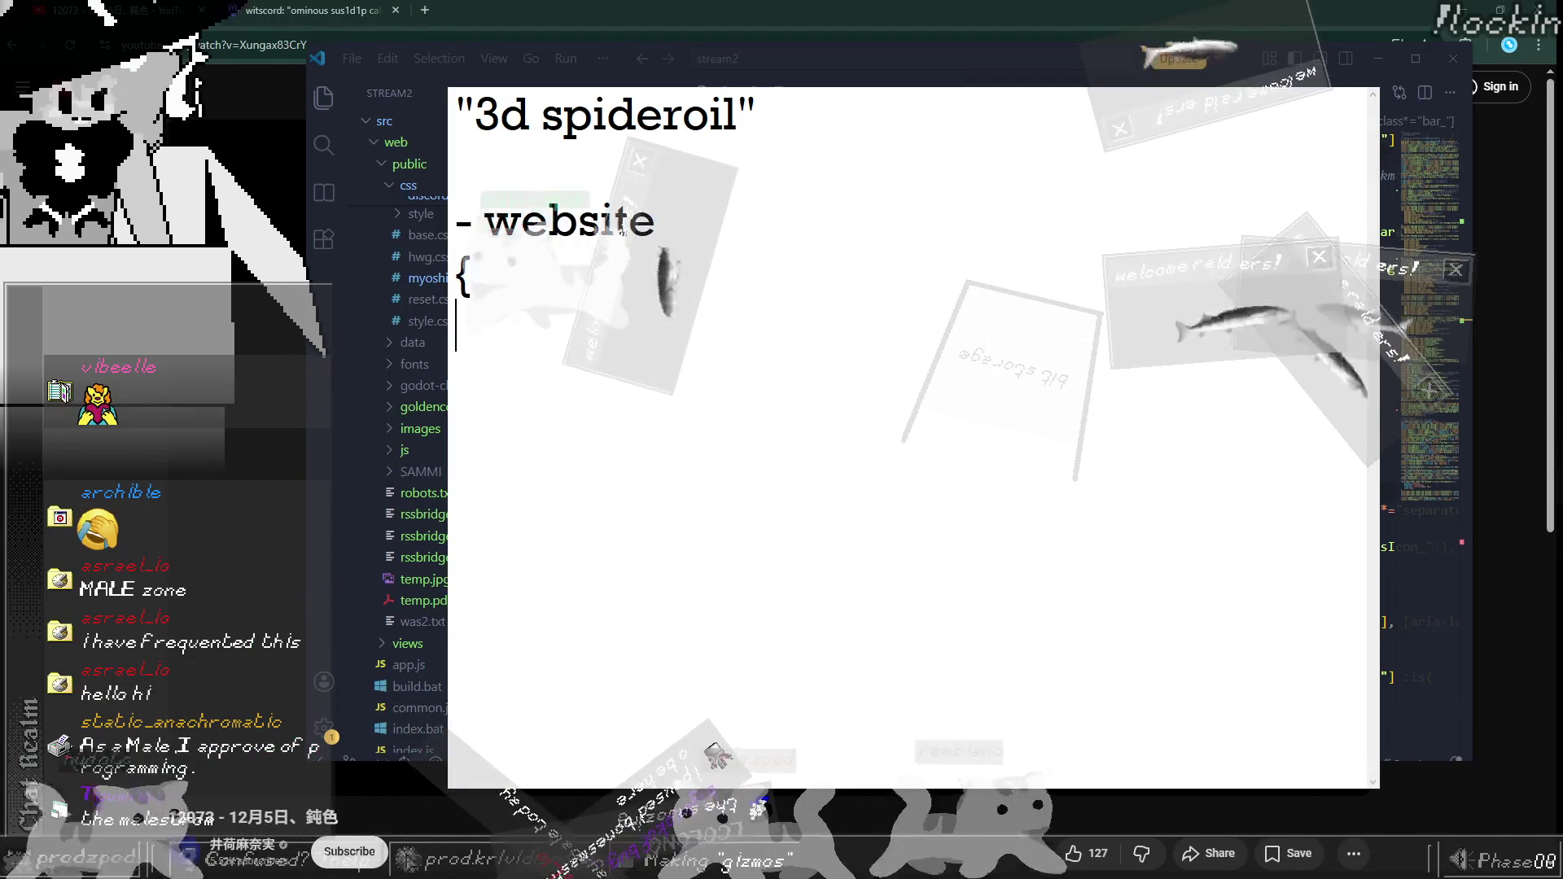
text(ms)
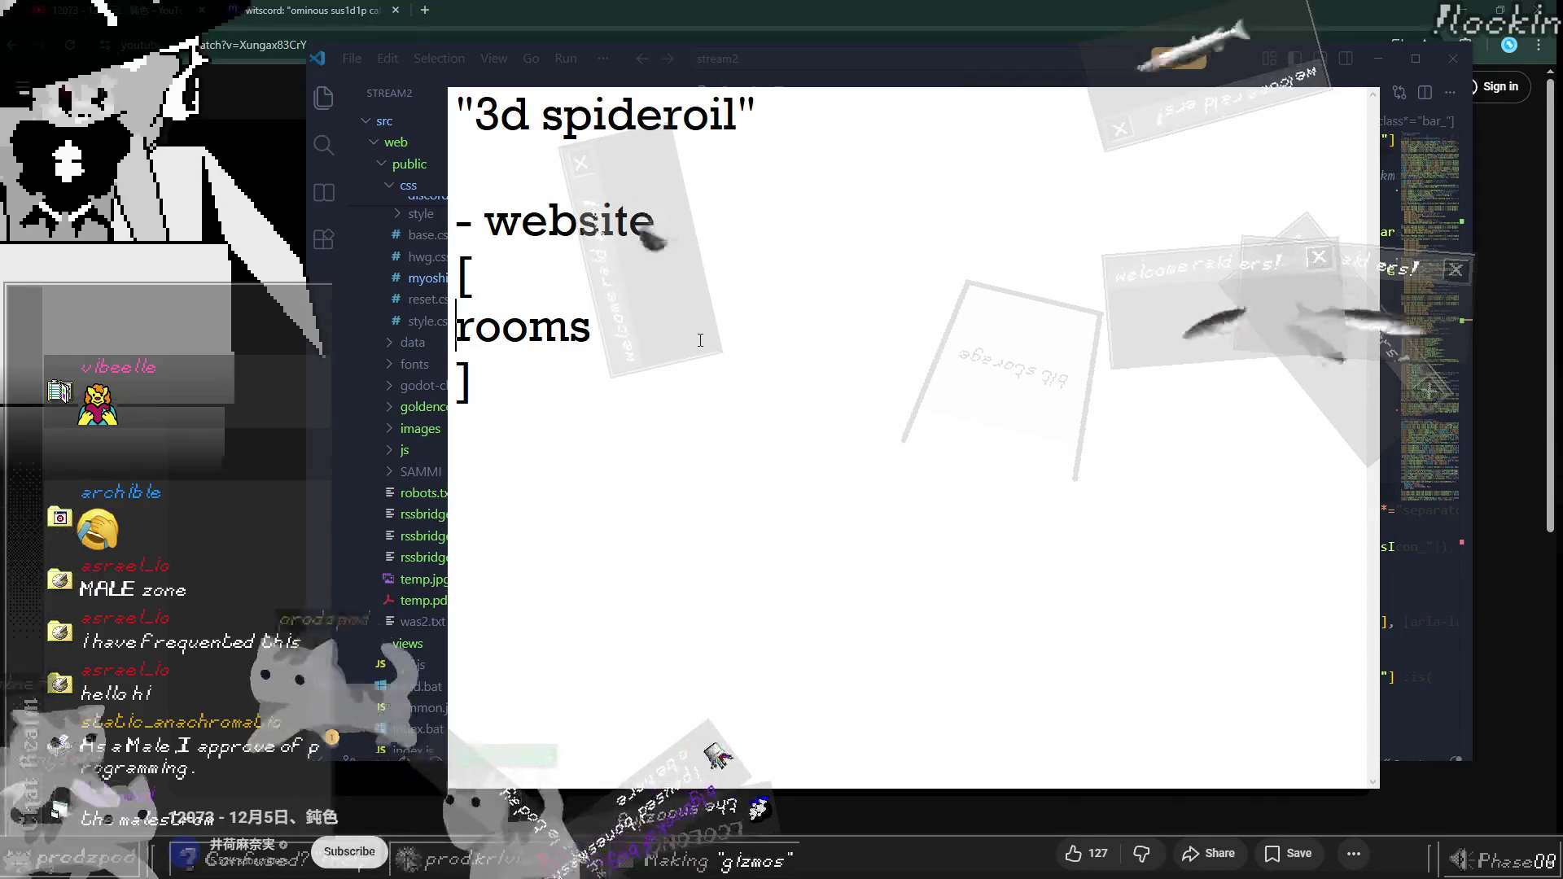
text(}, ...)
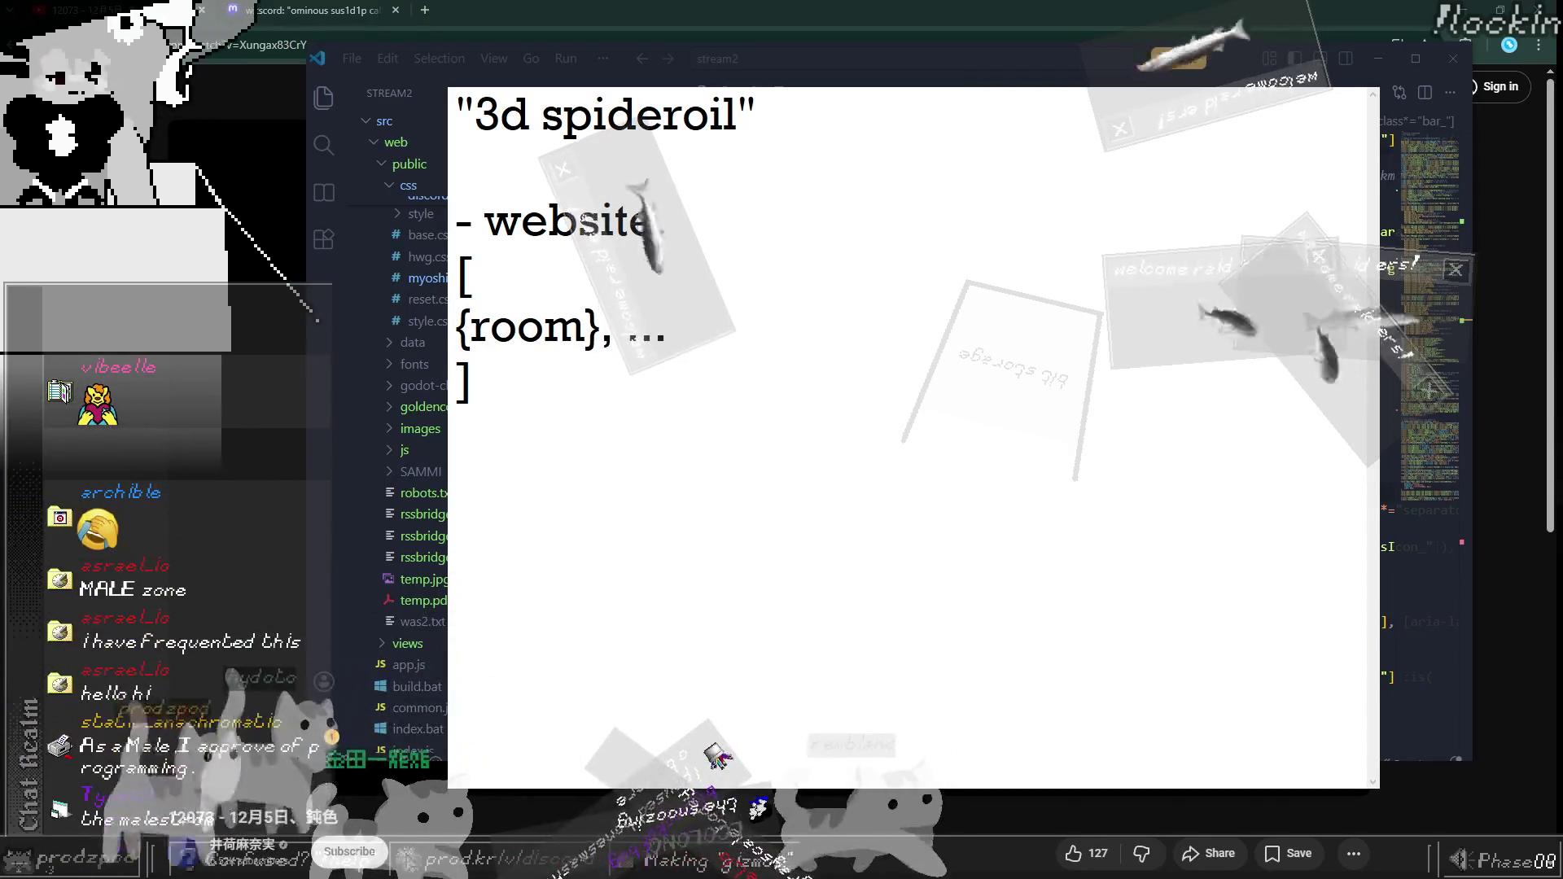
click(455, 327)
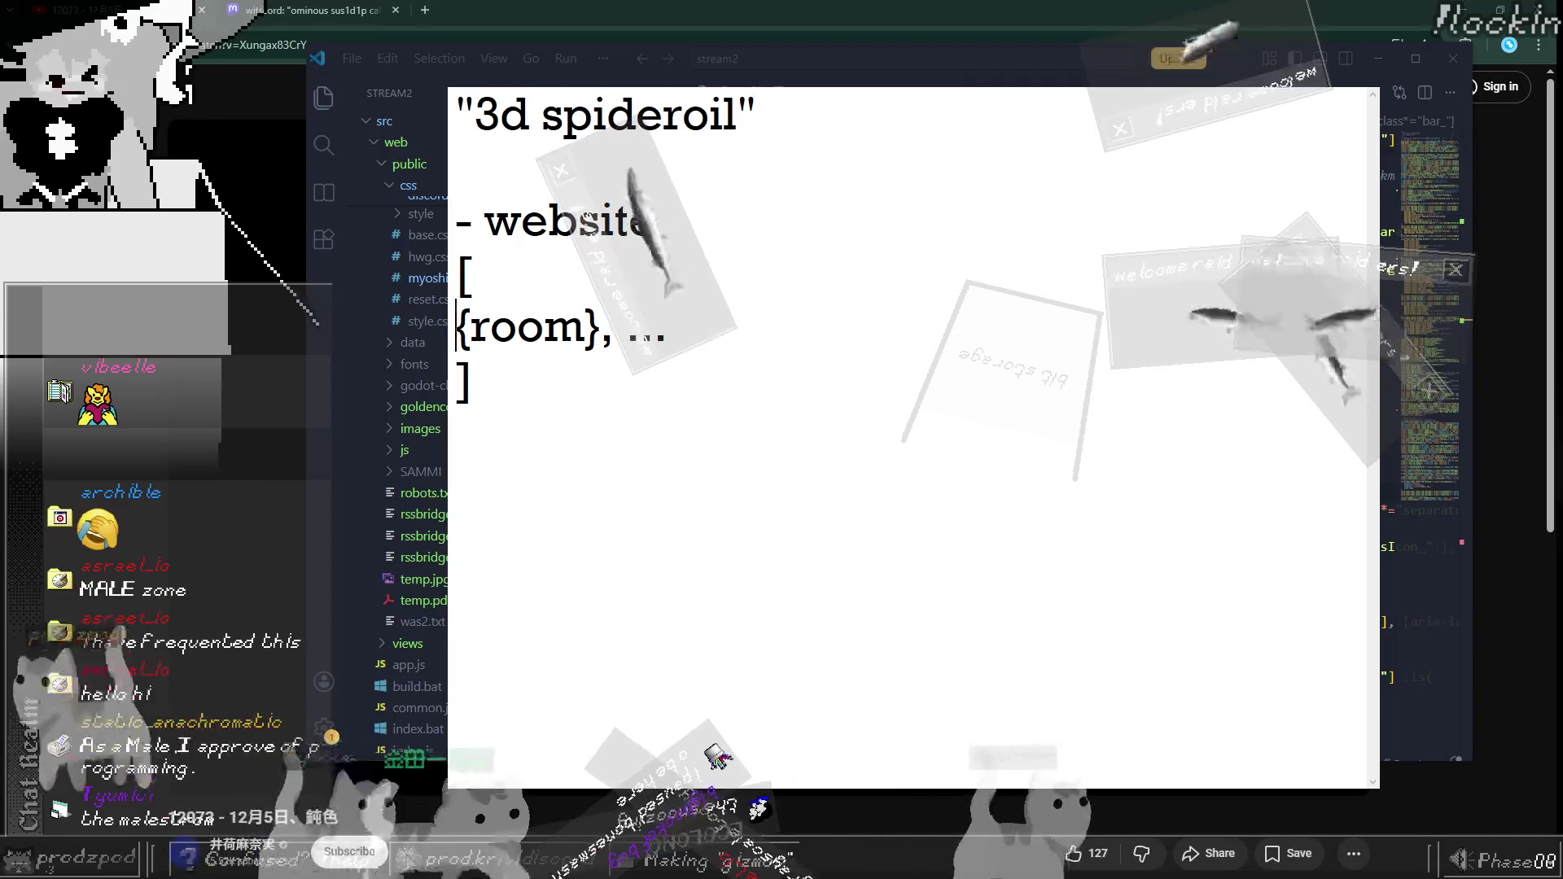
key(Left)
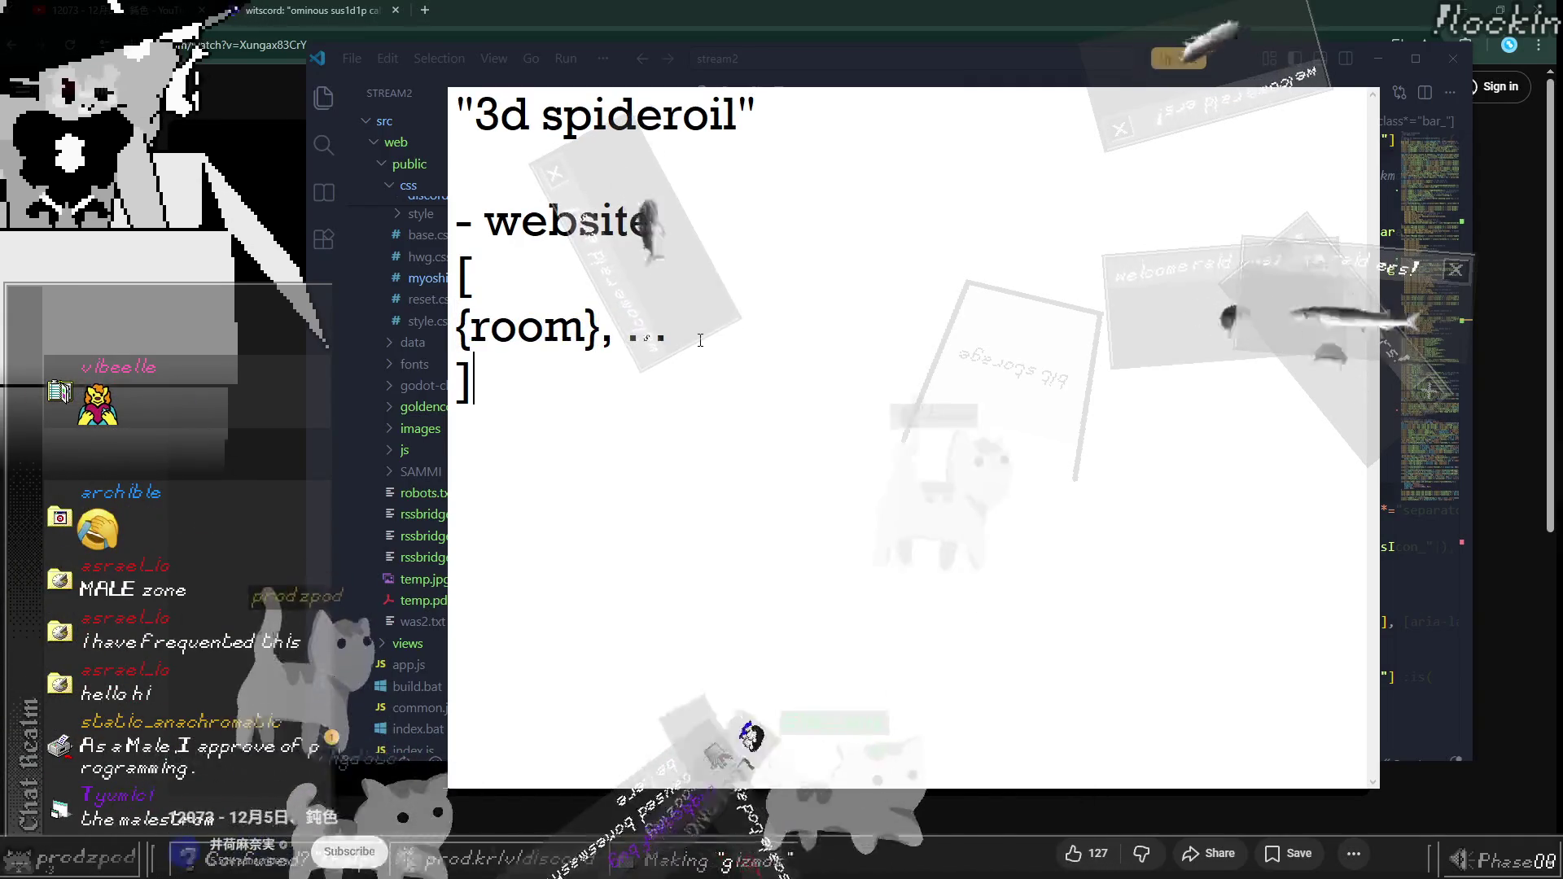
text(if you ar)
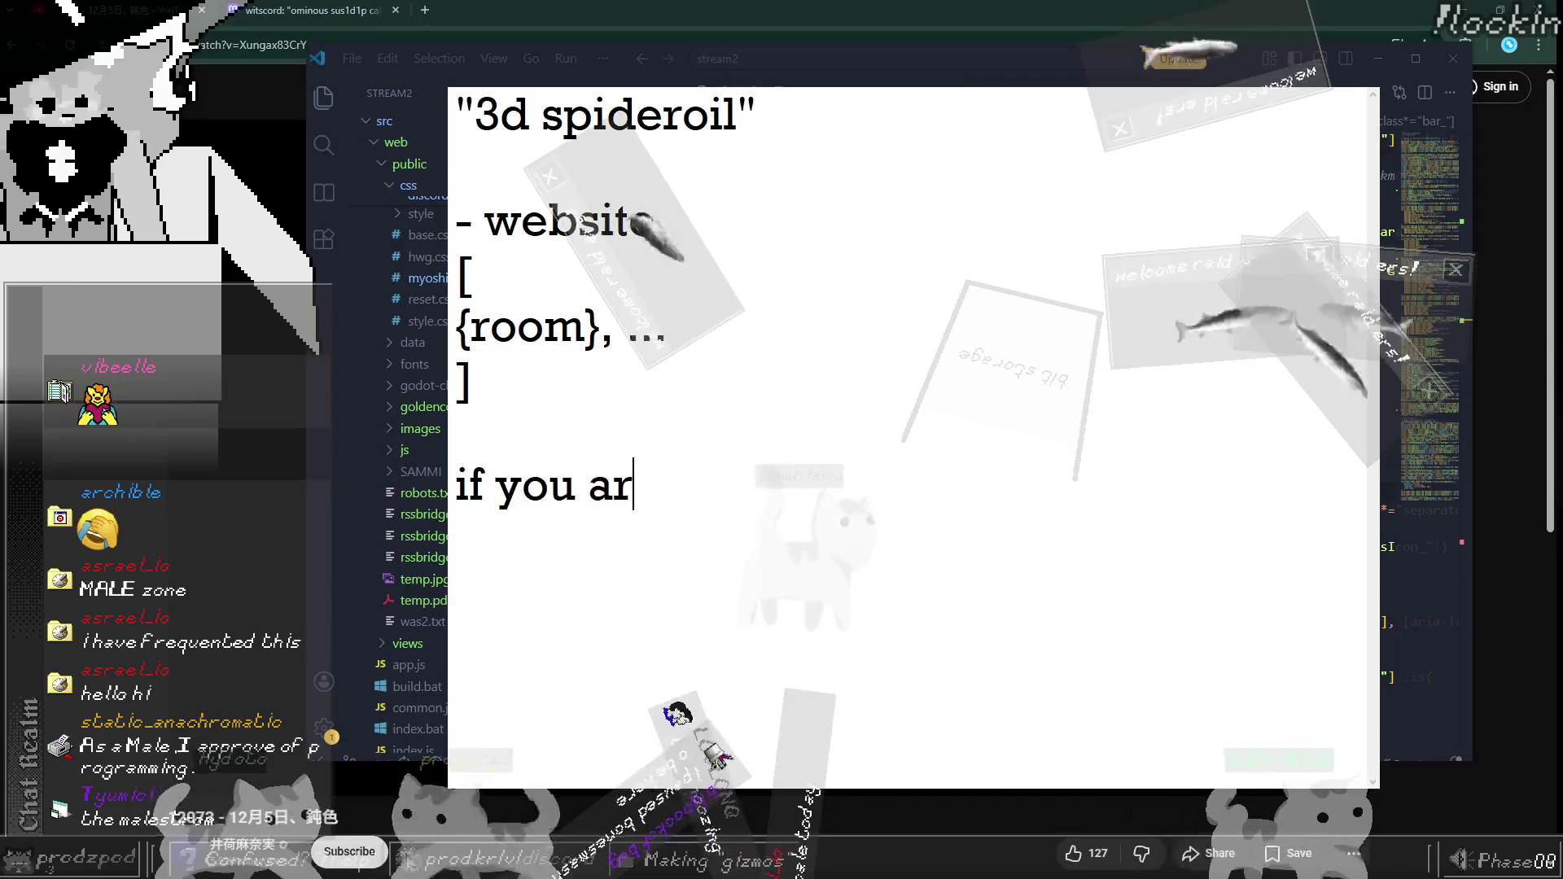
text(e in the same ro)
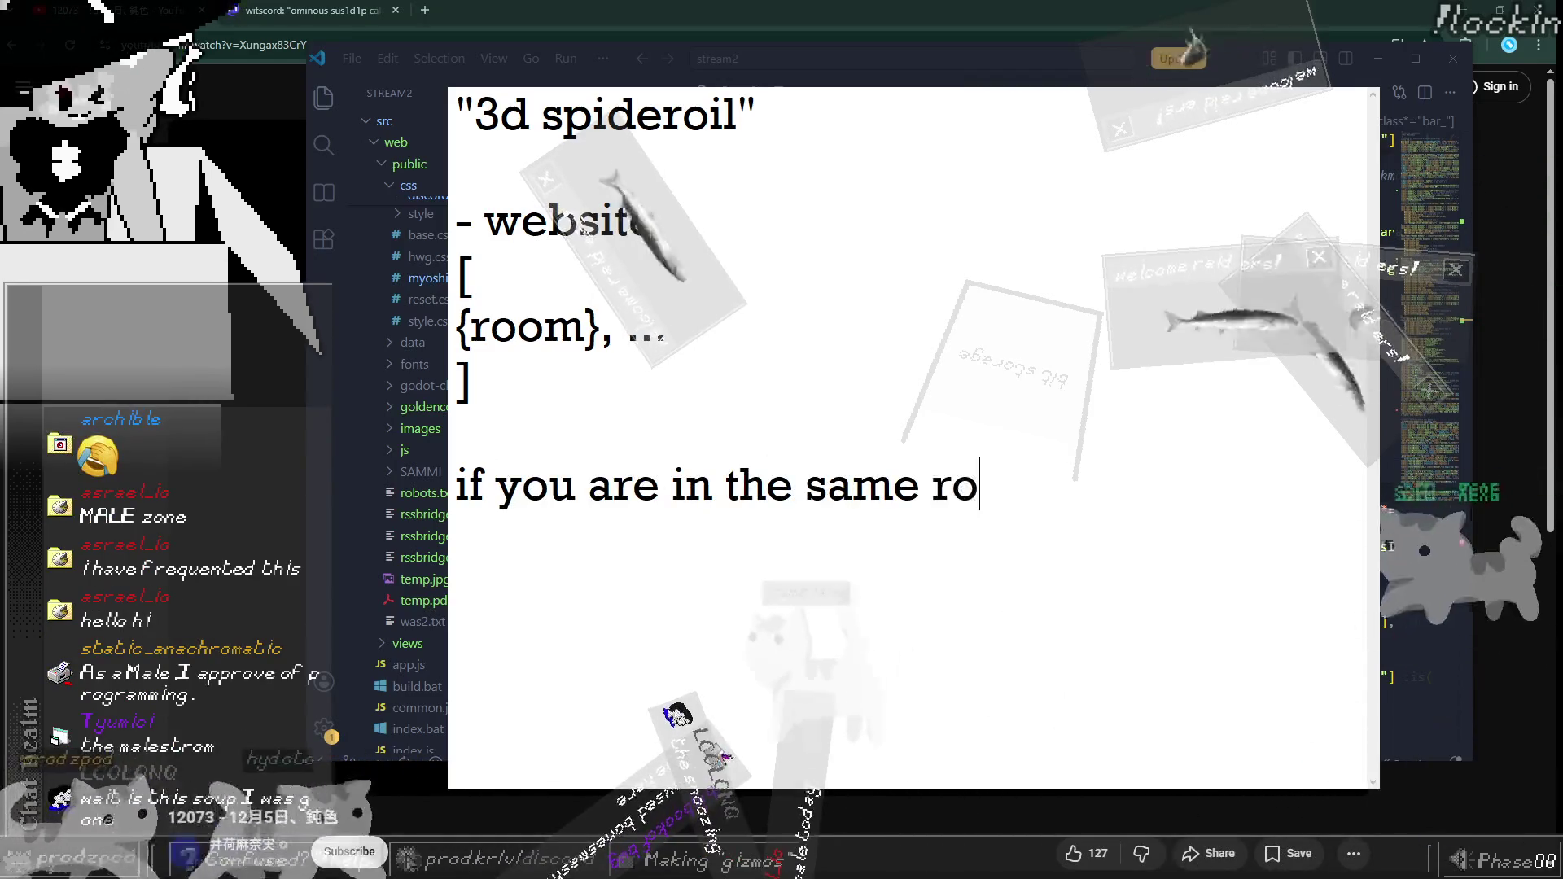
text(om)
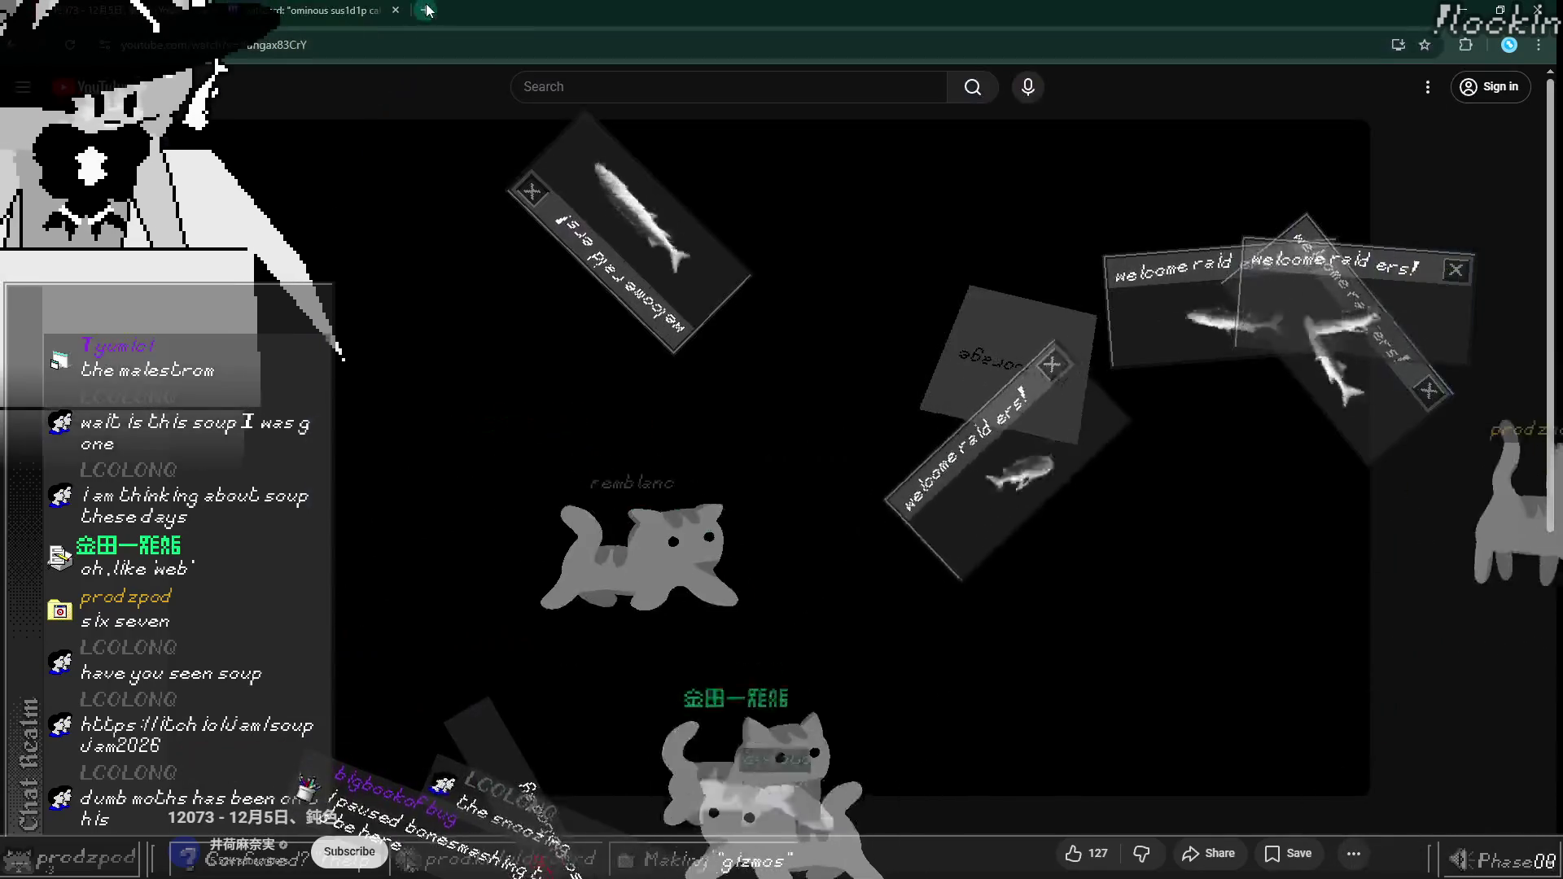
Step: Load itch.io/jam/soupjam2026 in a new tab and scroll through its Rules and FAQ
click(425, 10)
text(https://itch.io/jam/soupjam2026)
key(Return)
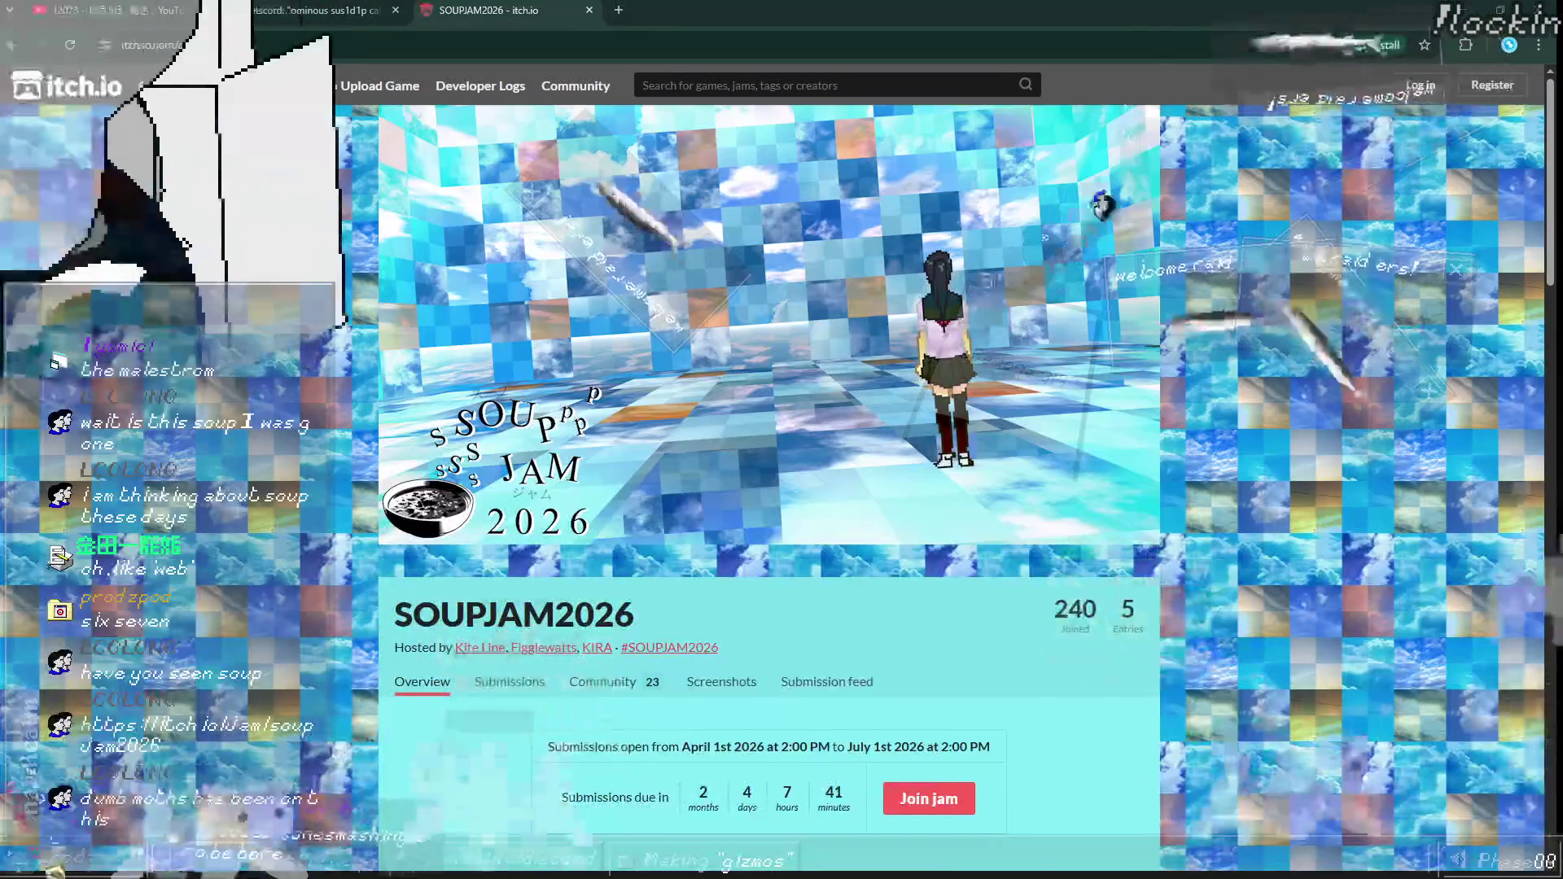
scroll(768, 489, down, 7)
scroll(768, 488, up, 7)
scroll(768, 488, down, 10)
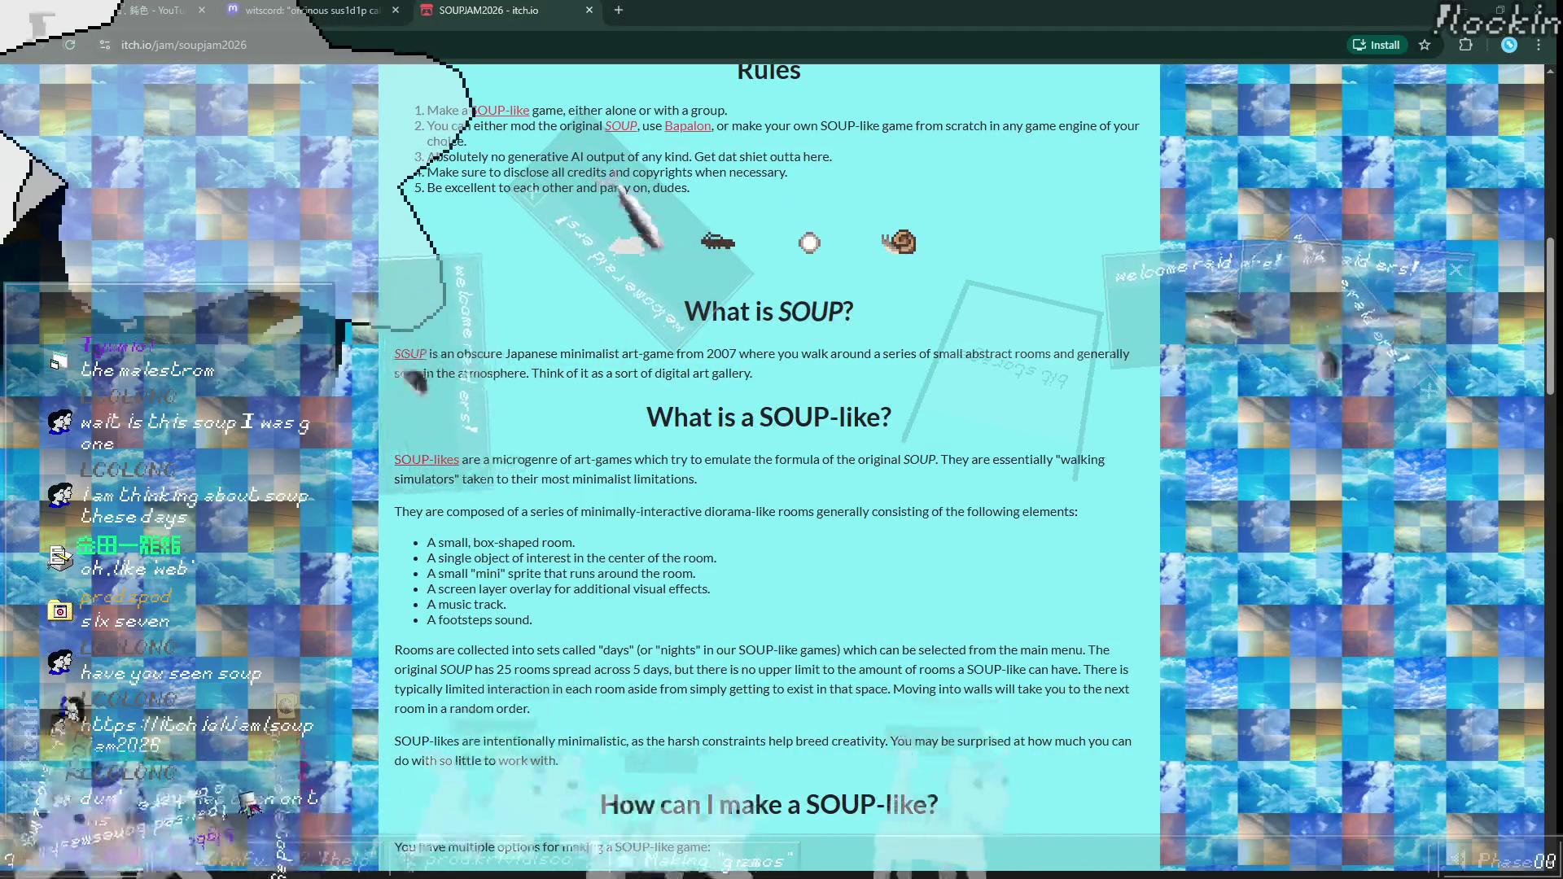
scroll(768, 464, down, 10)
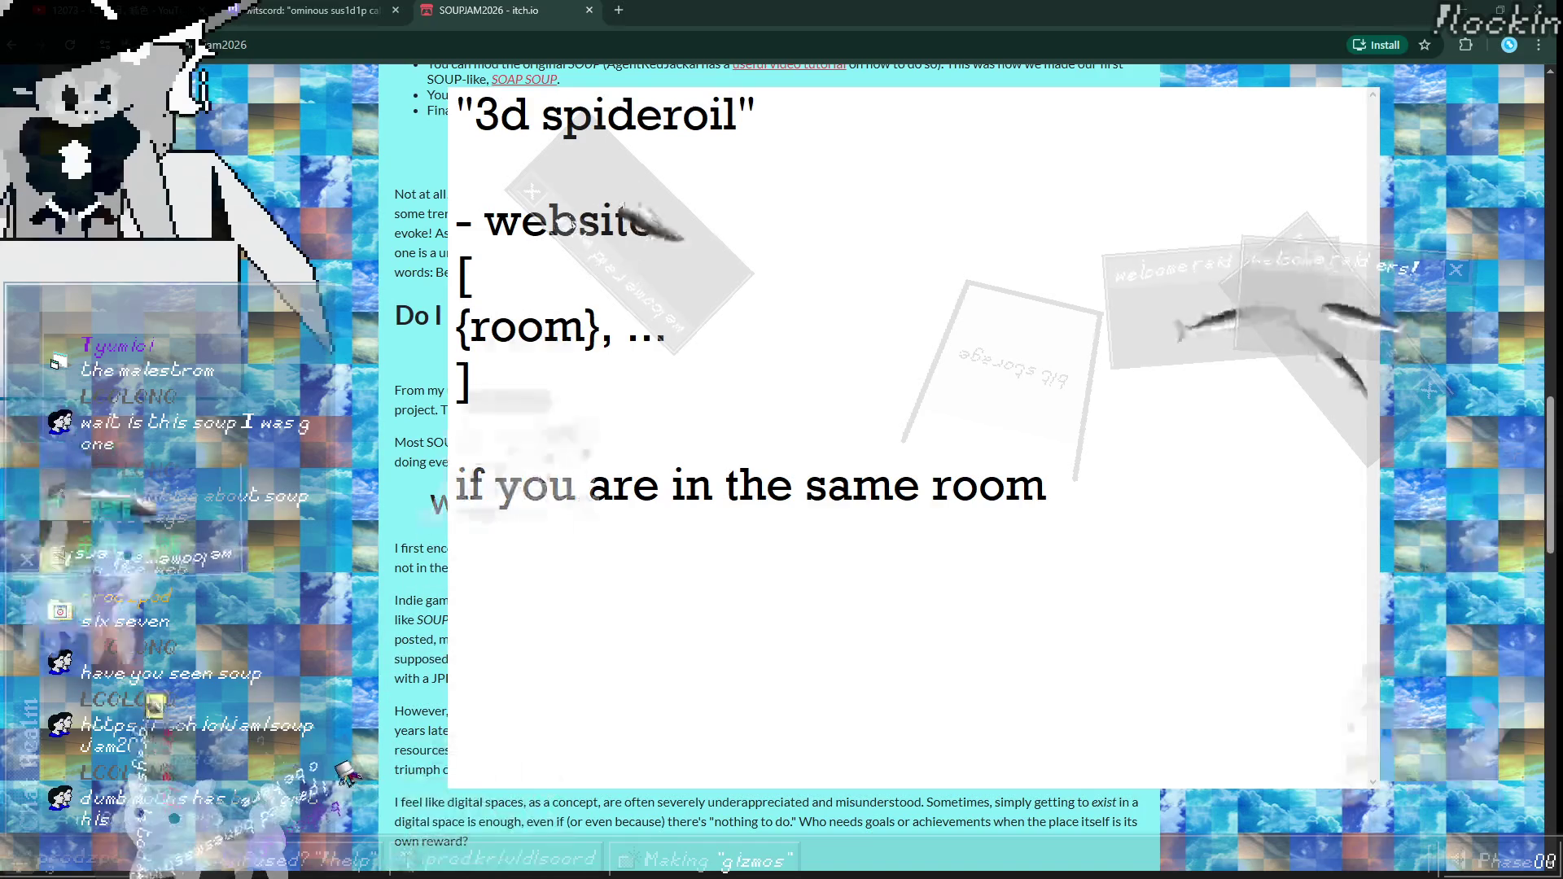
Step: Add the line 'you can see the other people roam around' below the room sentence
click(1082, 511)
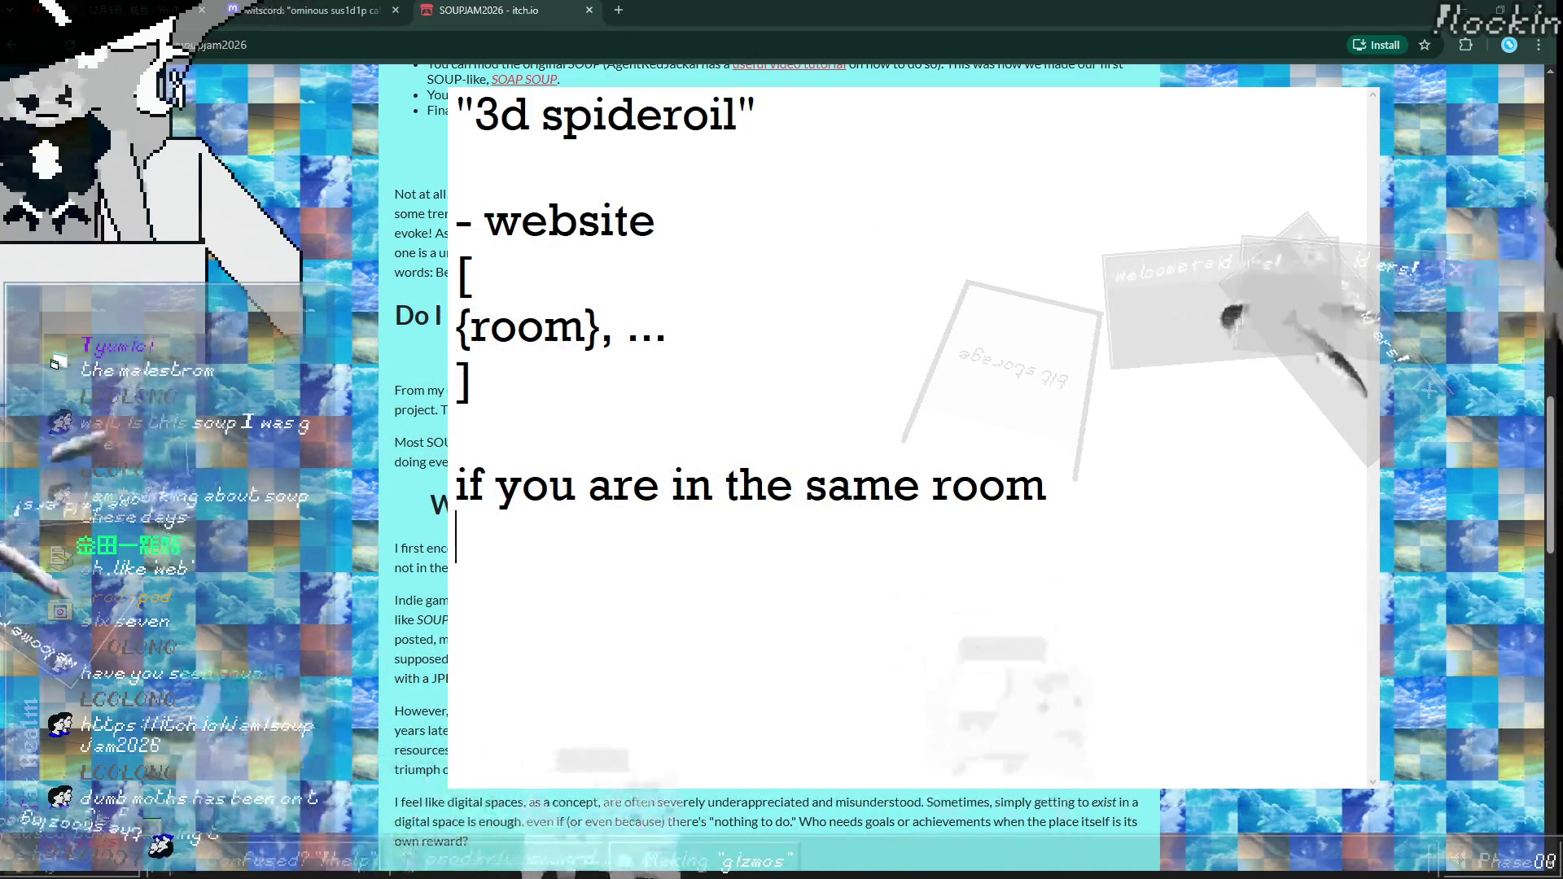
key(Return)
text(you )
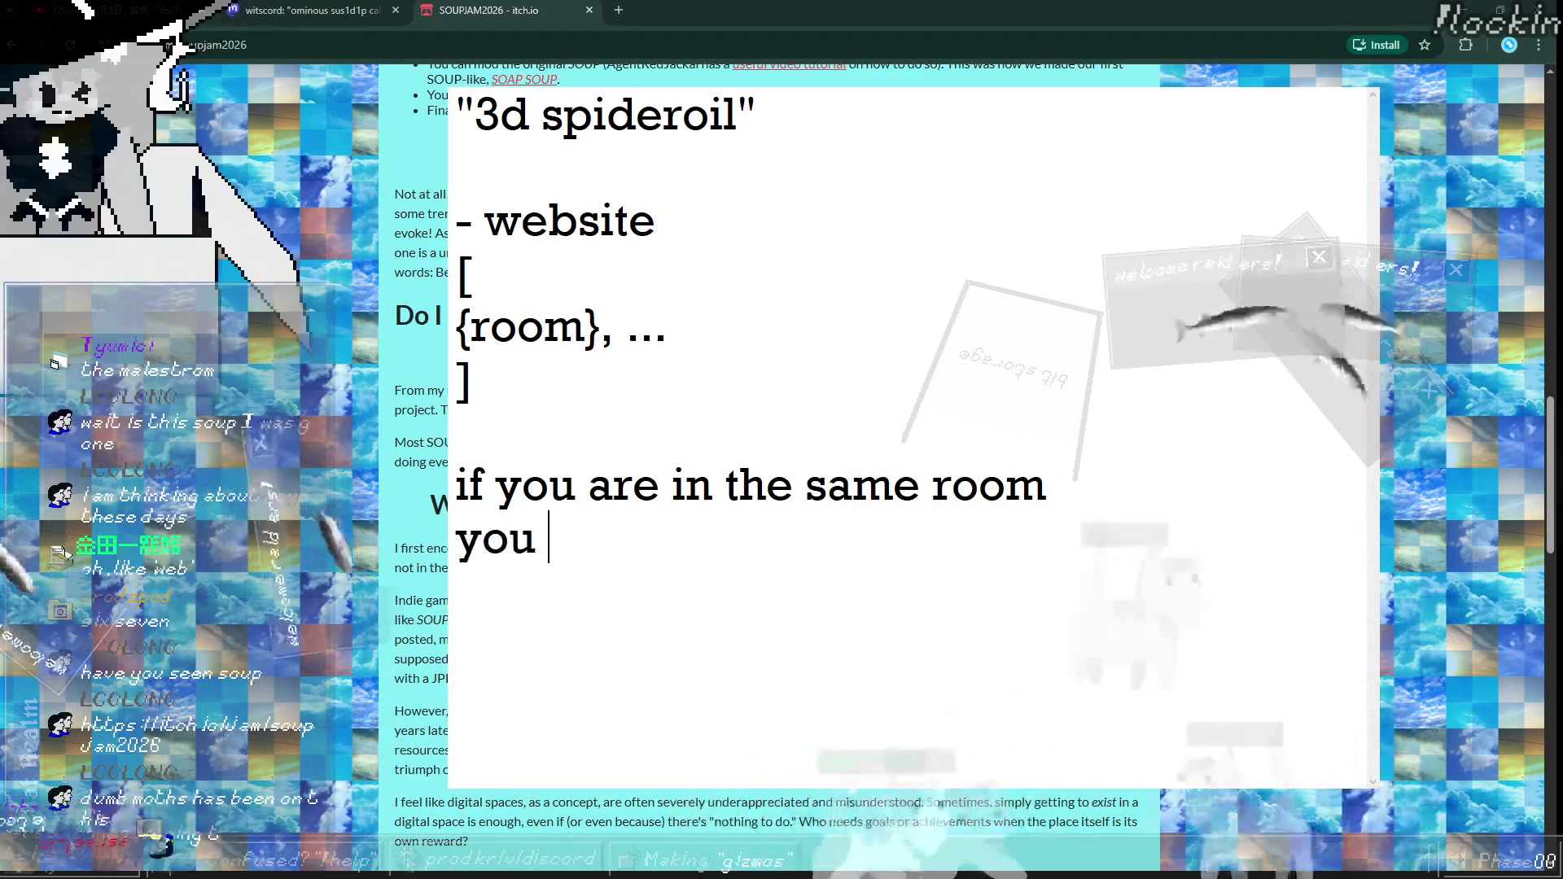
text(can see the other peop)
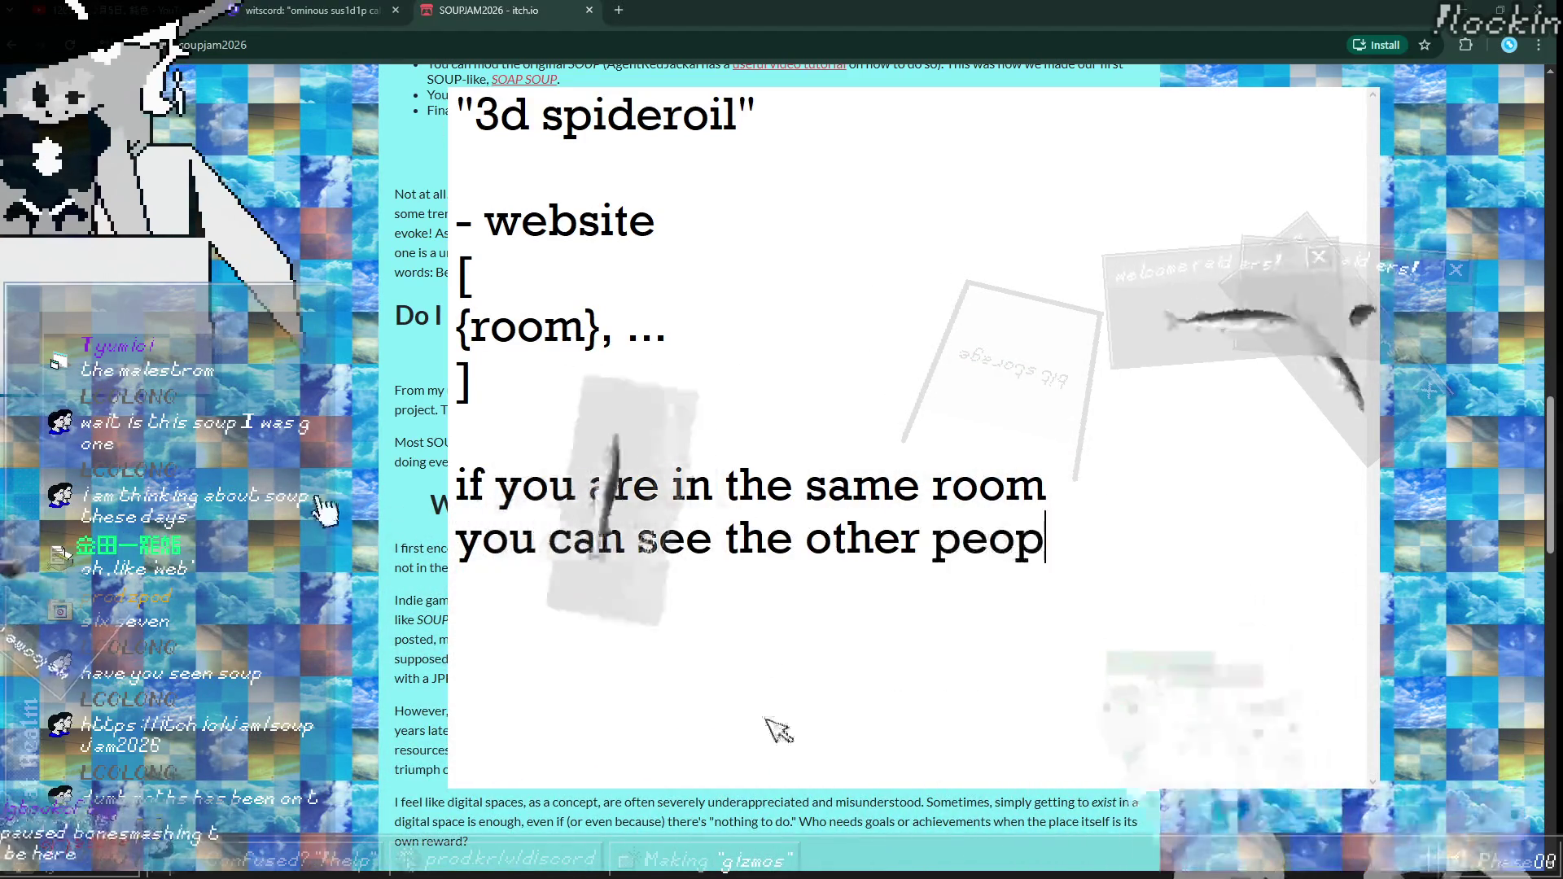
text(le roam aroun)
key(BackSpace)
key(BackSpace)
text(ound)
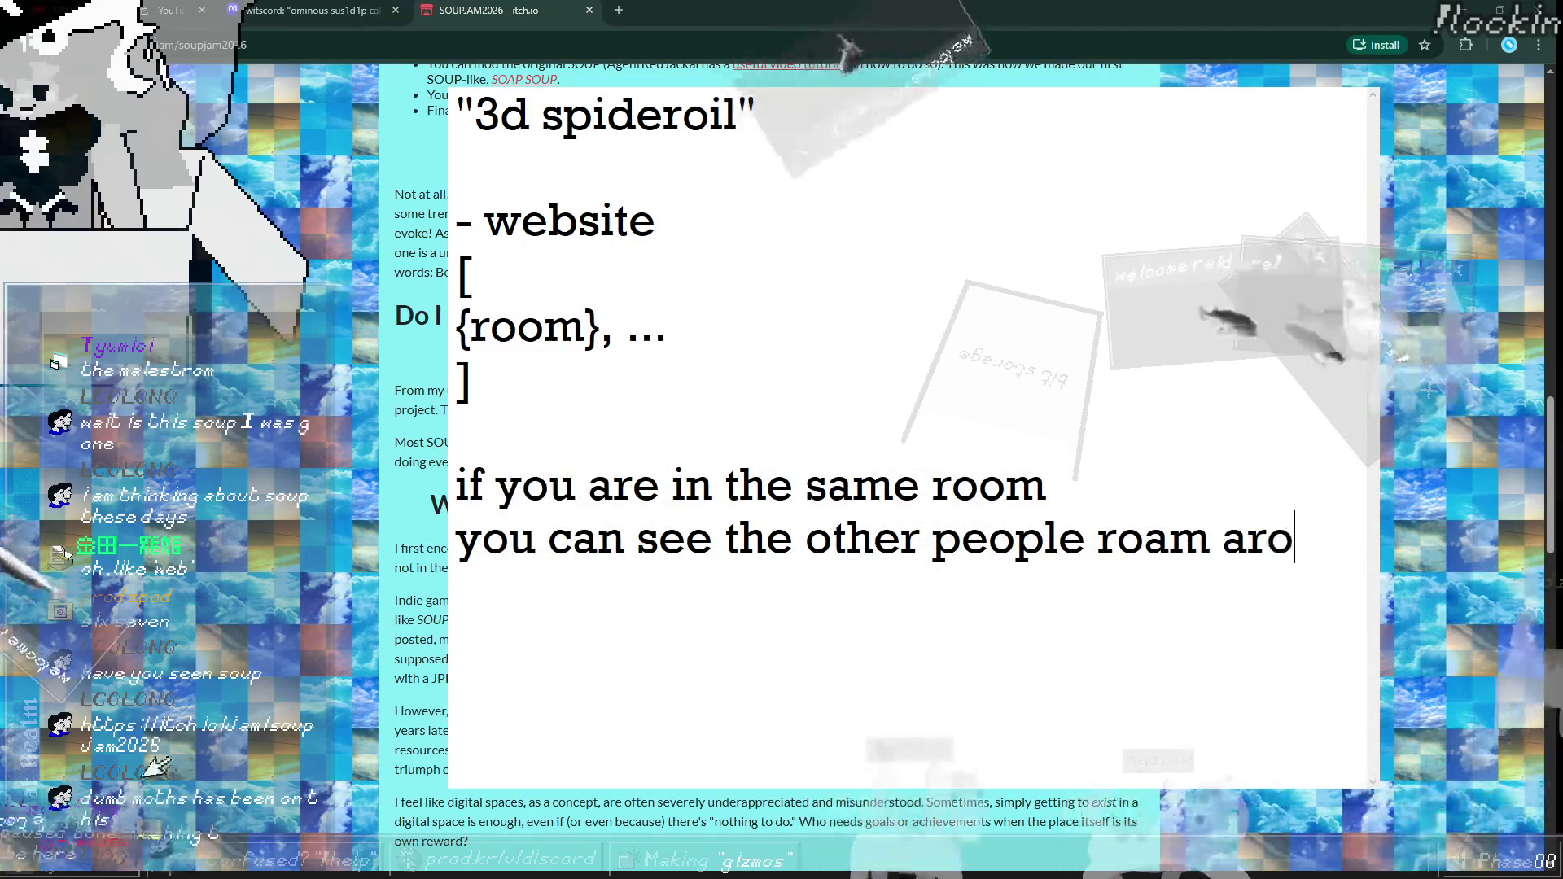
Step: Insert an empty line above the room sentence
click(456, 486)
key(Return)
key(Return)
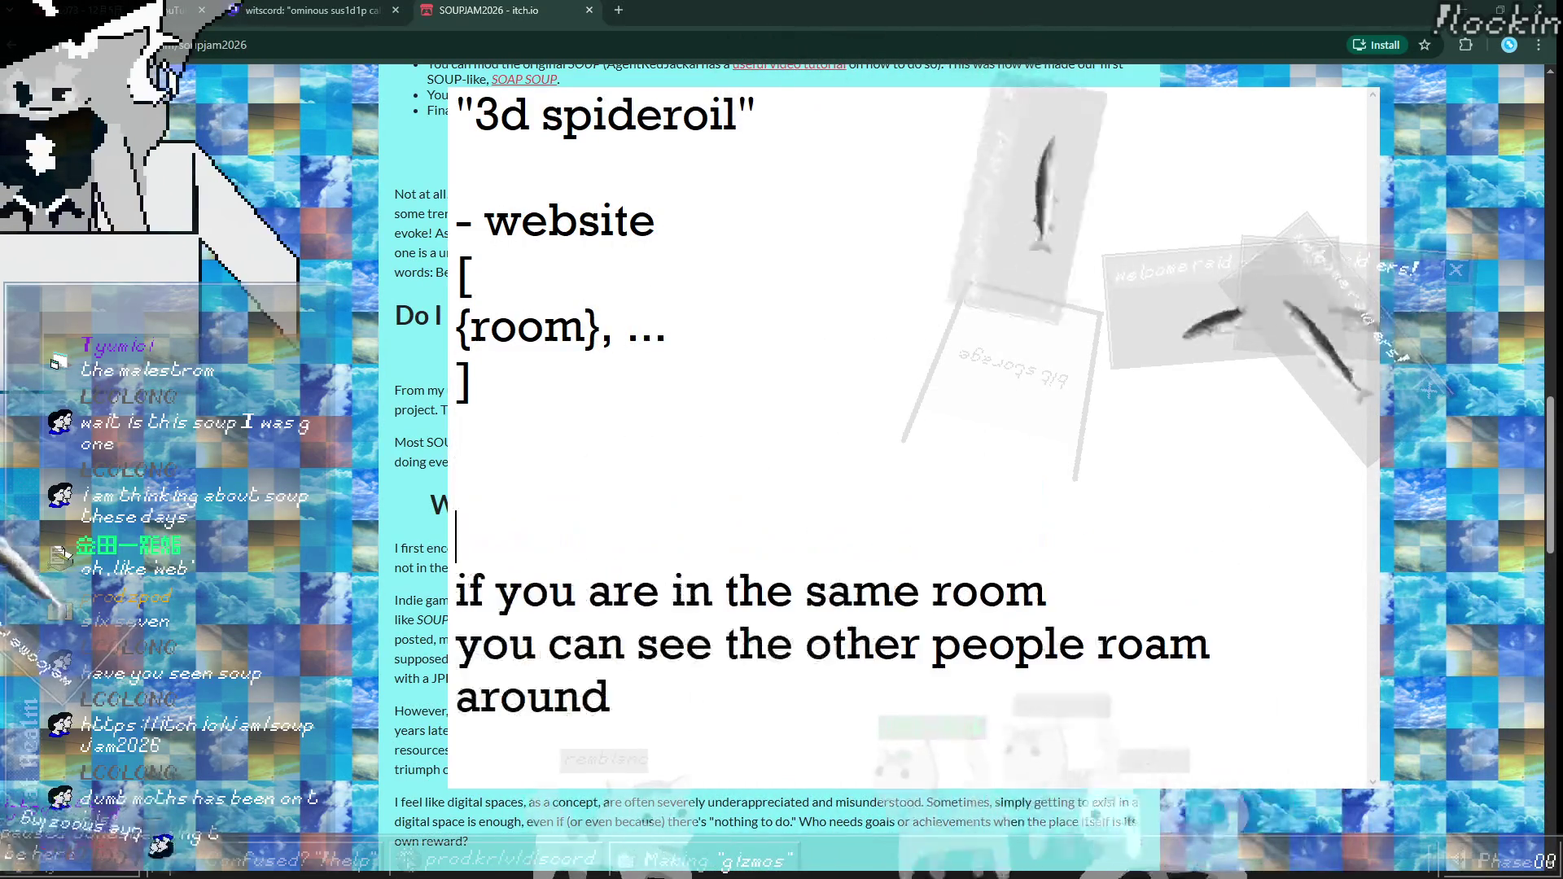
click(1010, 511)
text(thge)
key(BackSpace)
key(BackSpace)
key(BackSpace)
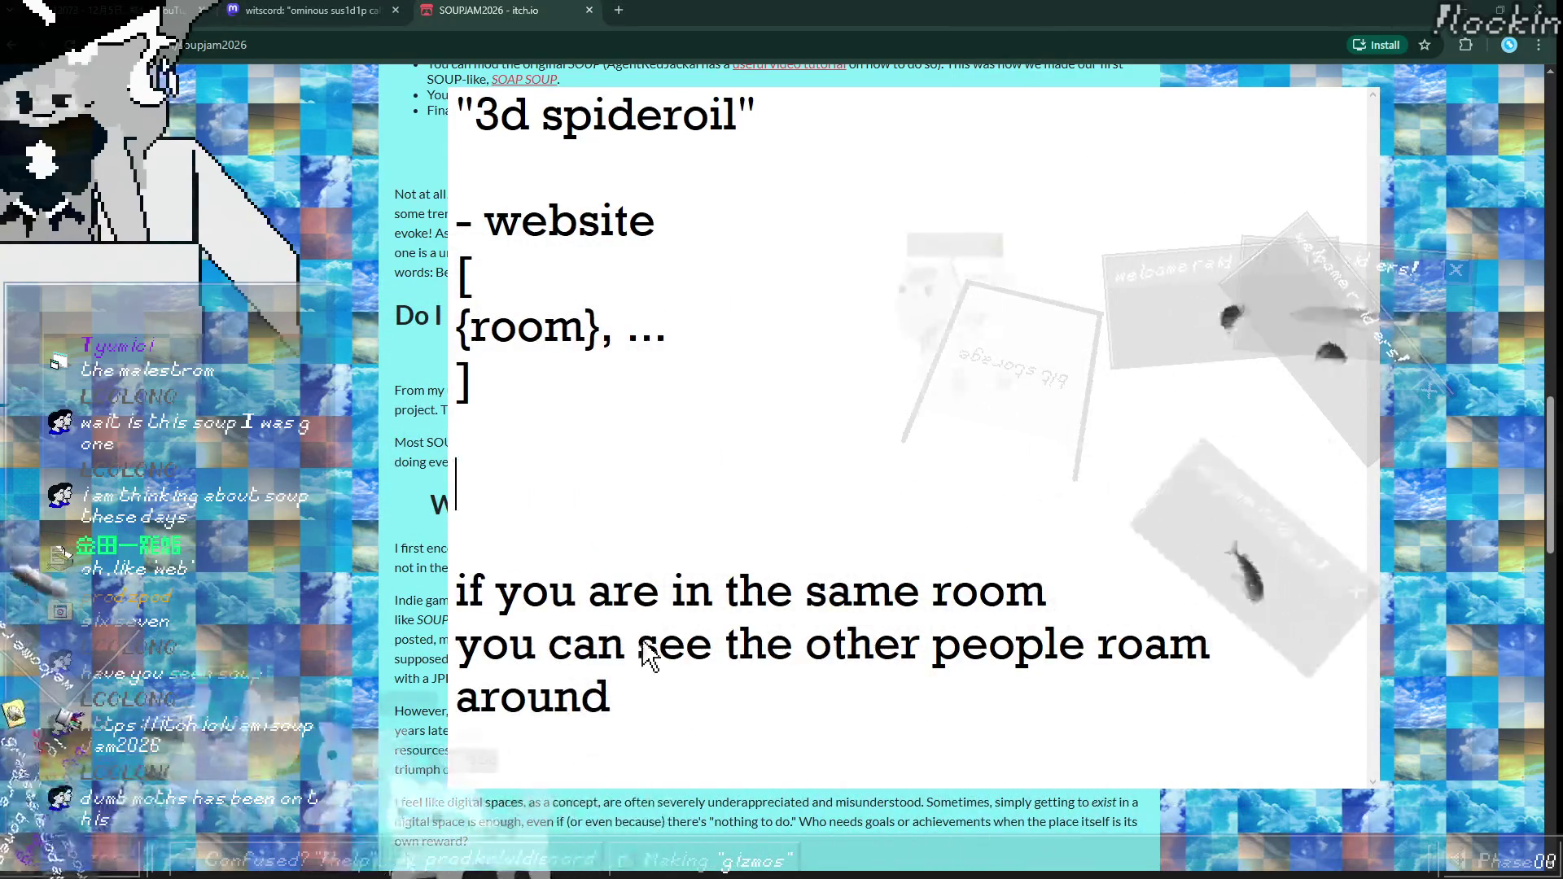
Step: Type 'flash escape room type game but' on the empty line
text(fliash)
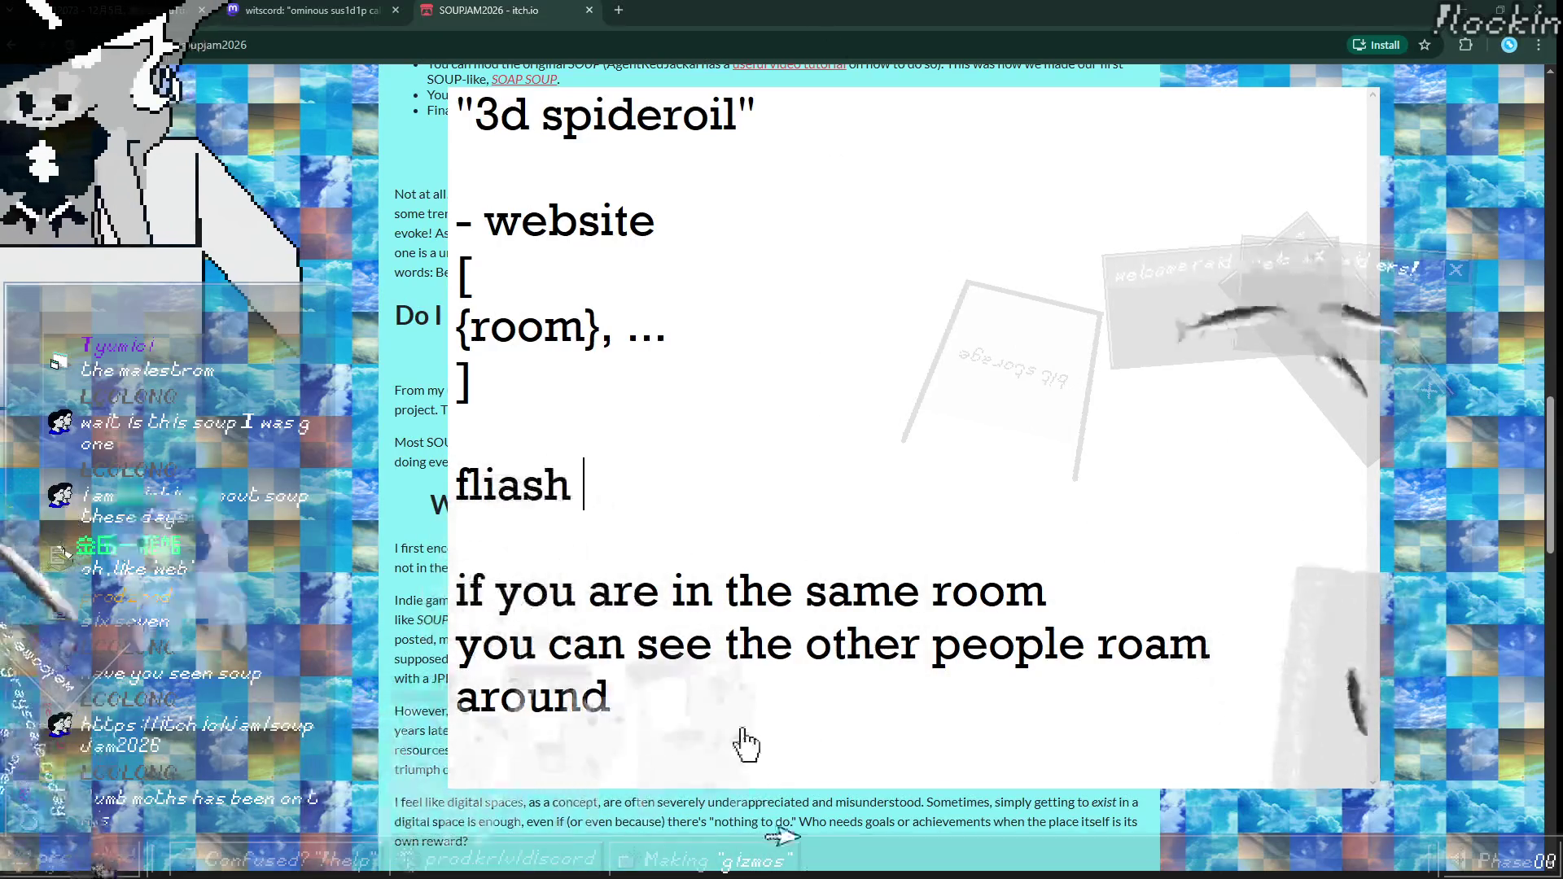
key(BackSpace)
key(BackSpace)
key(BackSpace)
text(sh esca)
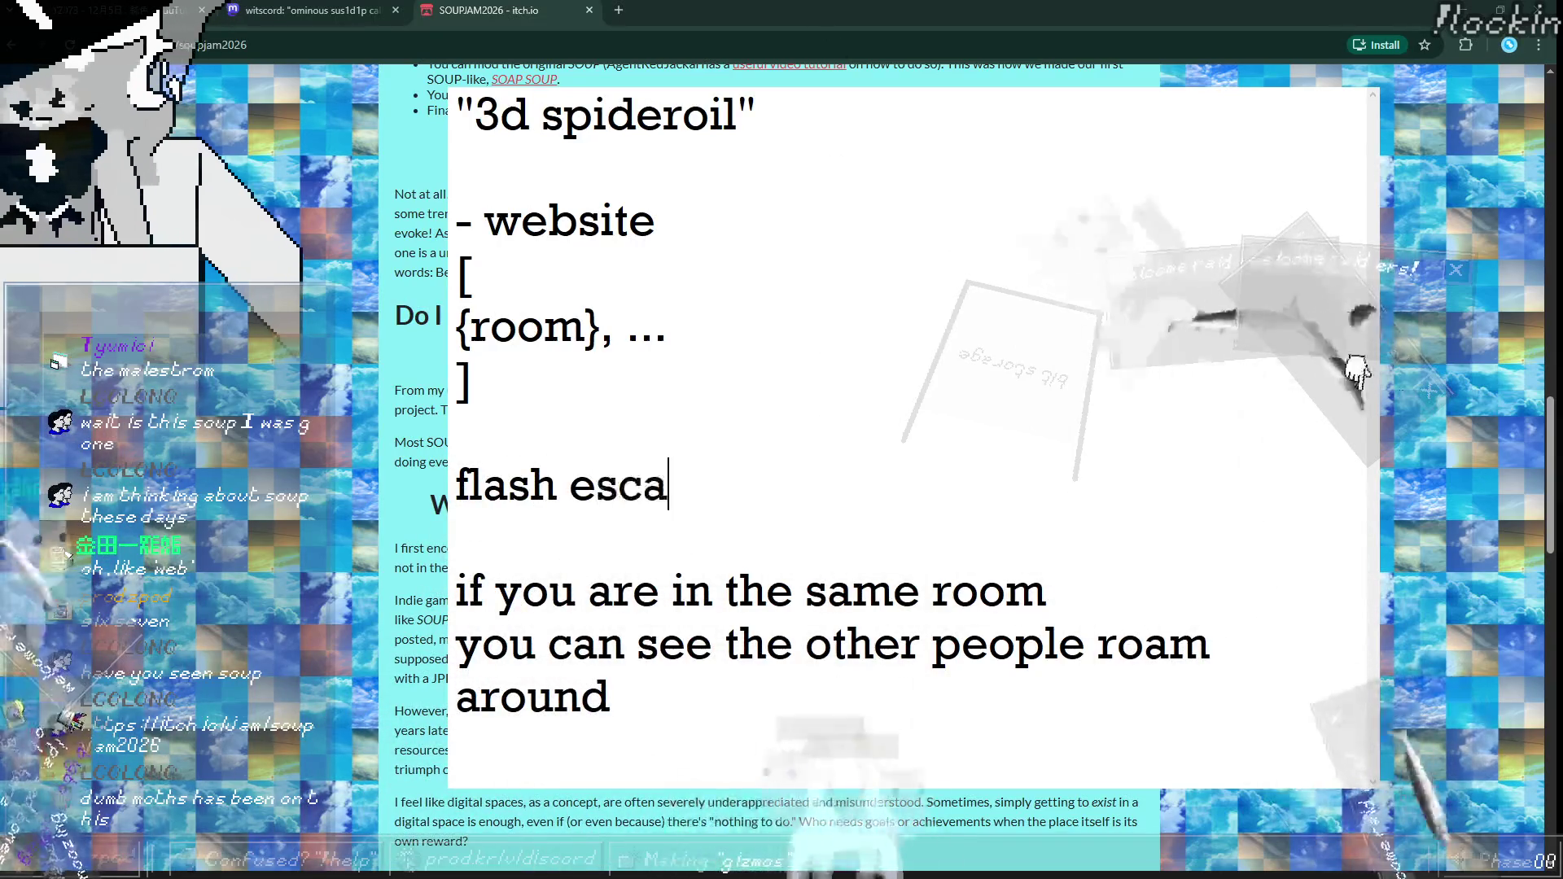
text(pe room type game )
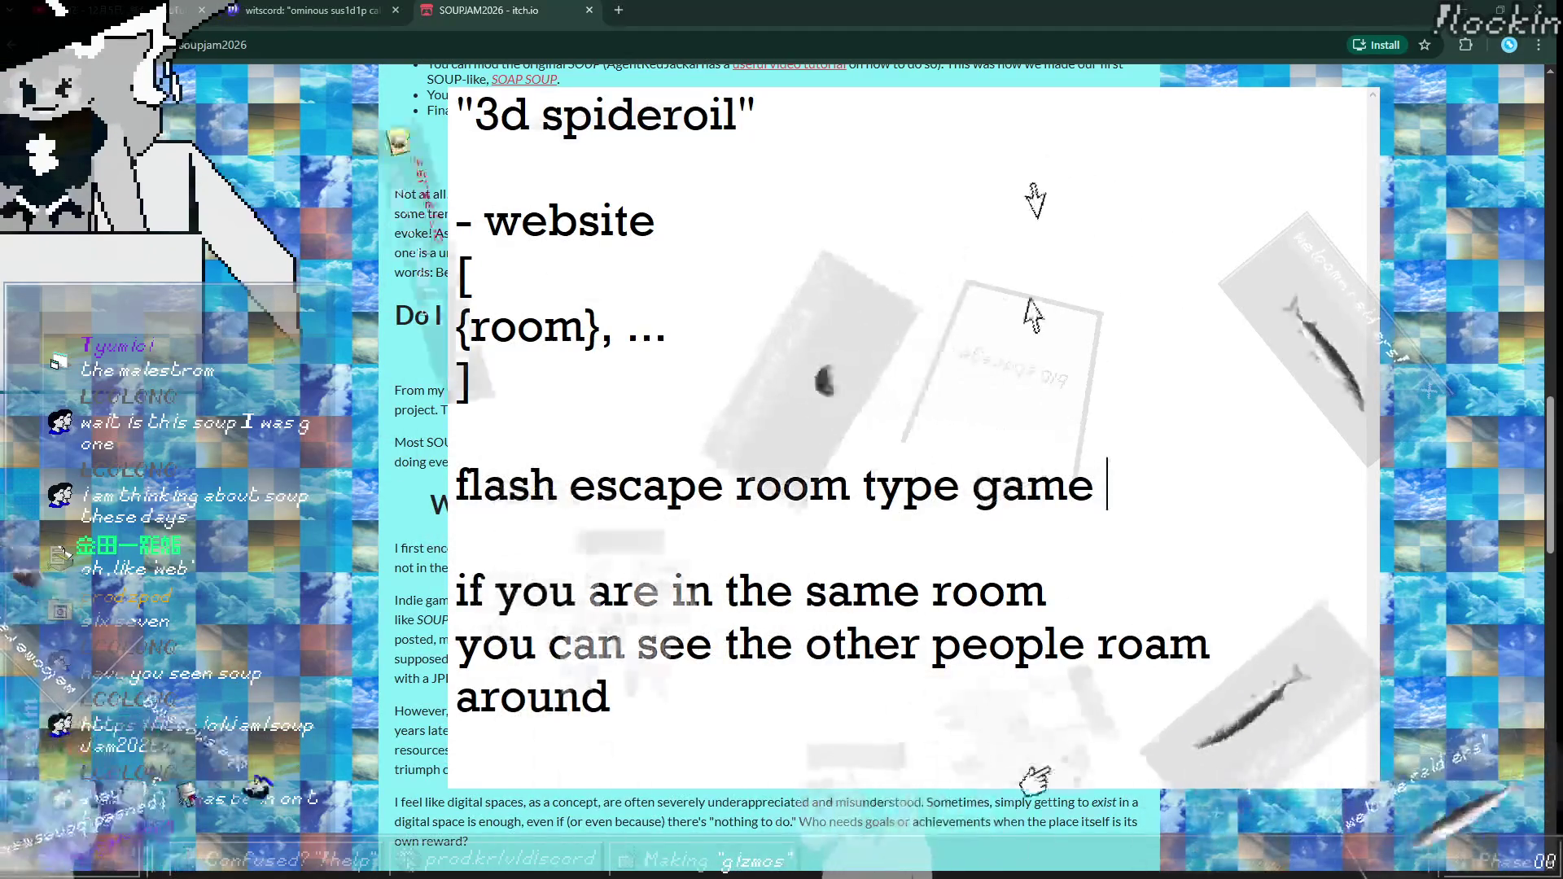
text(but)
Step: Add 'and you can commune directly to the chatroom (twitch, discord, matrix, screen, witsend, etc)' below
key(Down)
key(Down)
key(Down)
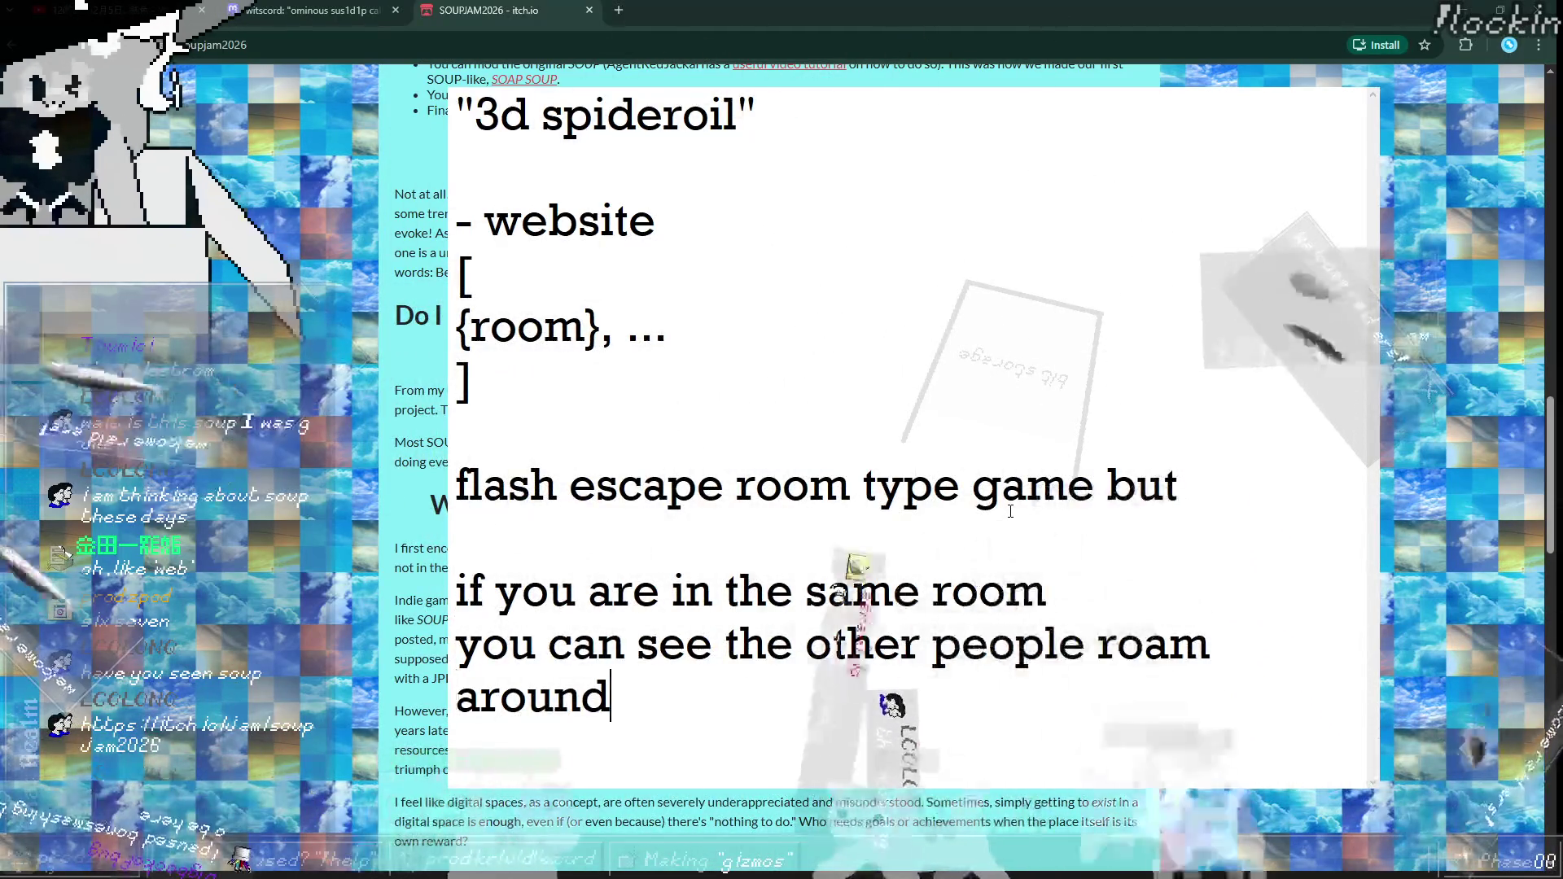
key(Return)
key(Return)
text(and )
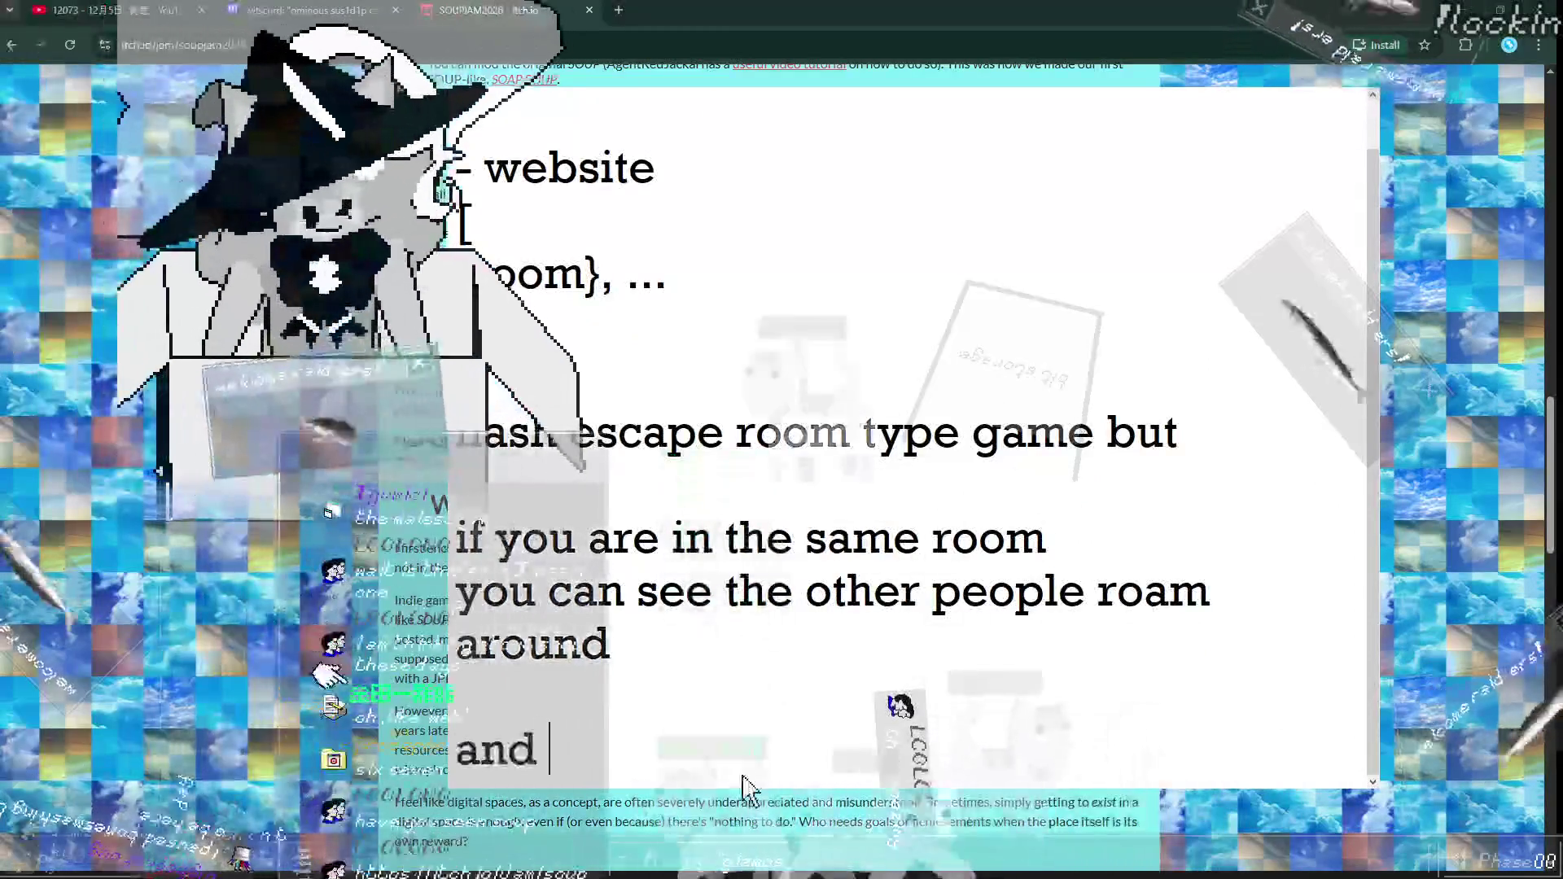
text(you can)
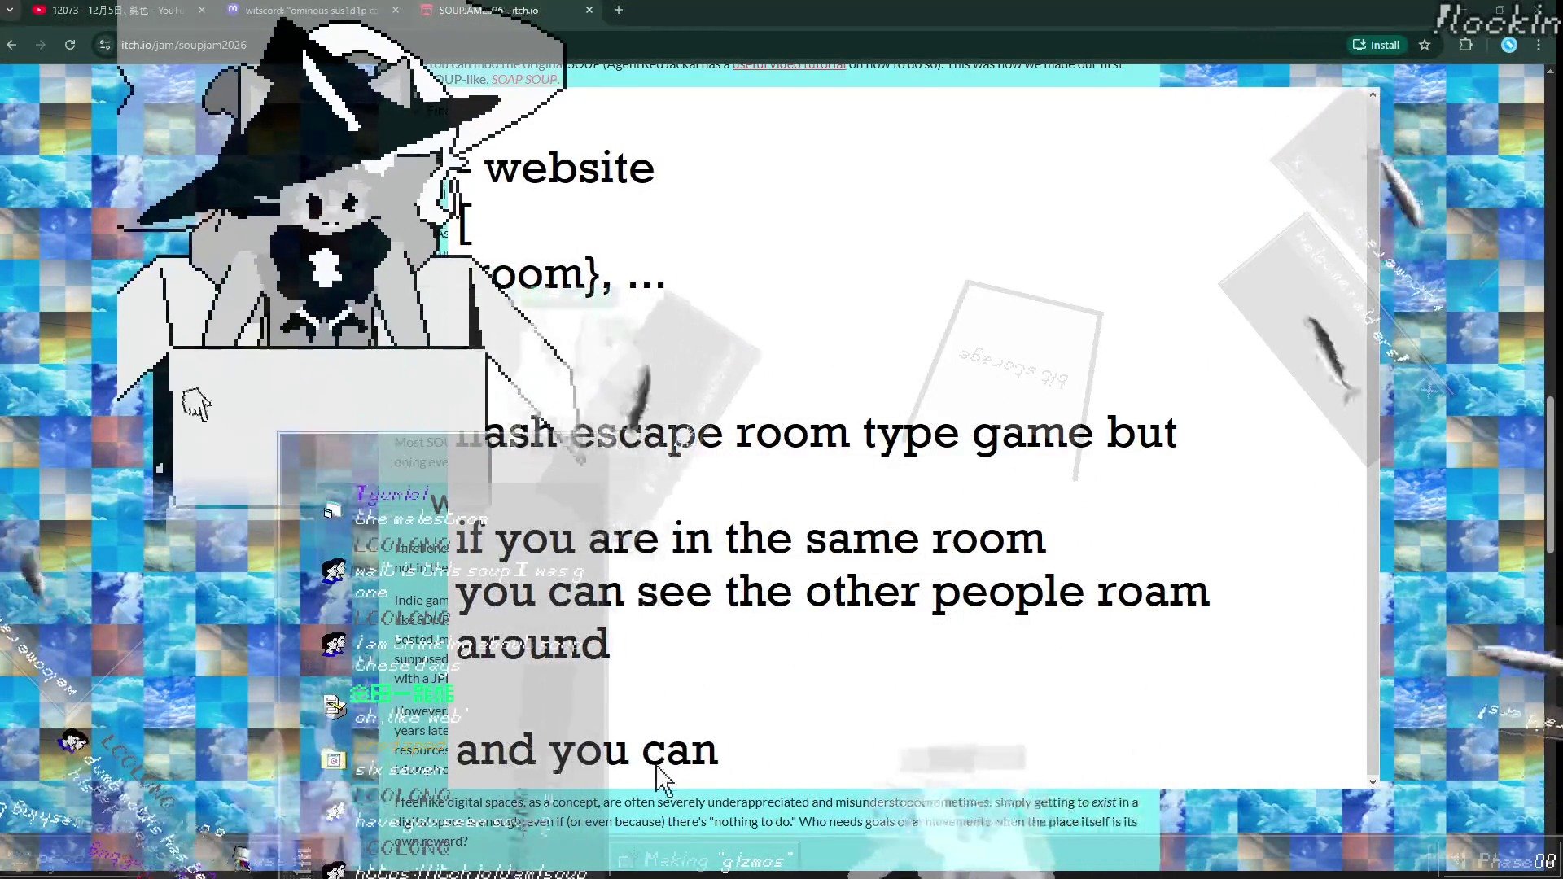
text( commune to )
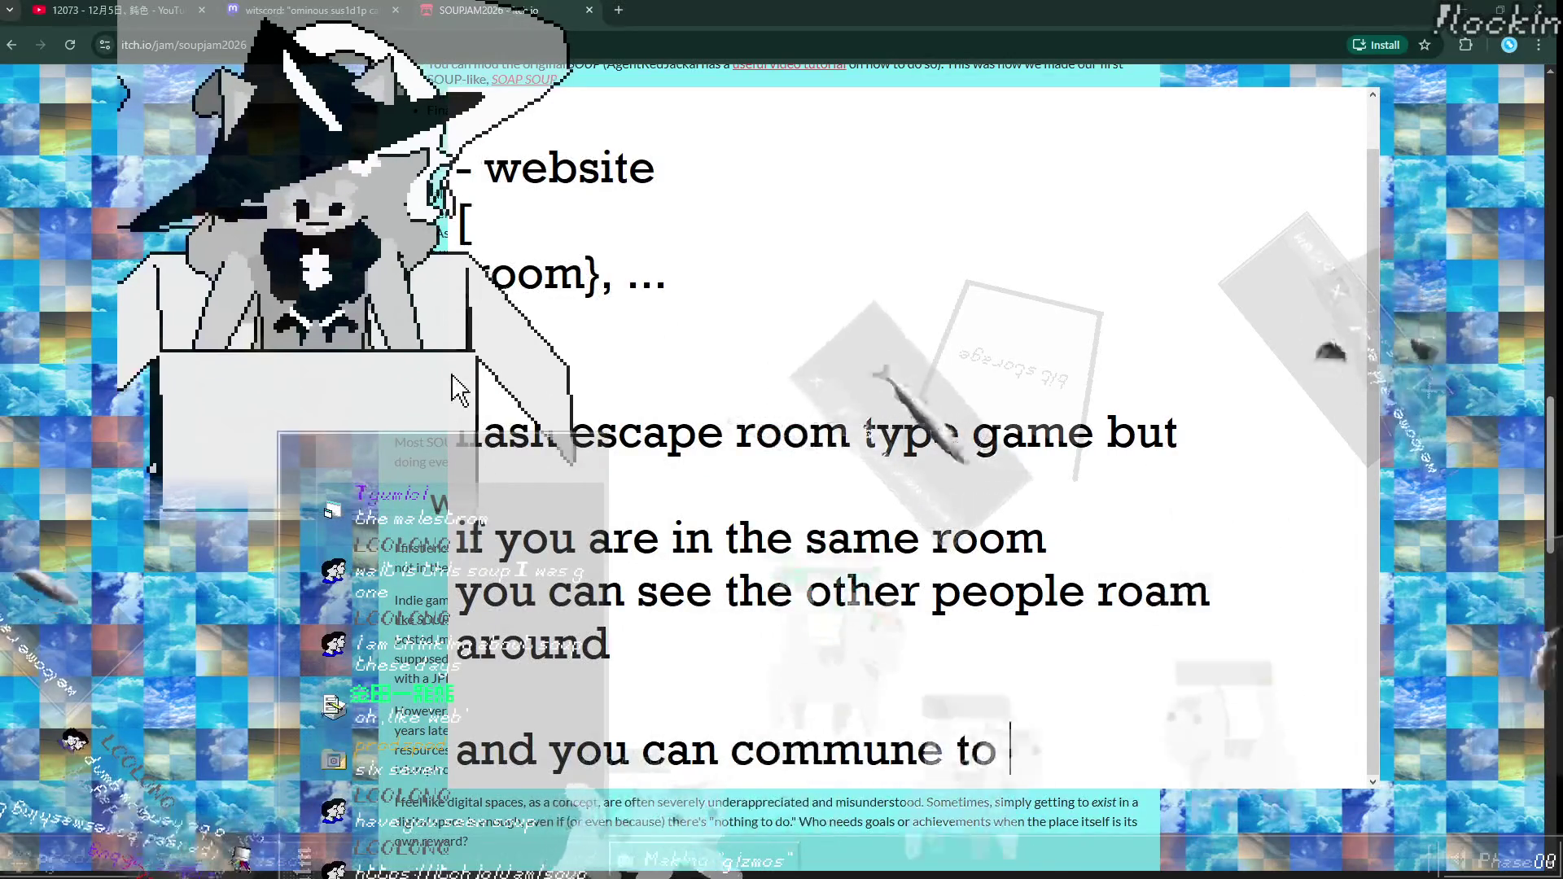
text(the)
key(ctrl+shift+Left)
text(d)
key(ctrl+shift+Left)
text(dir)
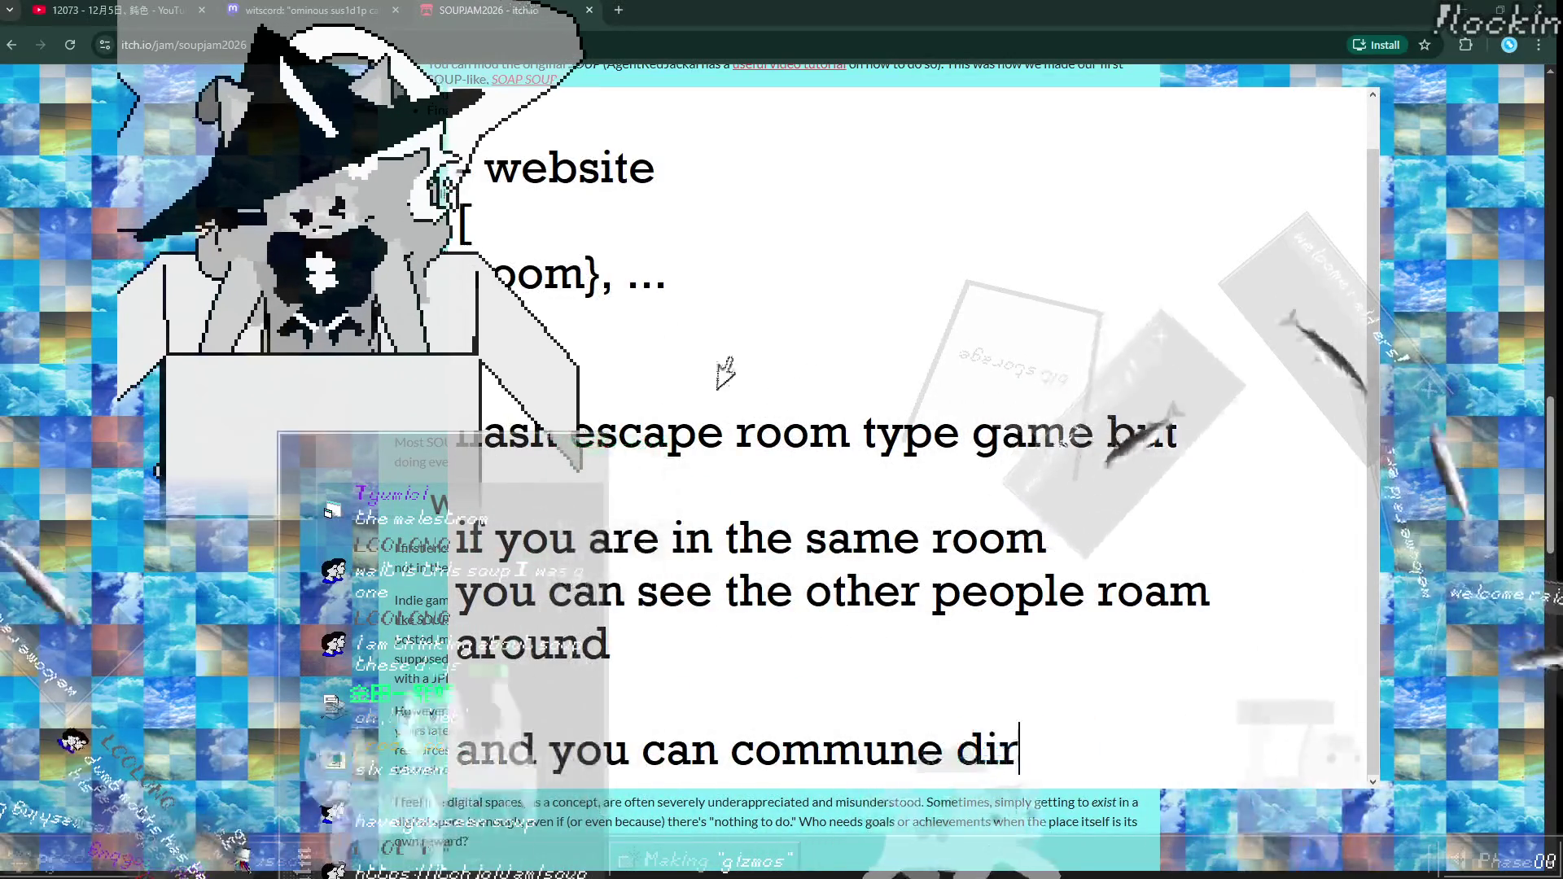
text(ectly to the ch)
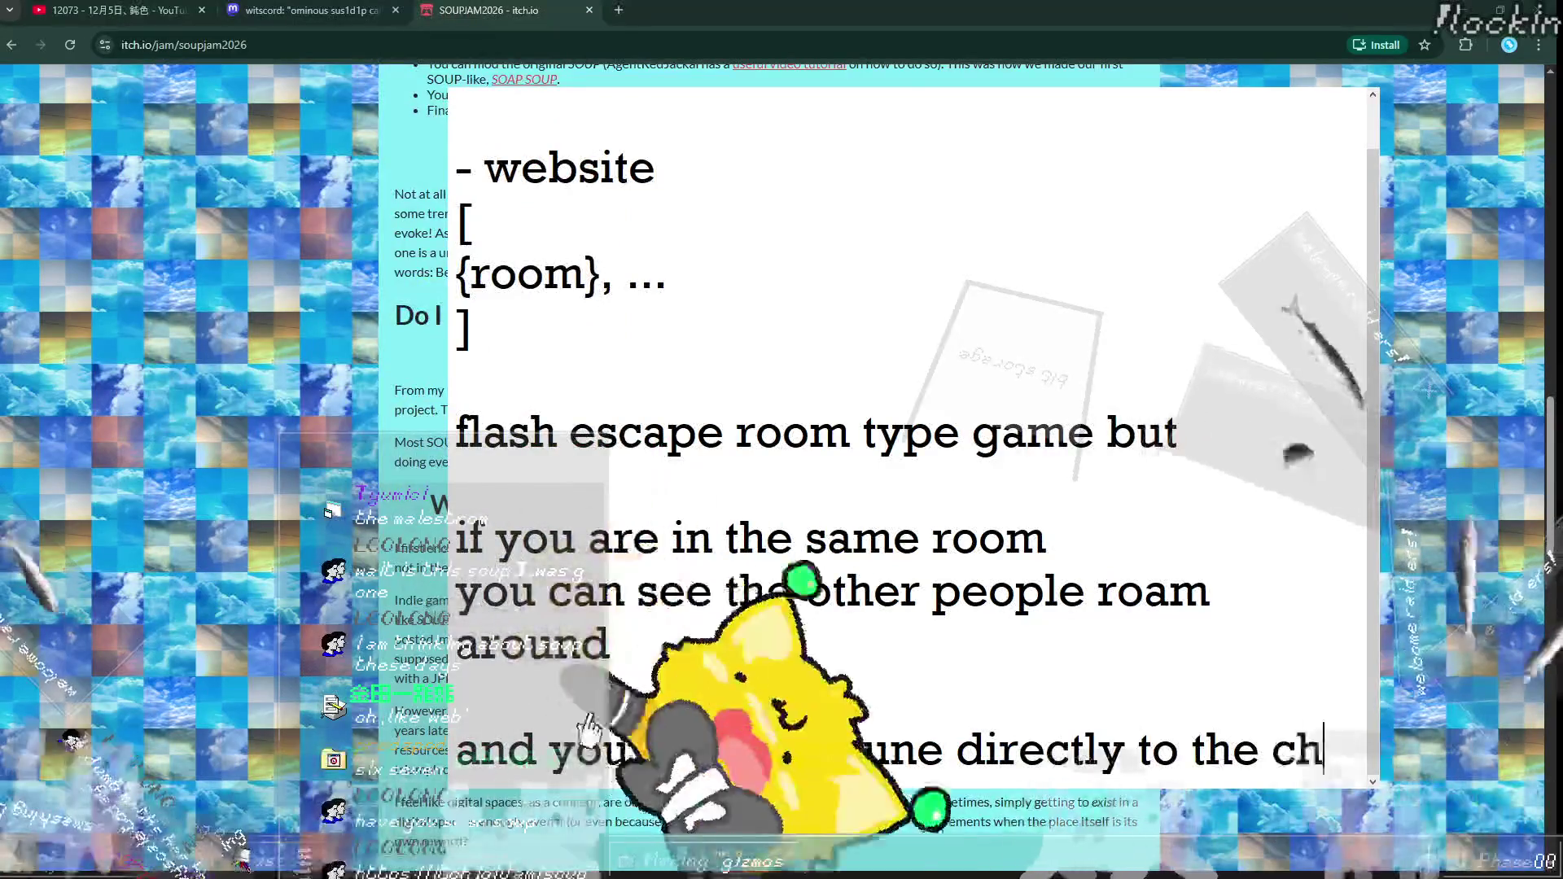
text(atroom (twitch, discorc,)
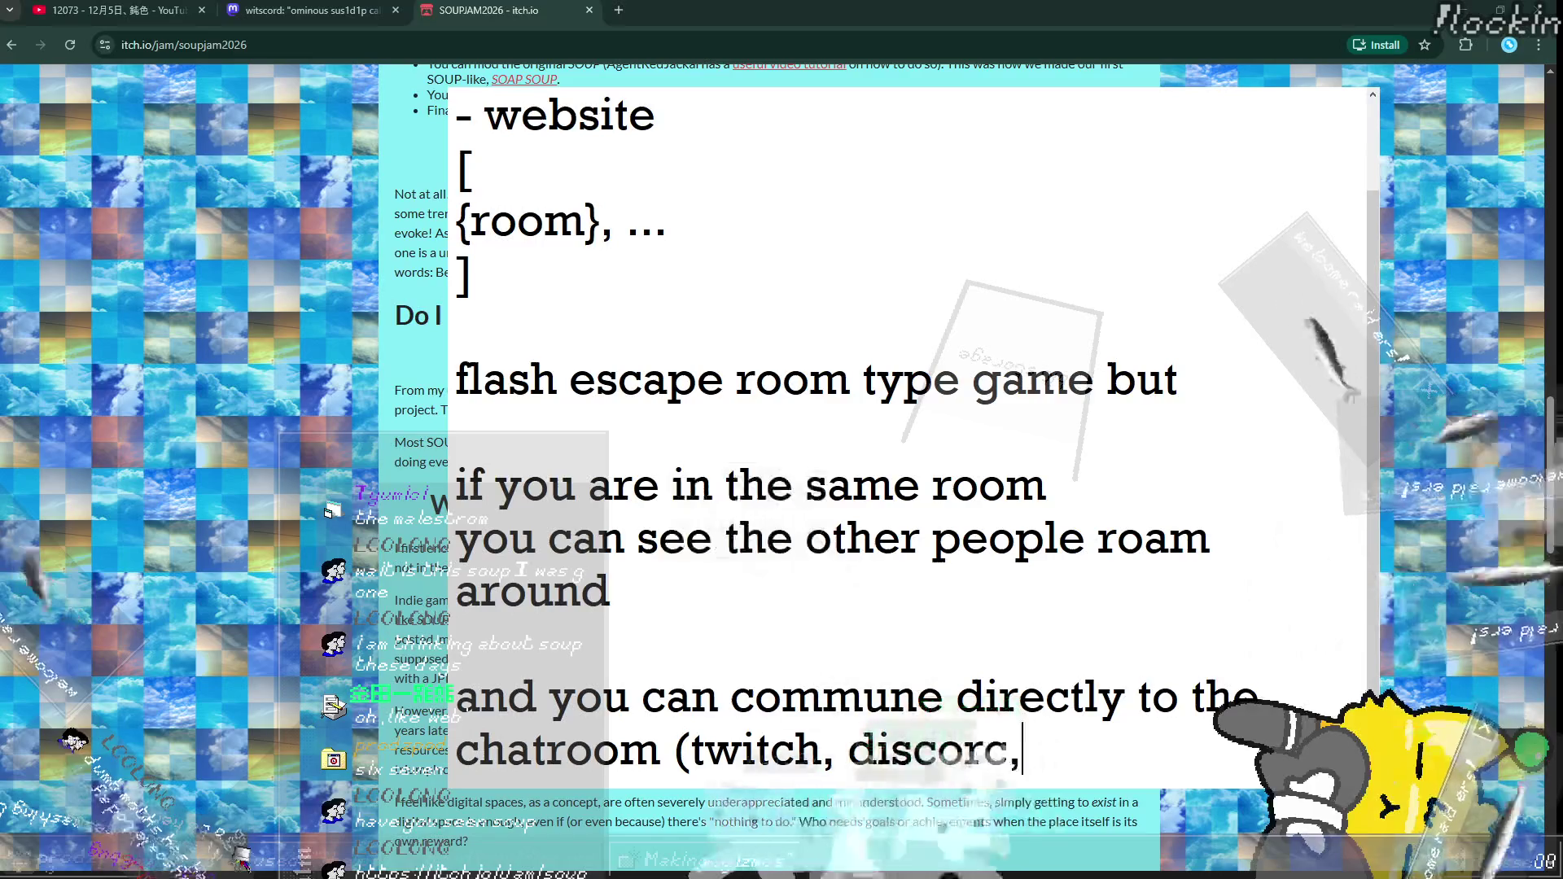
key(BackSpace)
key(BackSpace)
text(d, matrix, )
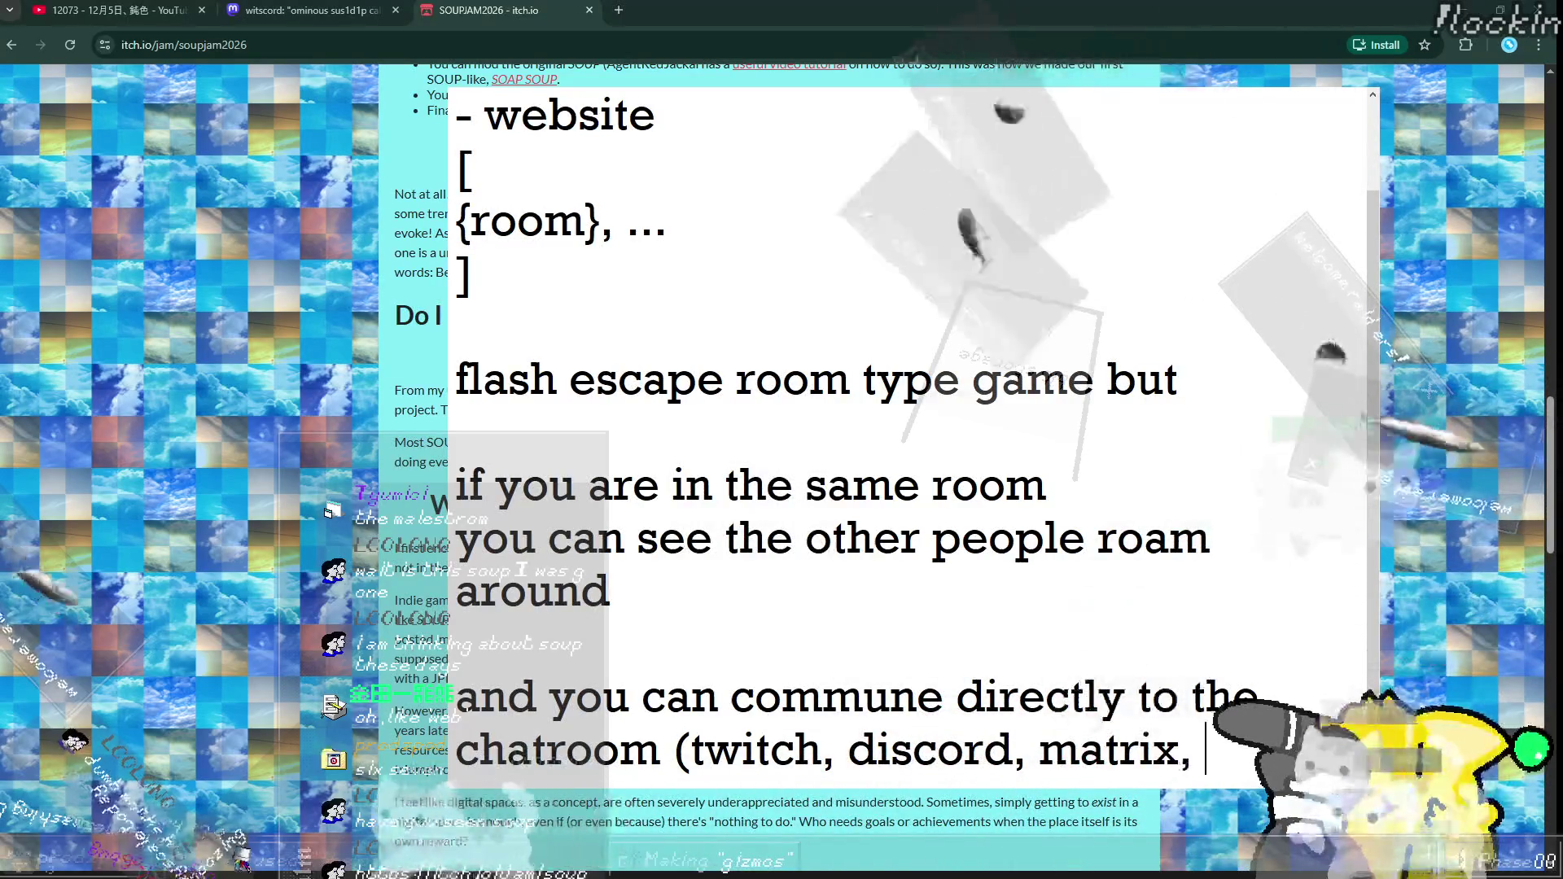
text(screen, witsend, etc))
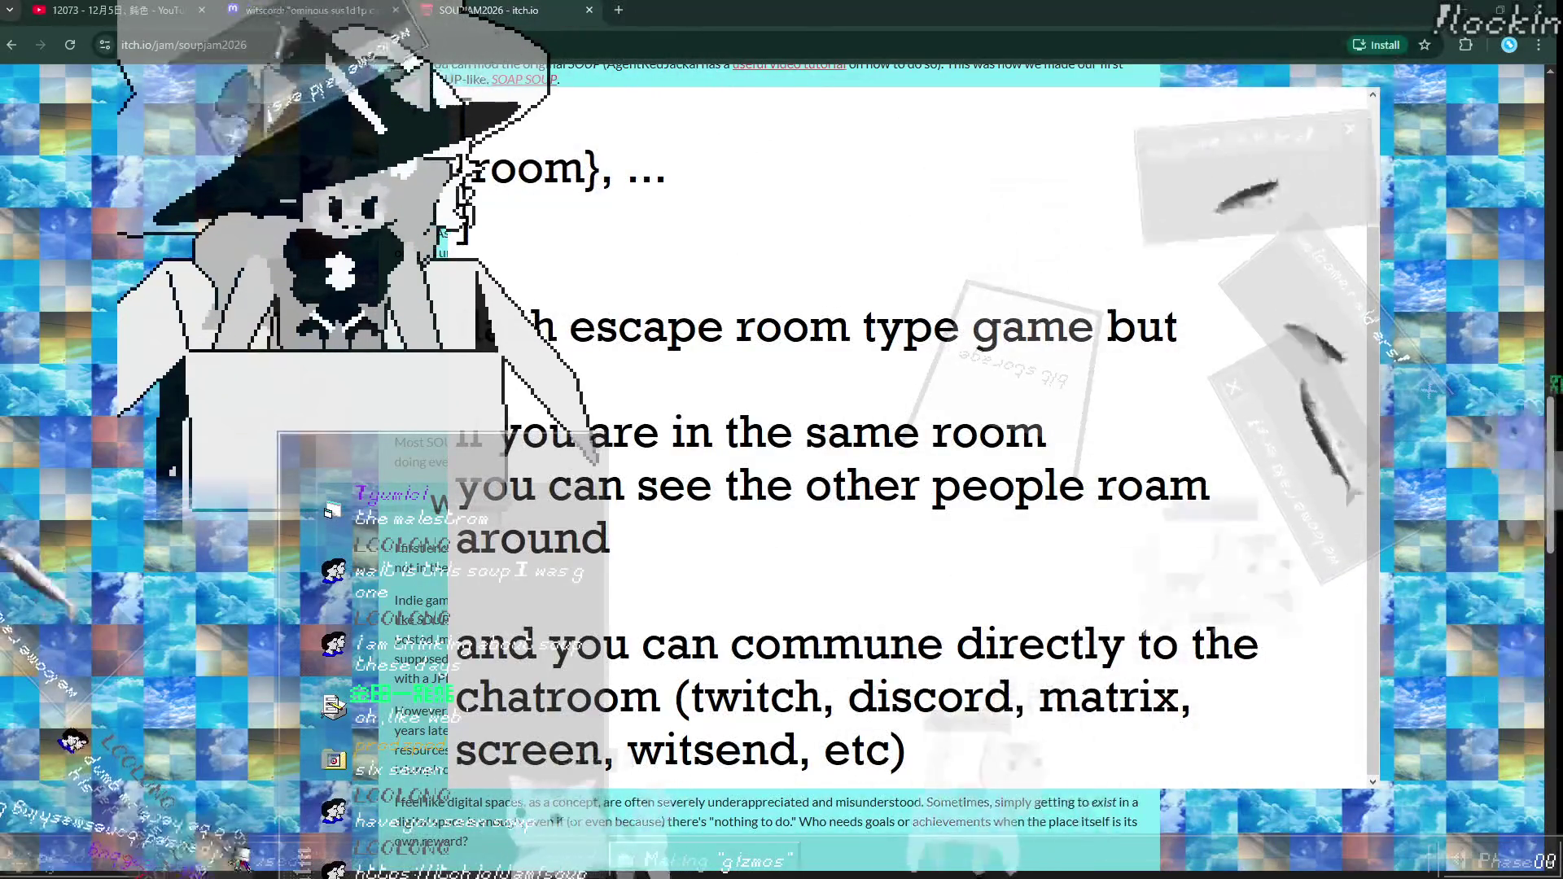
key(Return)
key(Return)
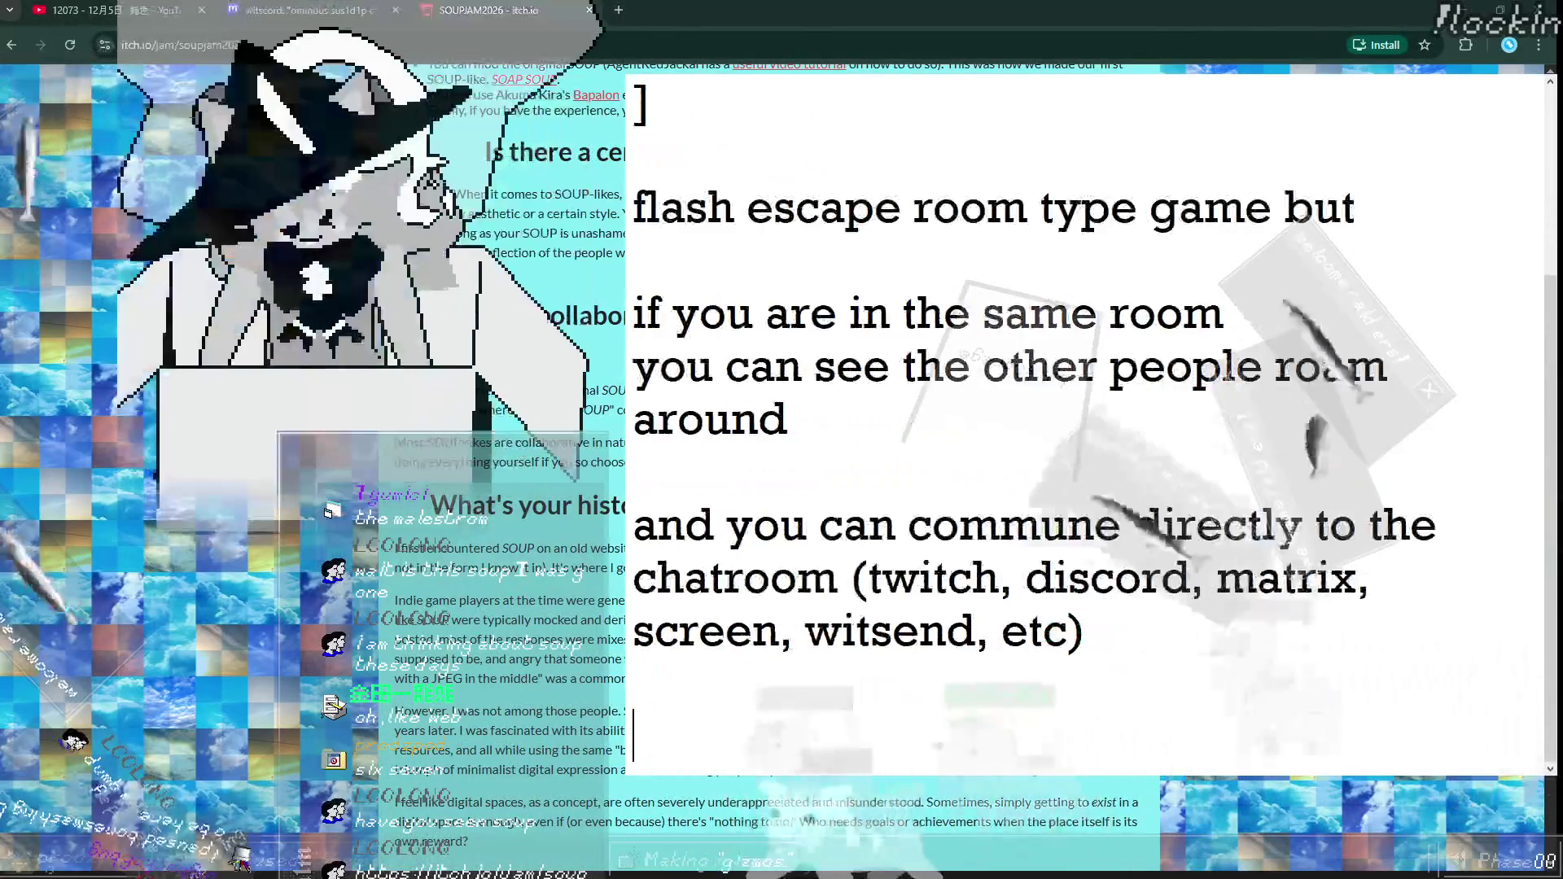
Step: Split the escape-room line so 'but' moves onto its own line
key(BackSpace)
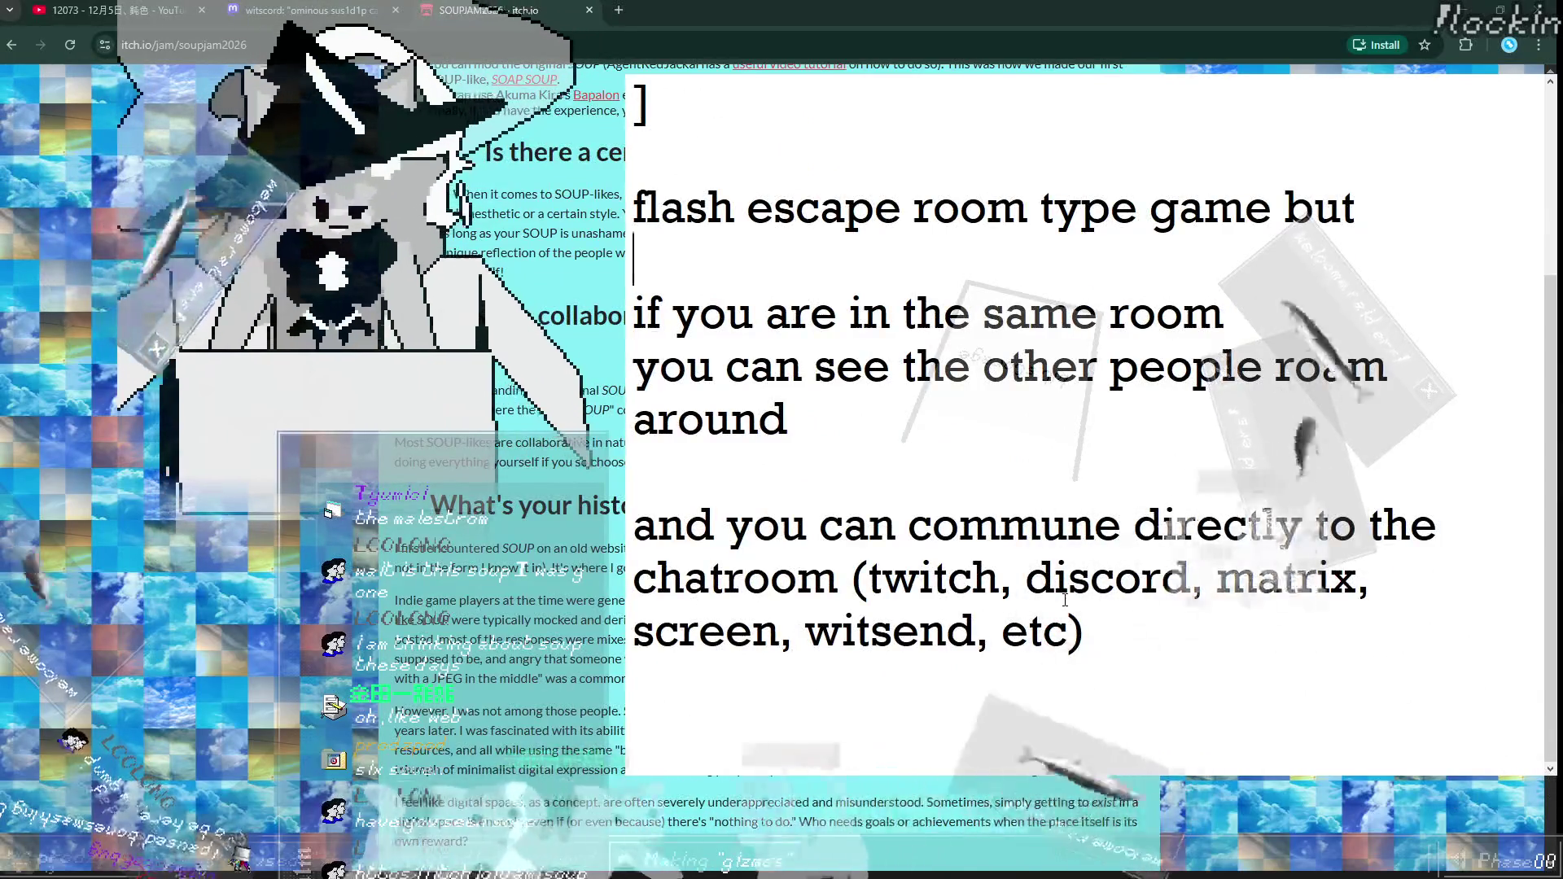
key(Return)
key(Up)
key(Up)
key(ctrl+Right)
key(ctrl+Right)
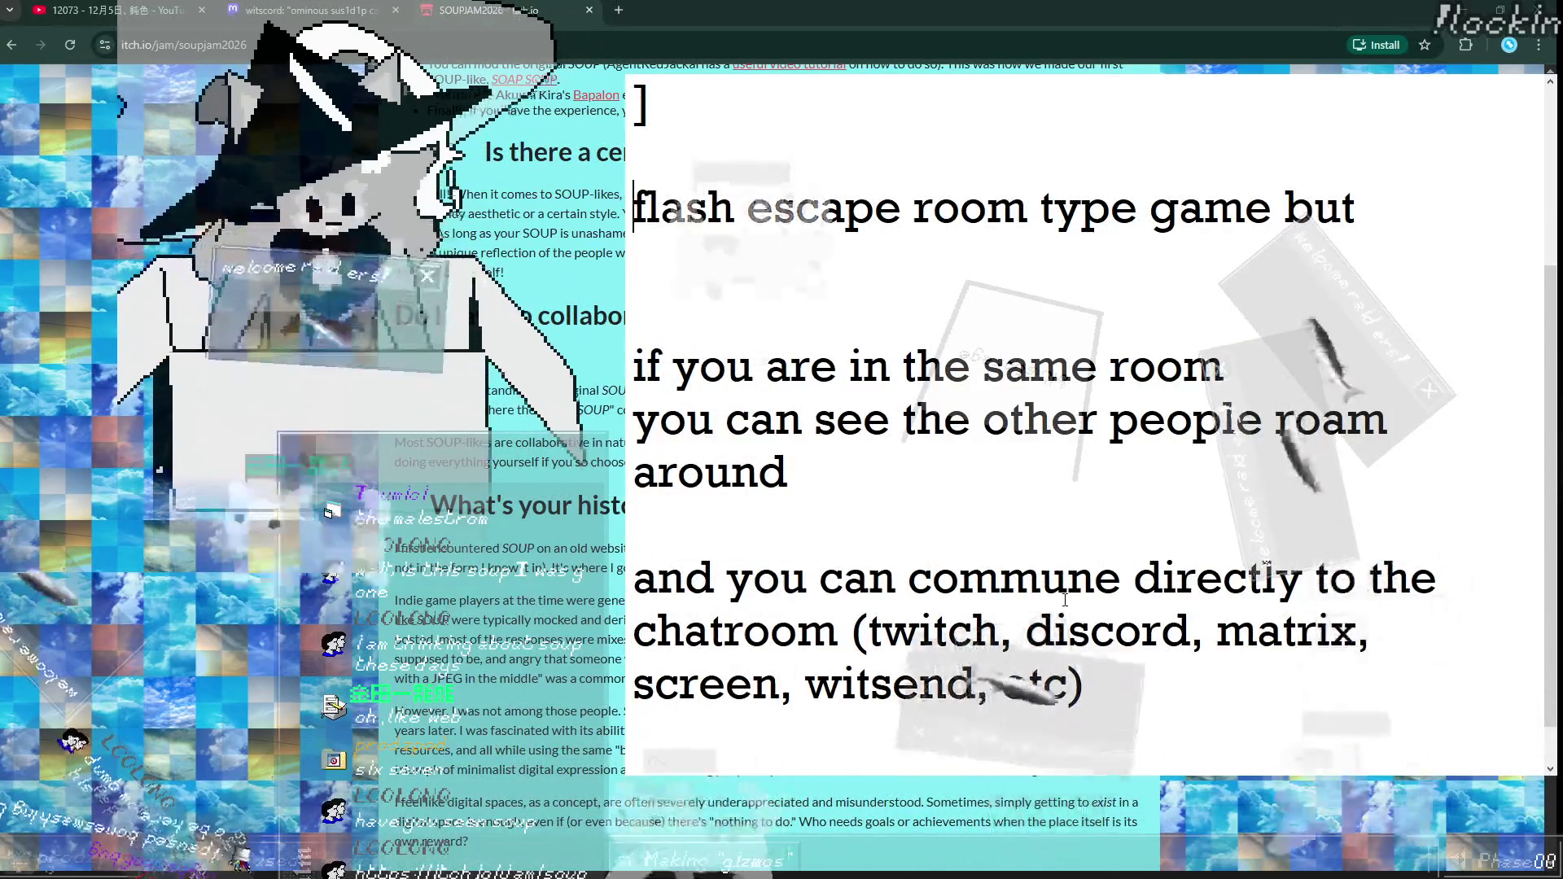
key(ctrl+Right)
key(ctrl+Right)
key(ctrl+Right)
key(Return)
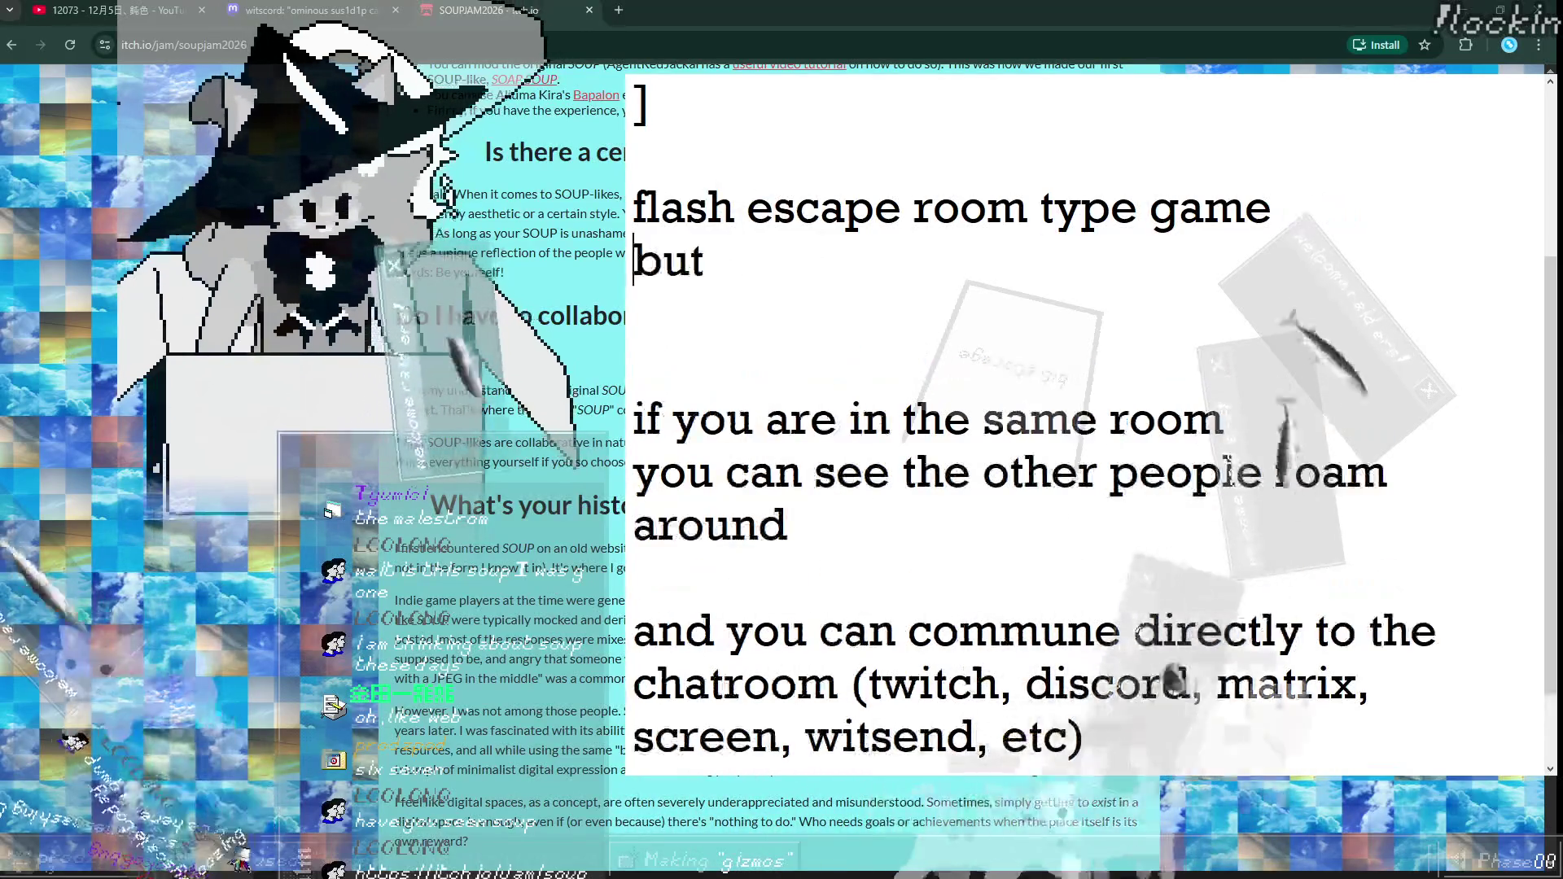
key(ctrl+z)
key(ctrl+y)
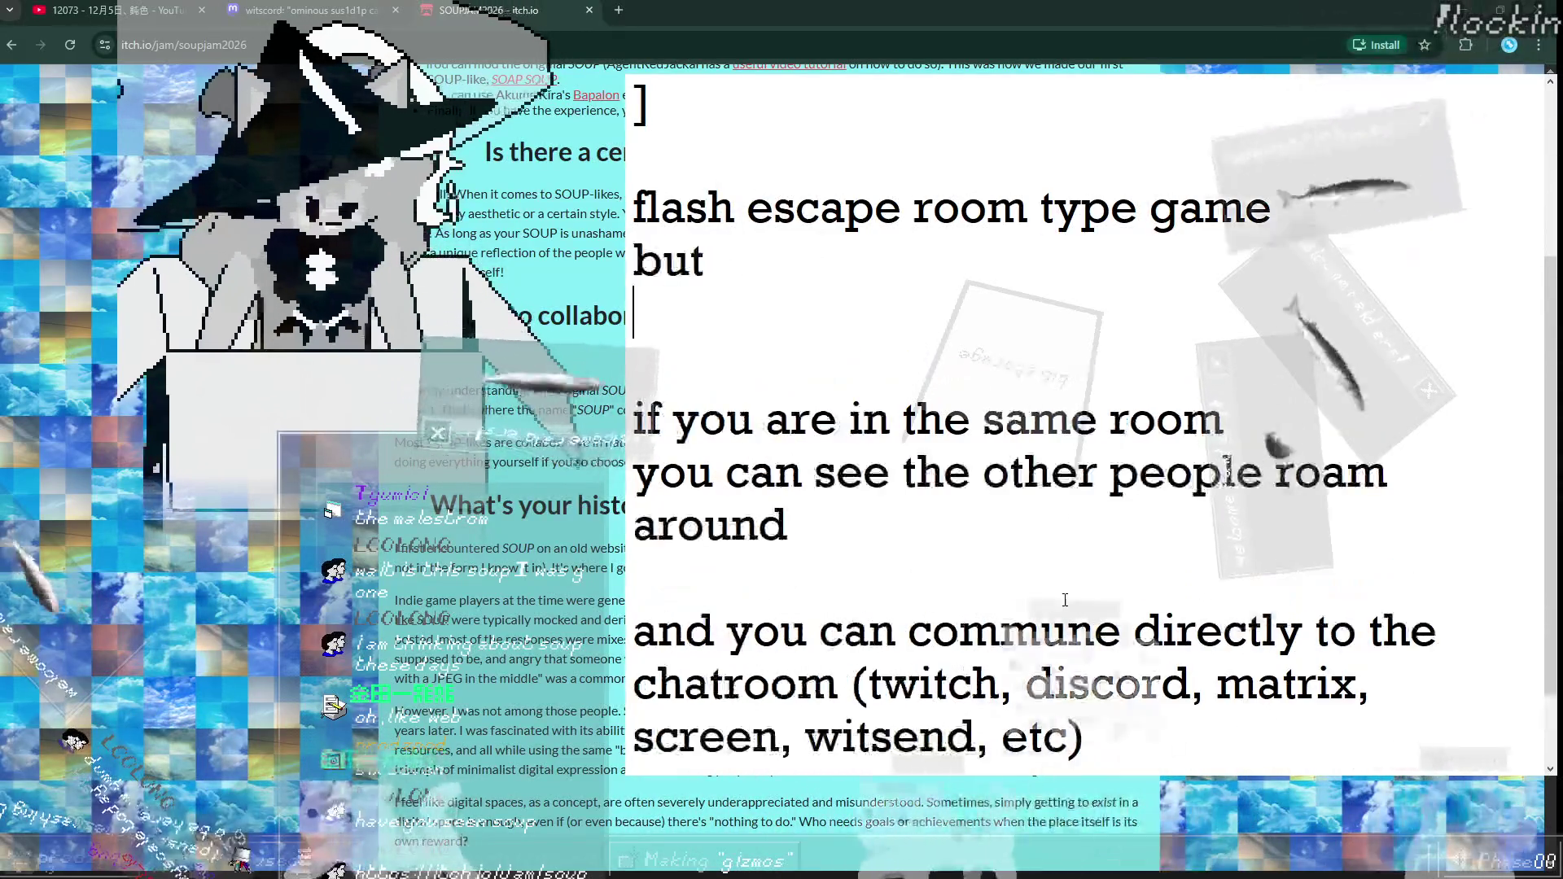
Step: Type 'that utilize various pod features' at the start of the 'but' line
key(Down)
key(BackSpace)
key(Up)
key(Down)
key(Home)
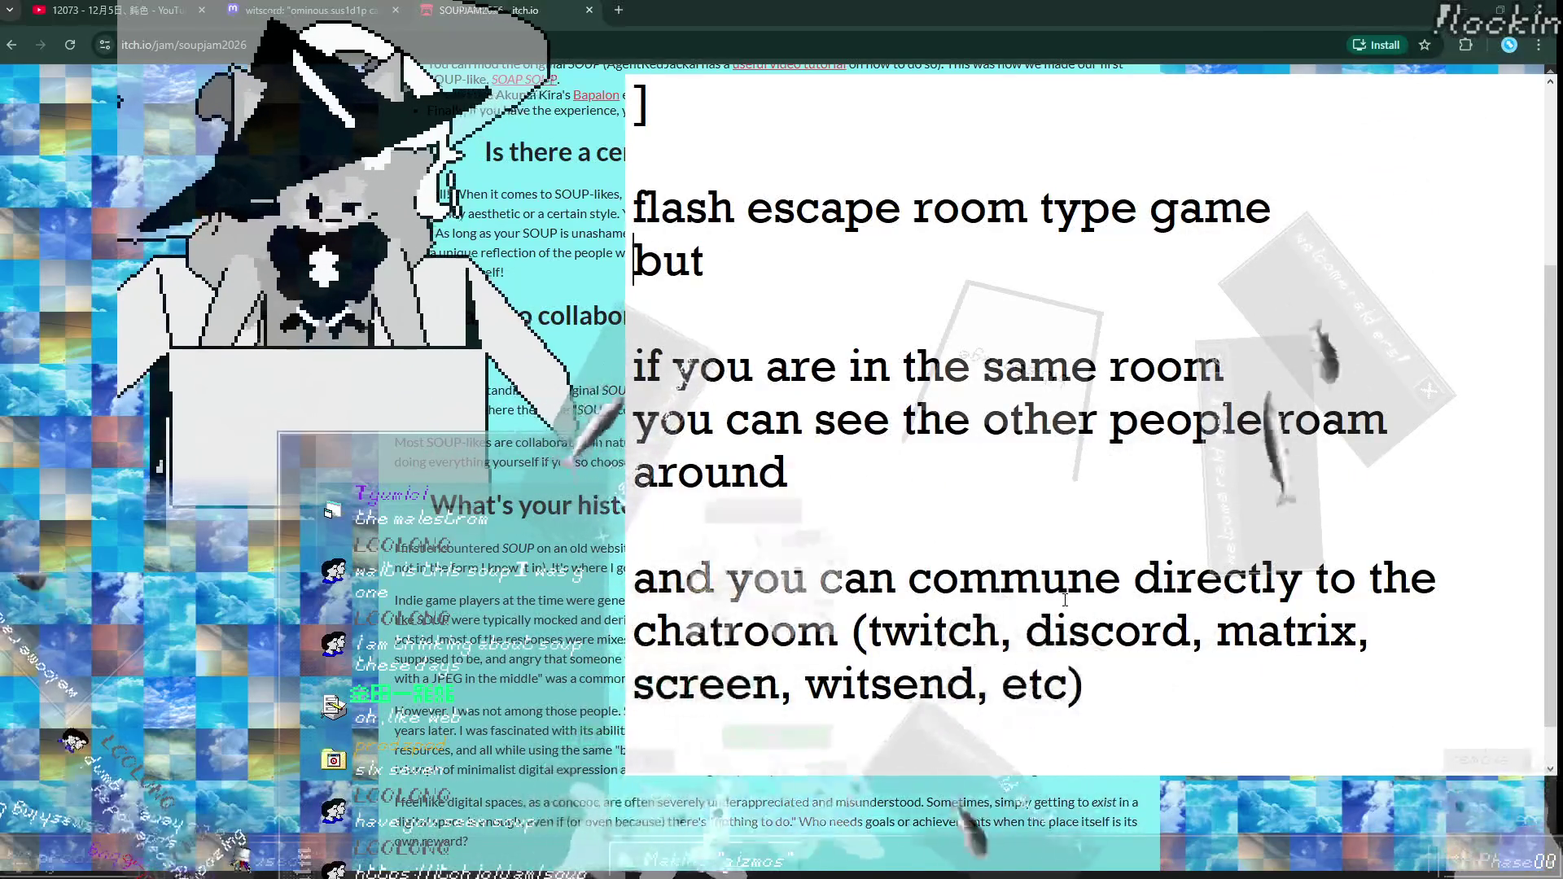
text(that utilize )
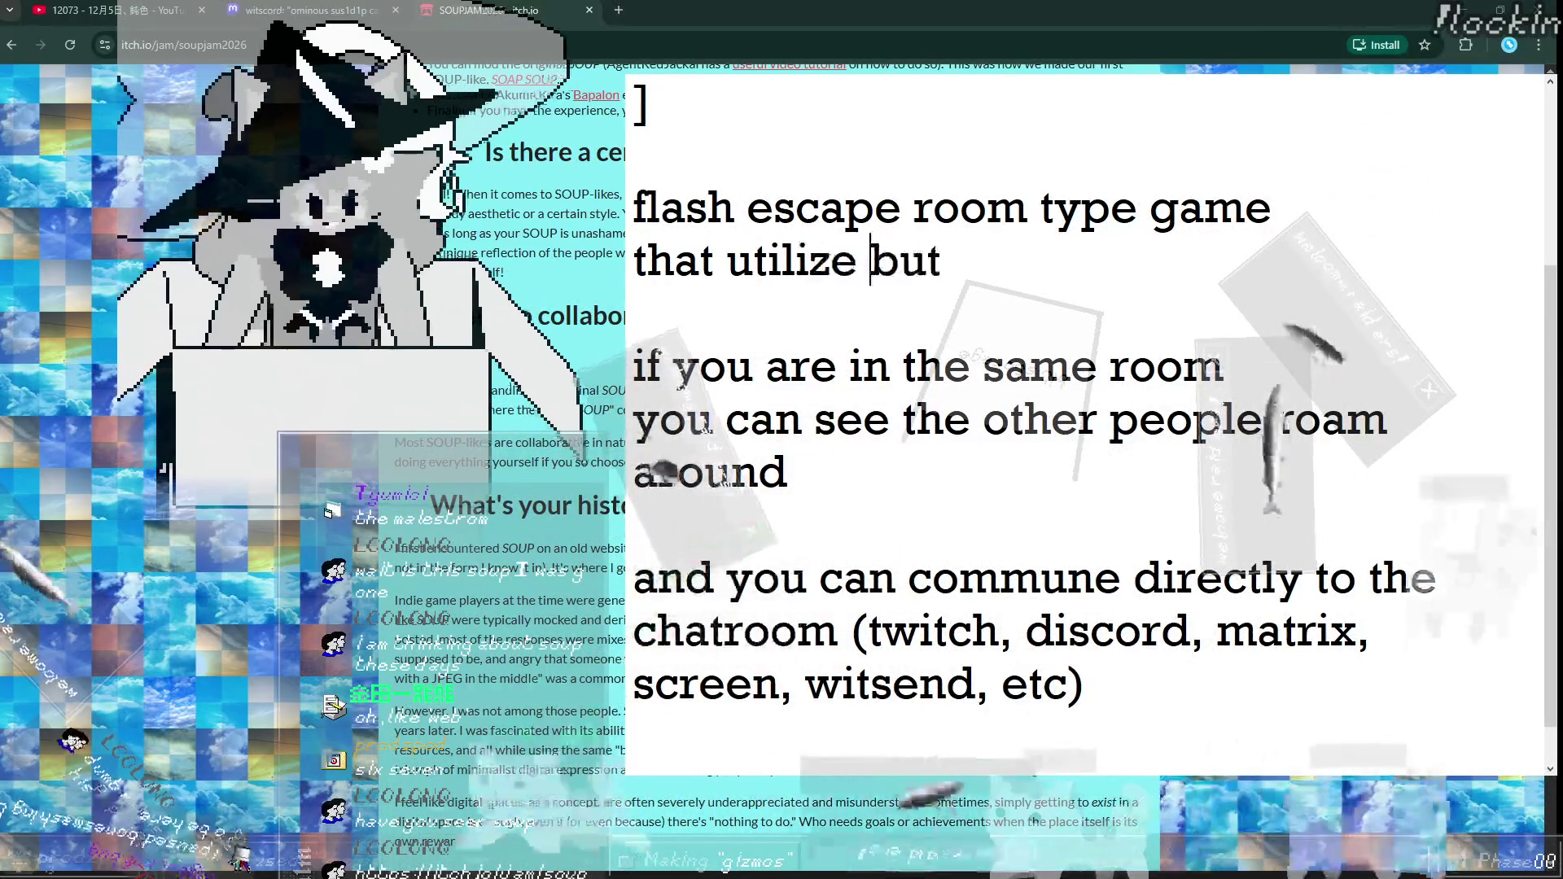
text(various )
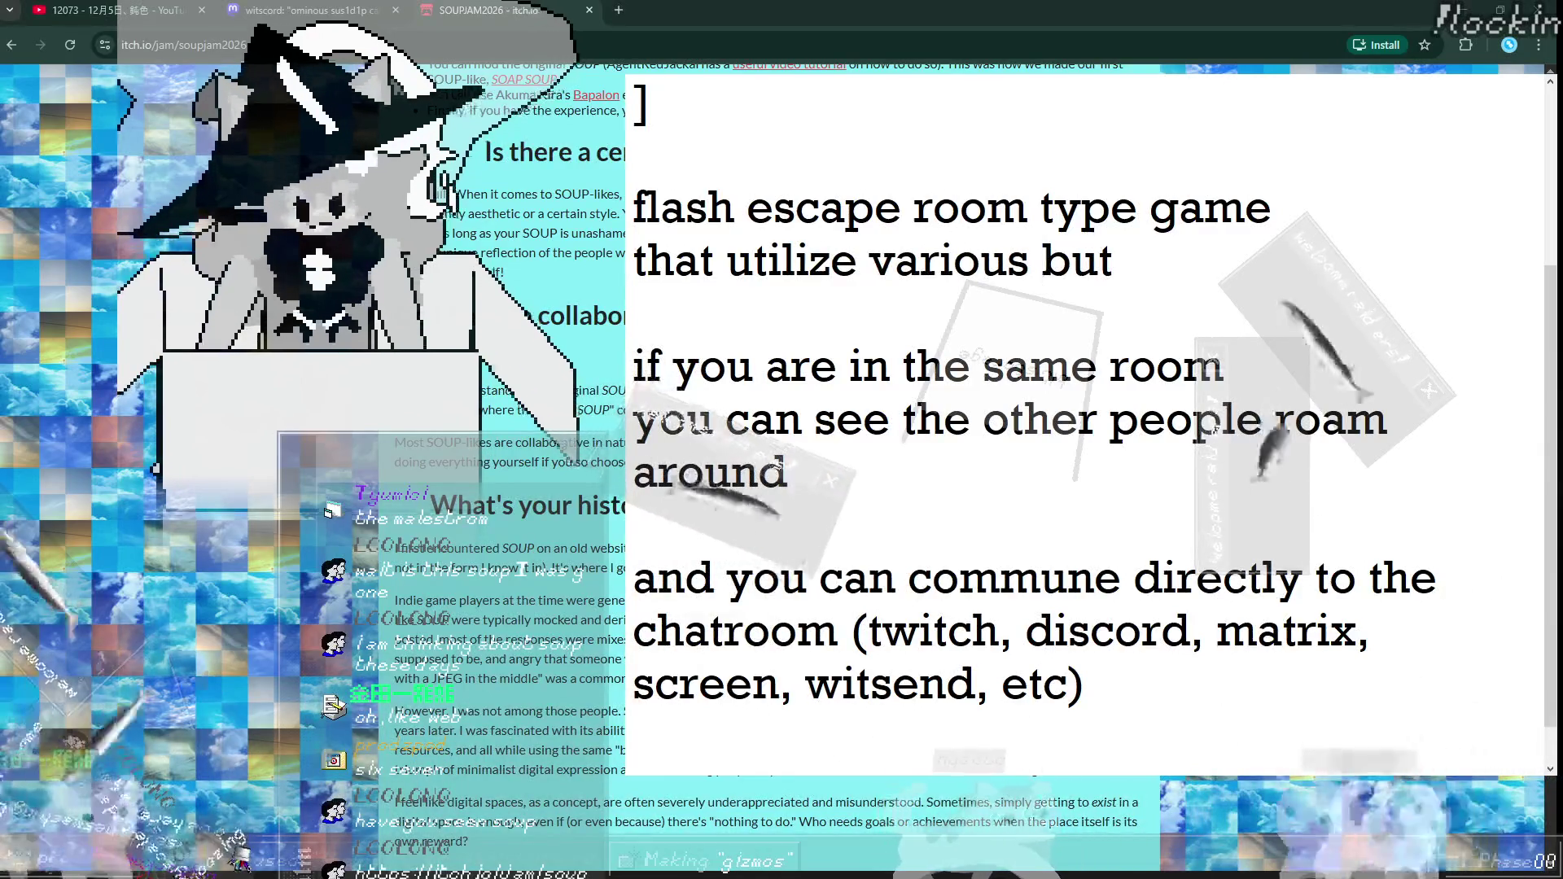
text(pod features)
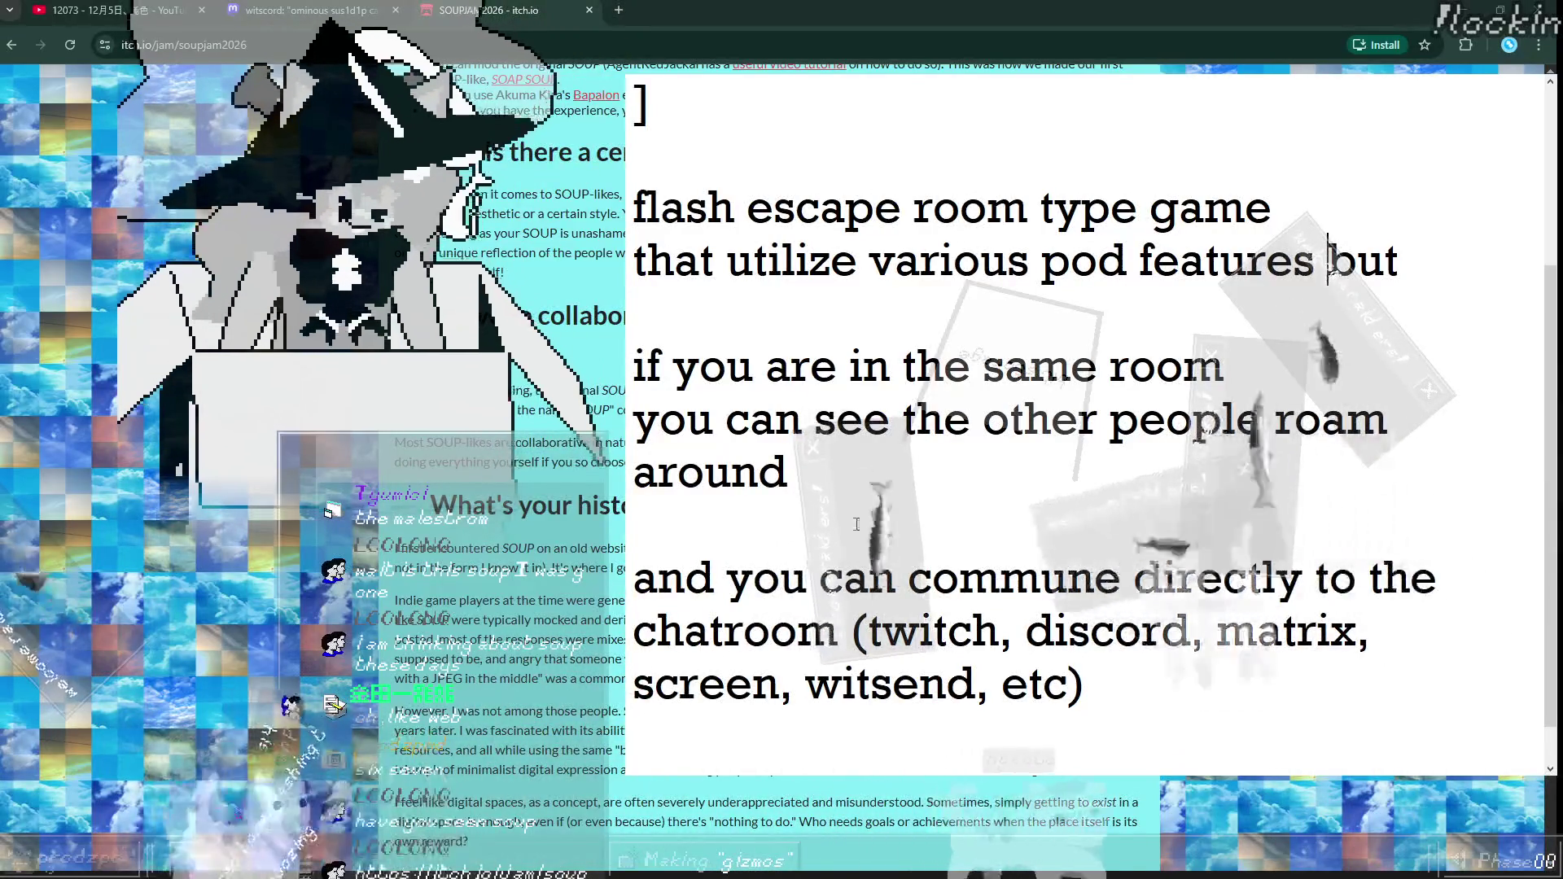
click(686, 203)
scroll(690, 188, up, 3)
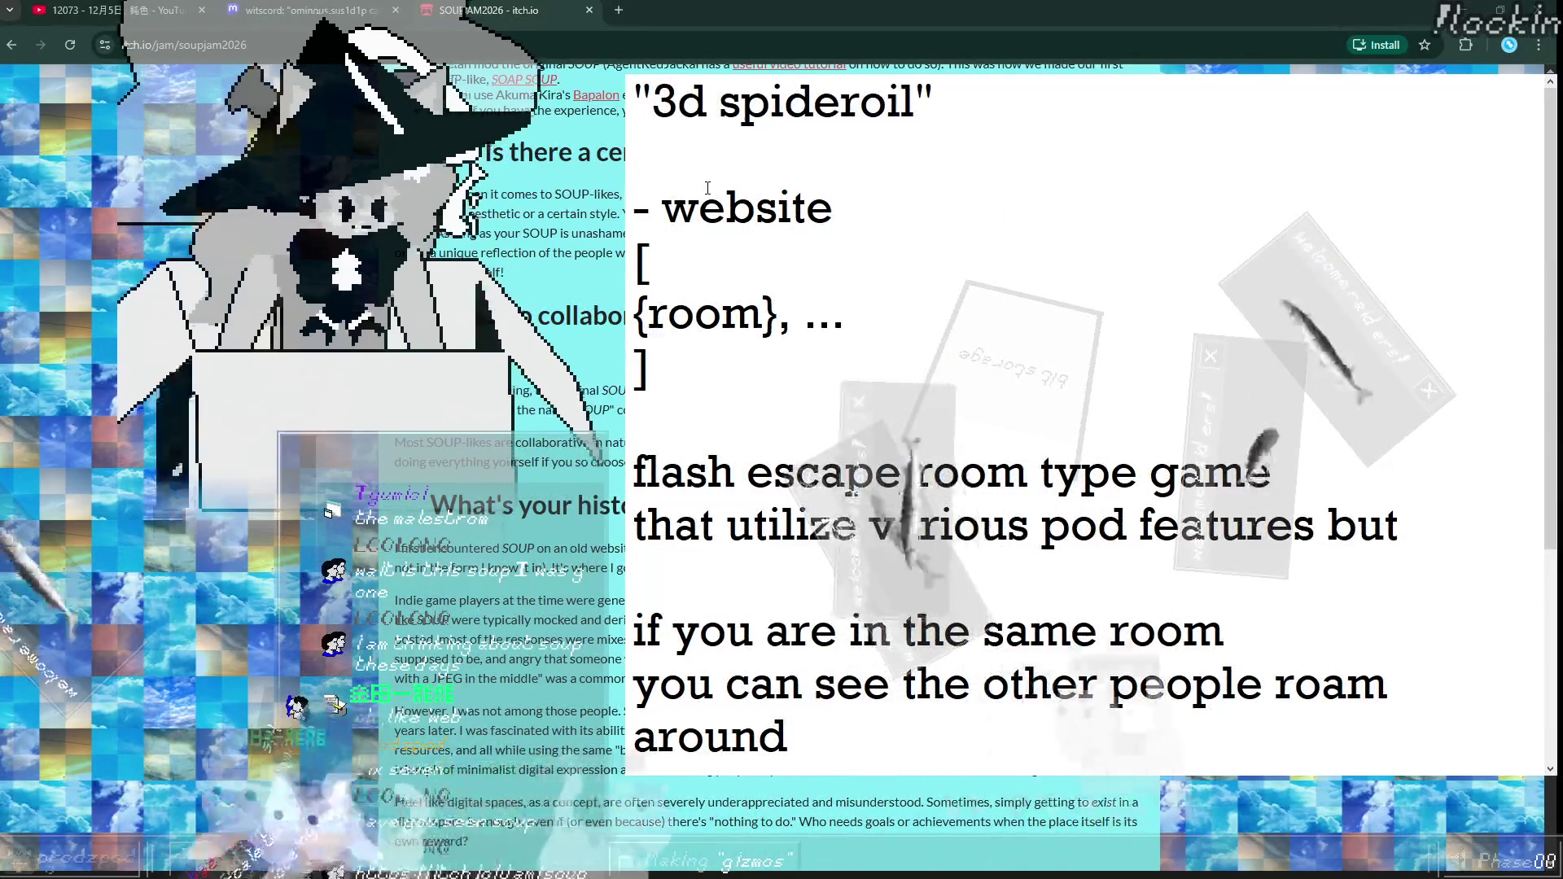
scroll(761, 184, down, 3)
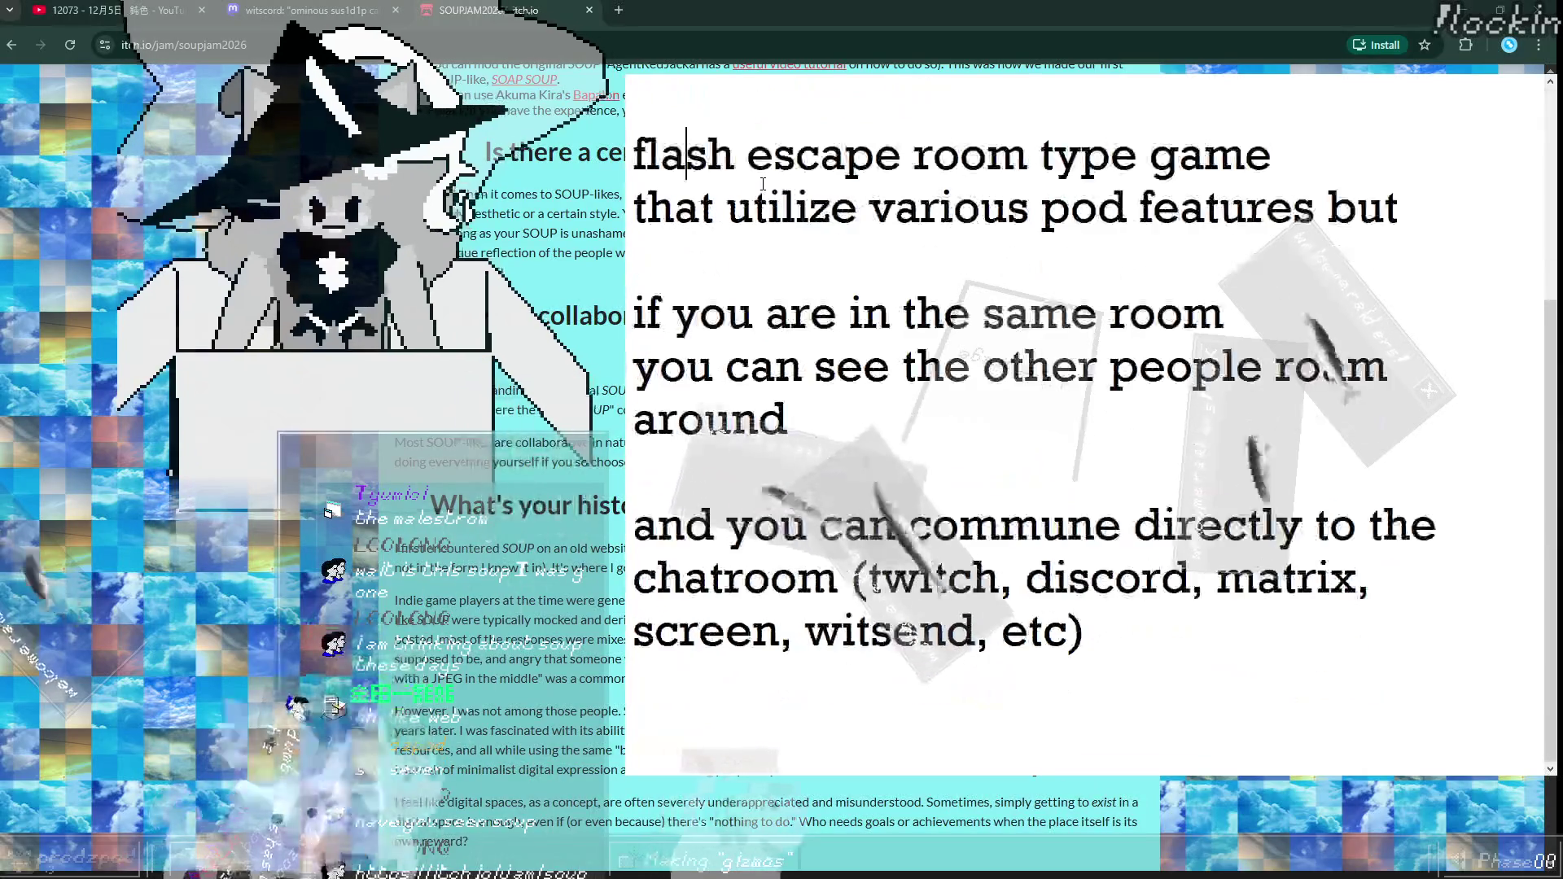
scroll(814, 219, up, 3)
scroll(866, 258, down, 3)
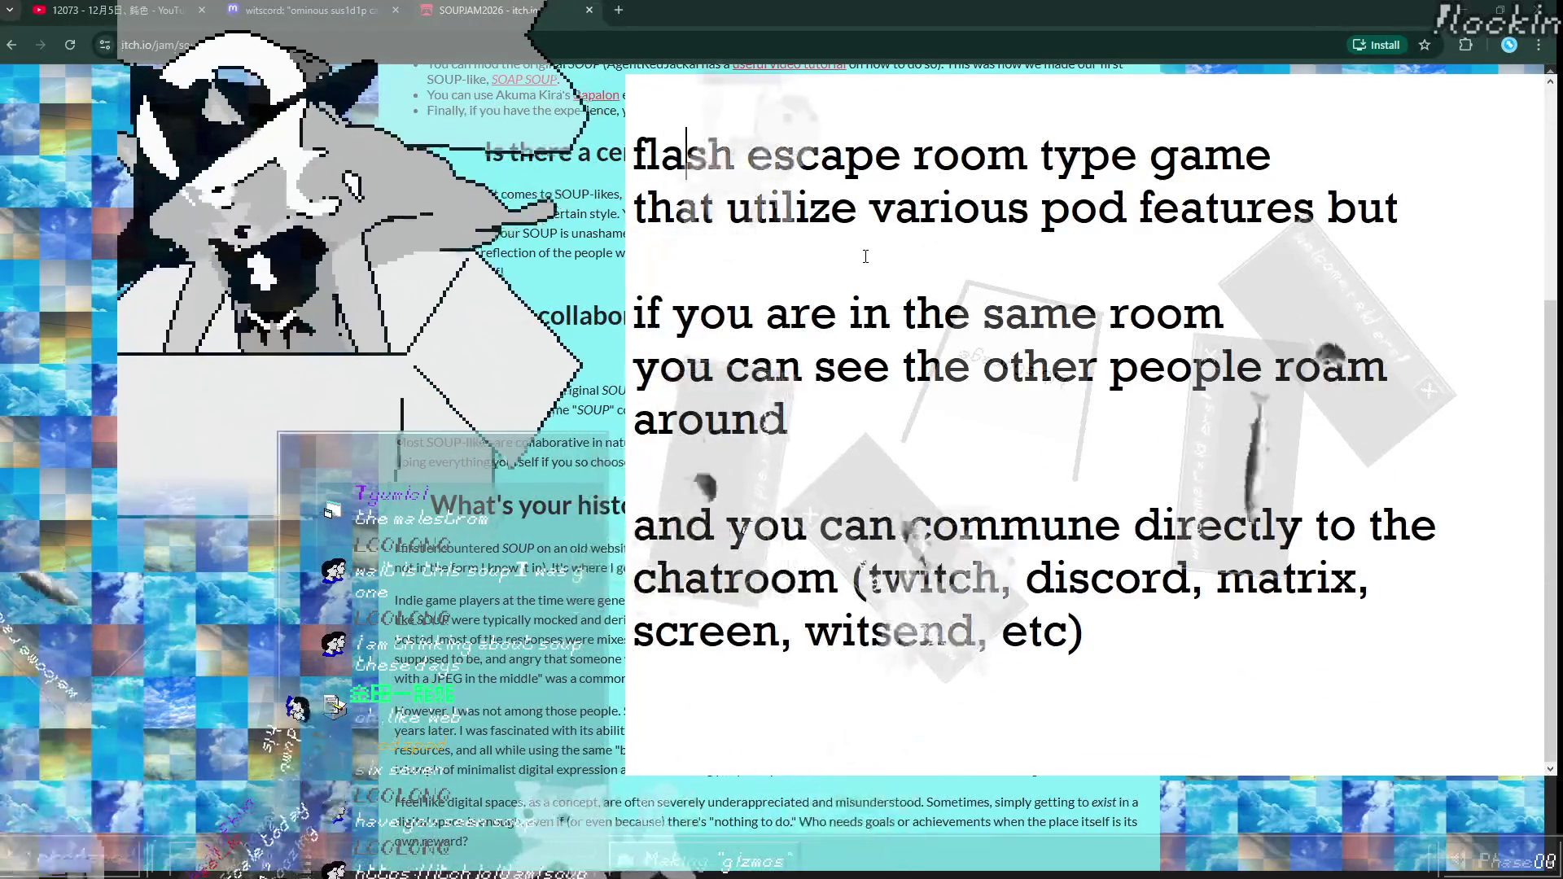
drag(765, 113, 1071, 675)
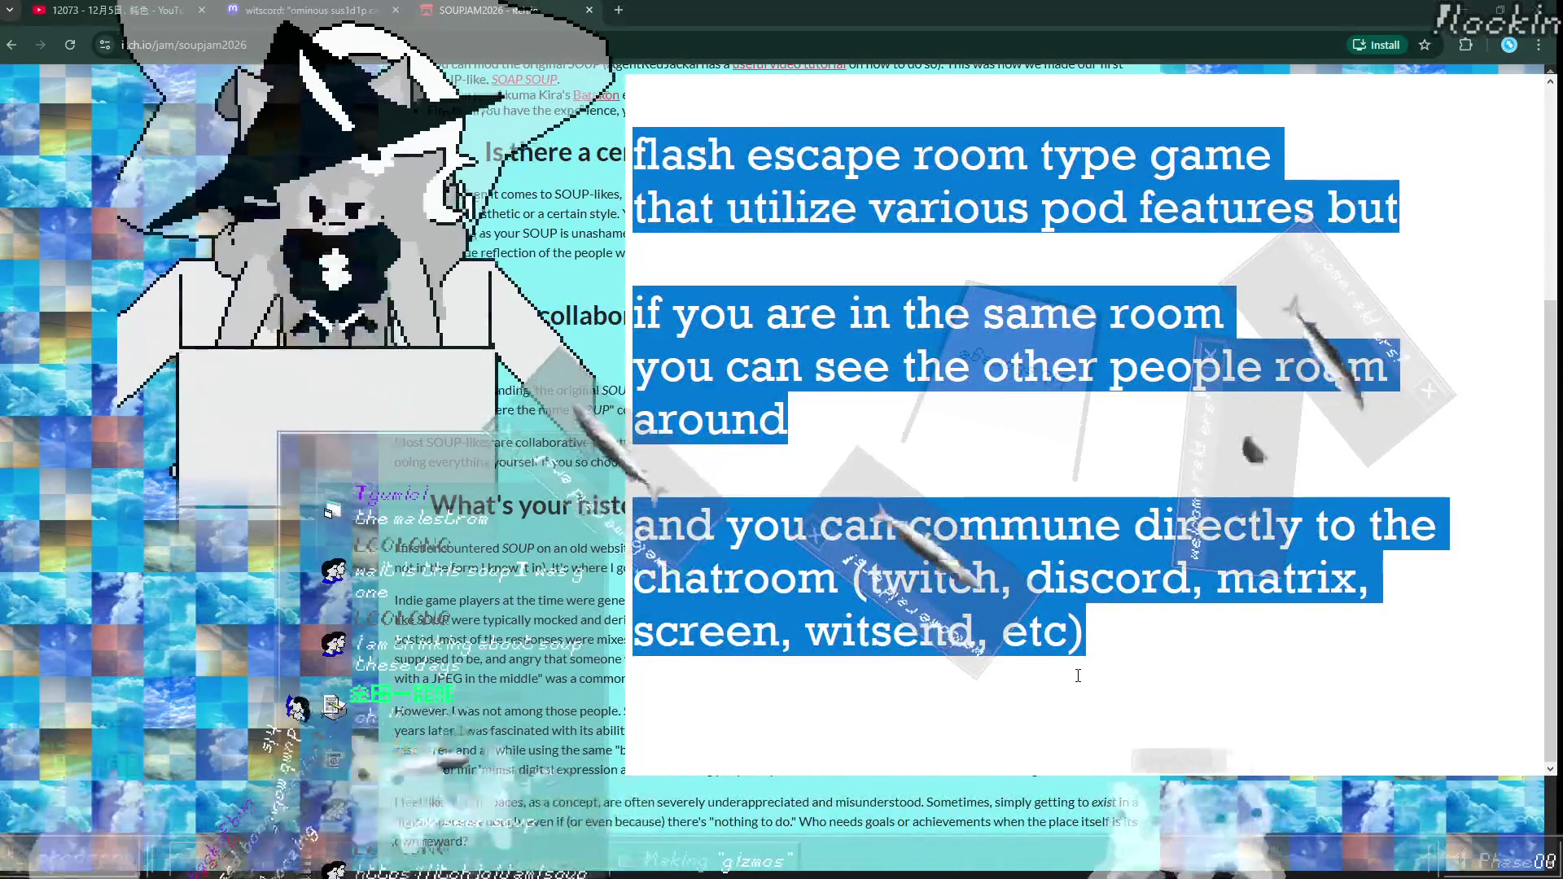
click(1081, 673)
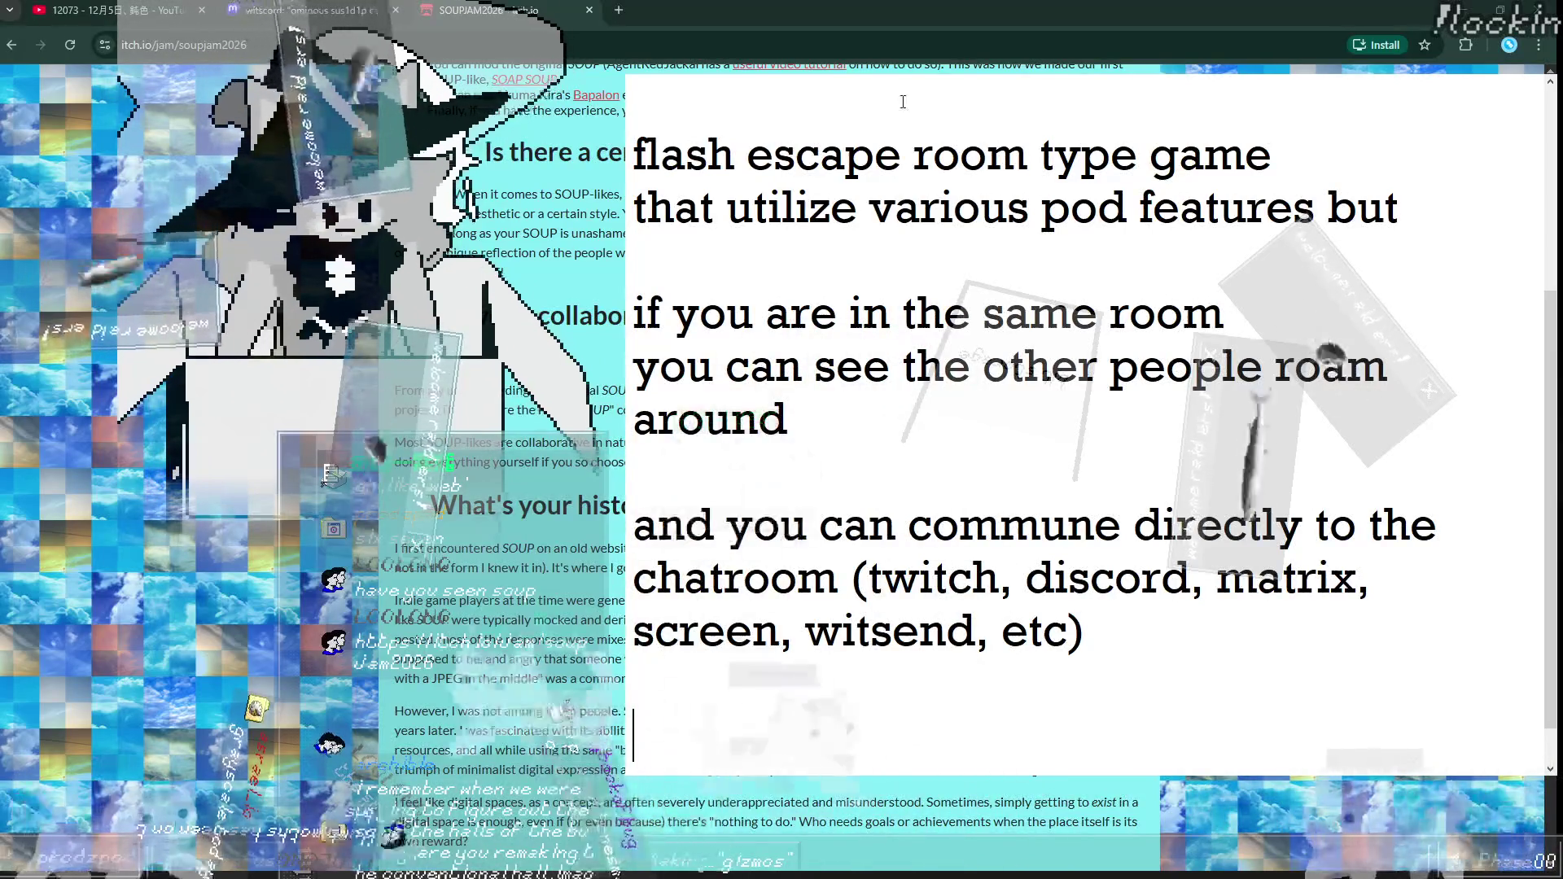
Step: At the end of the note, add a 'todays victory condition' heading
scroll(895, 96, up, 4)
scroll(909, 267, down, 4)
scroll(940, 281, down, 4)
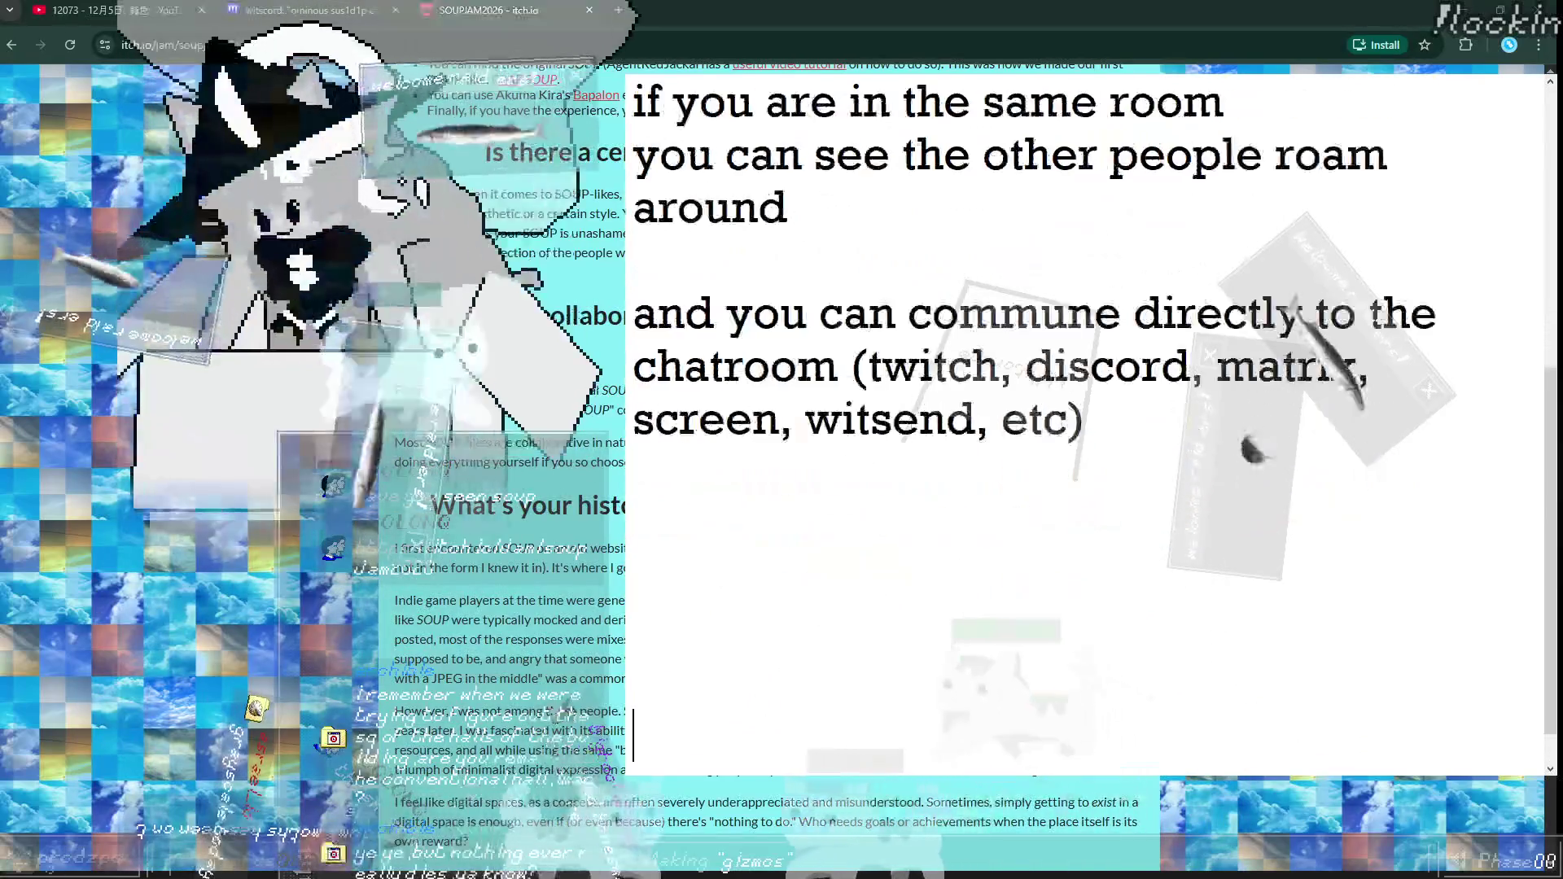
scroll(946, 330, down, 1)
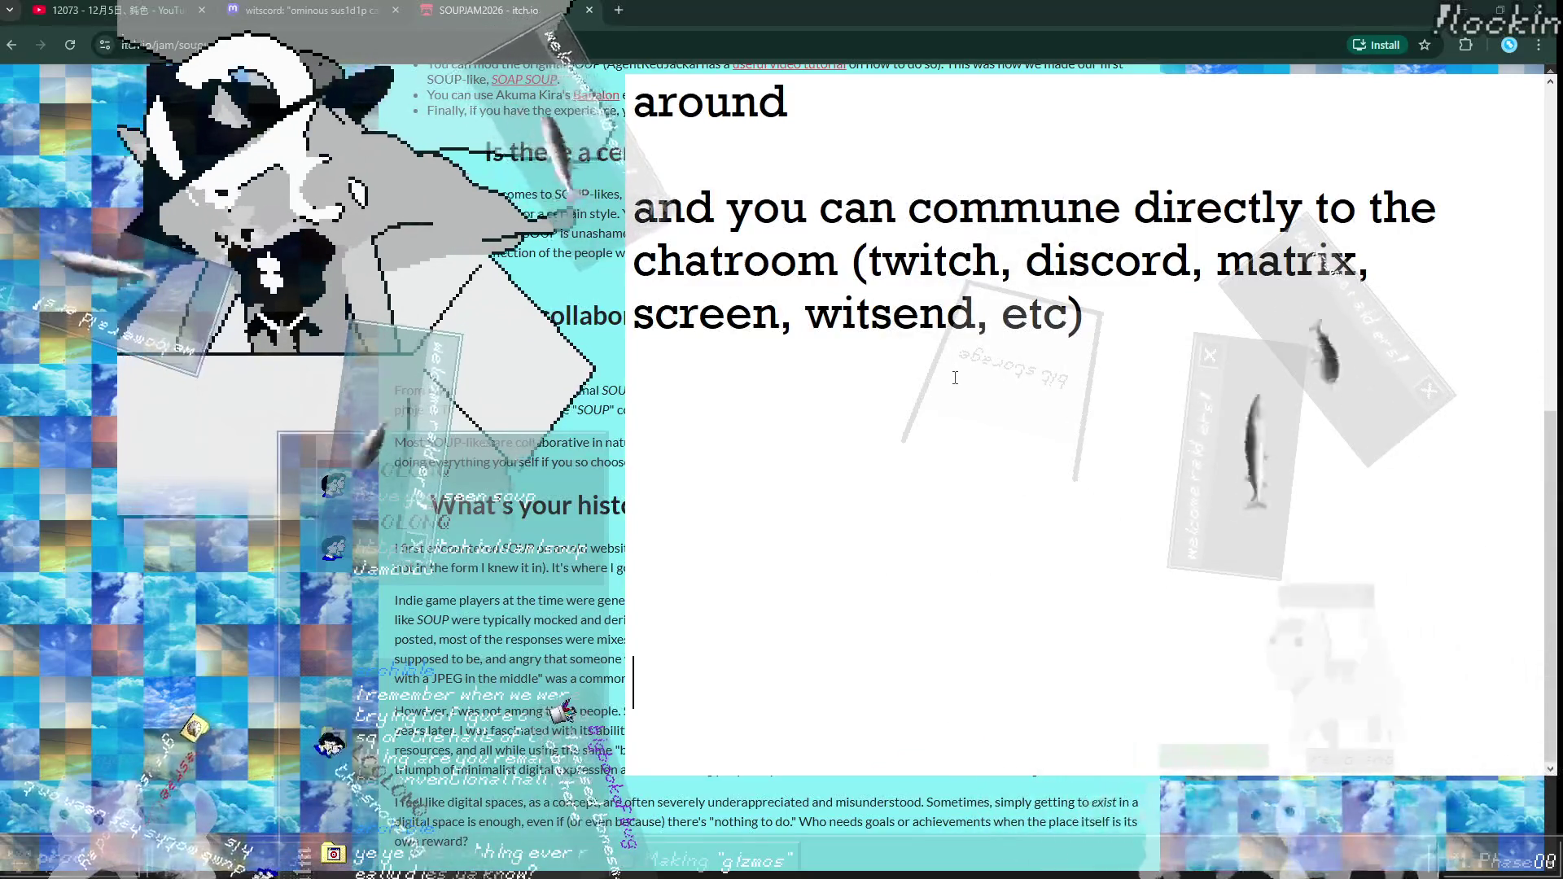
scroll(925, 398, down, 3)
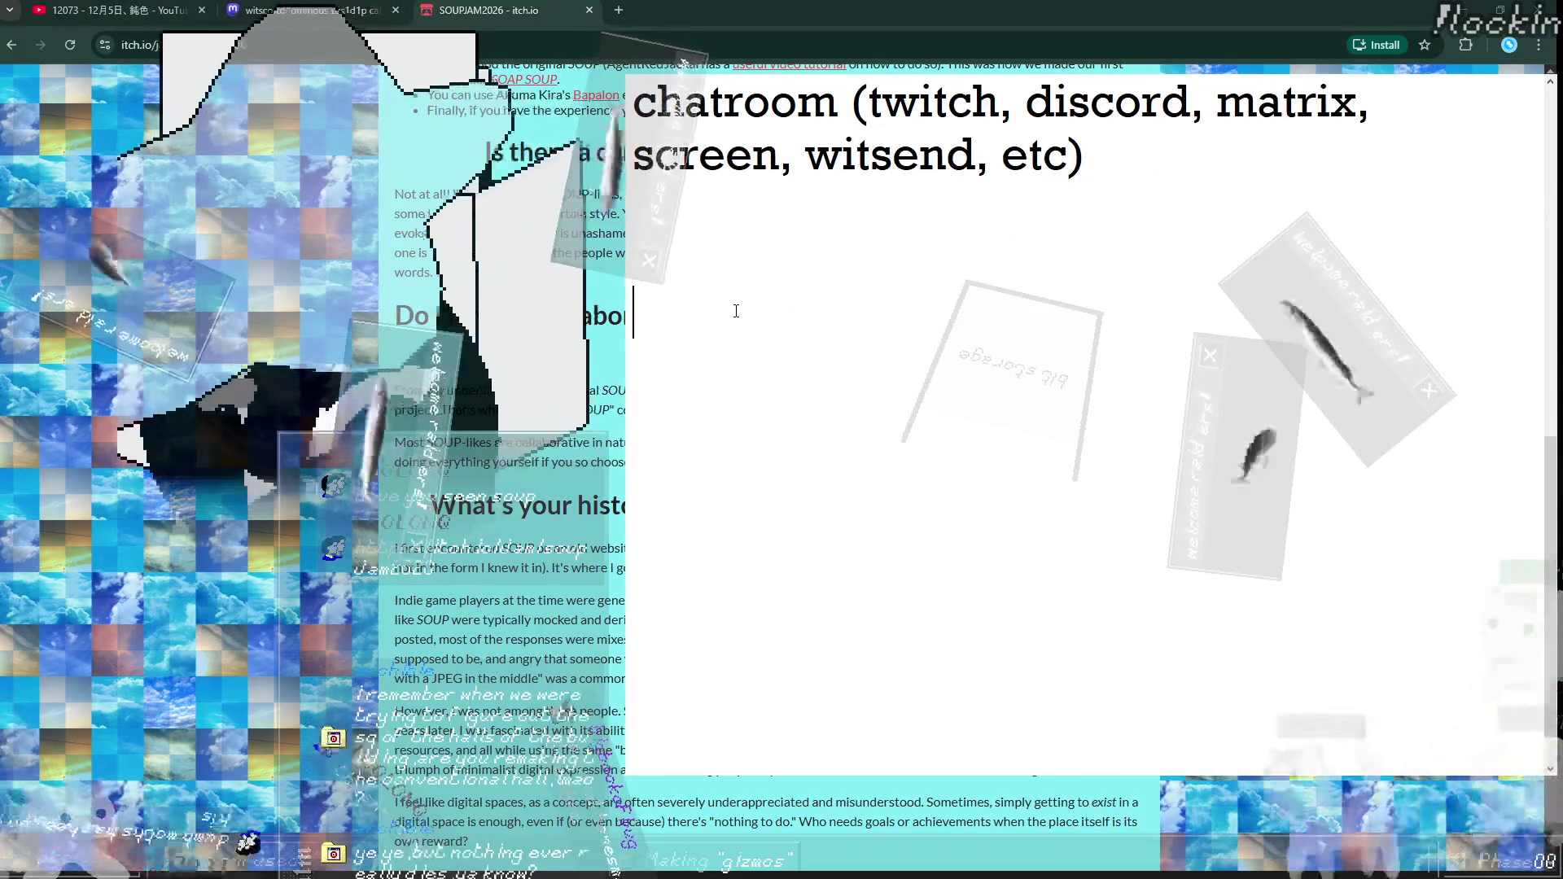
text(todays)
key(Return)
text(vi)
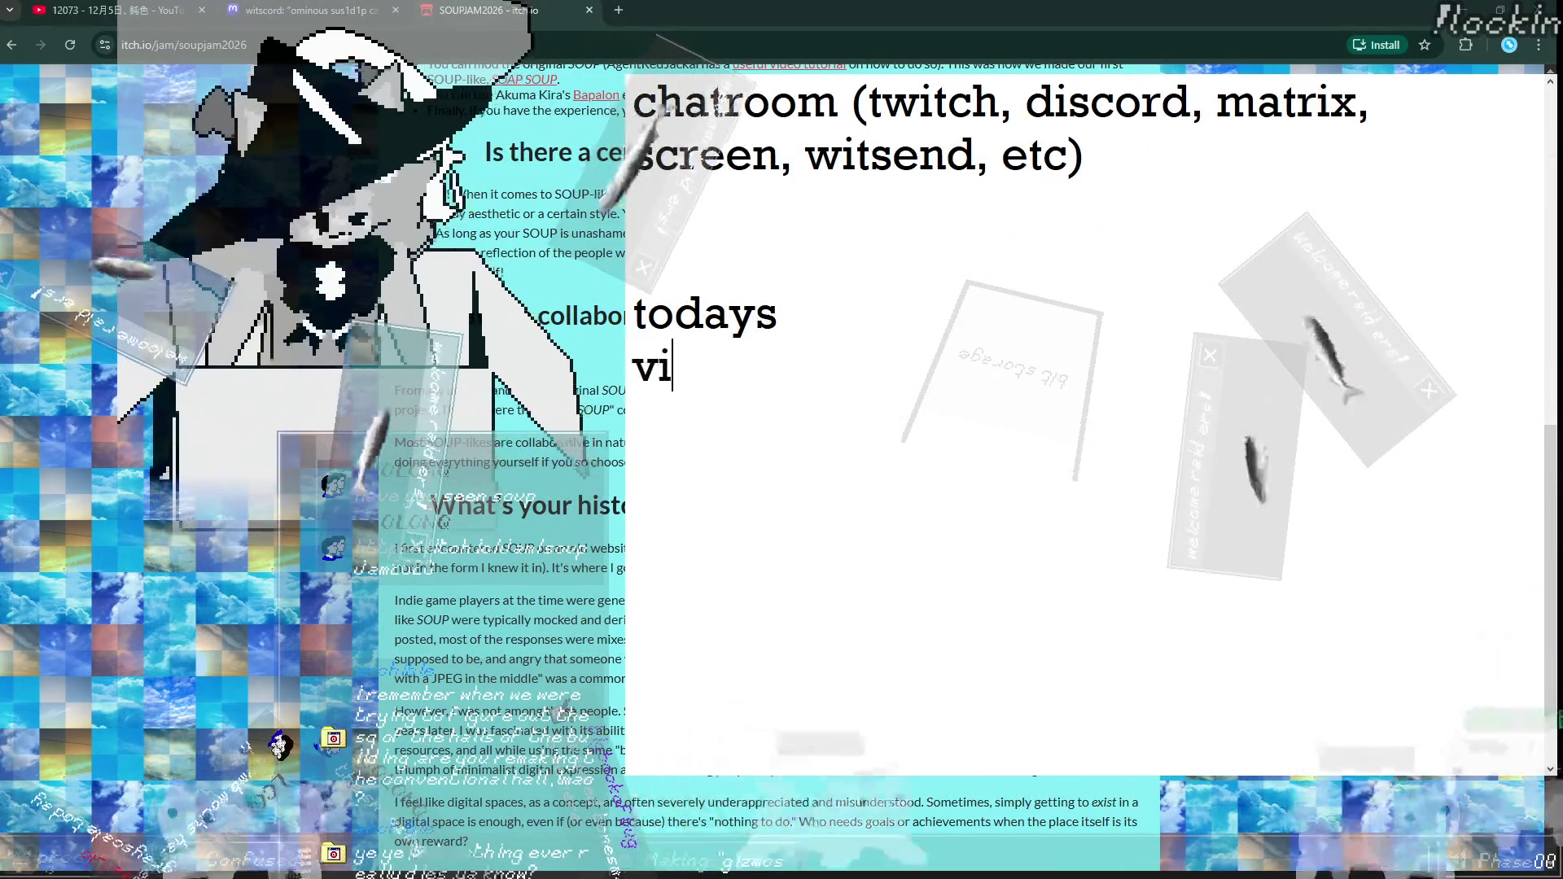
text(ctory condition)
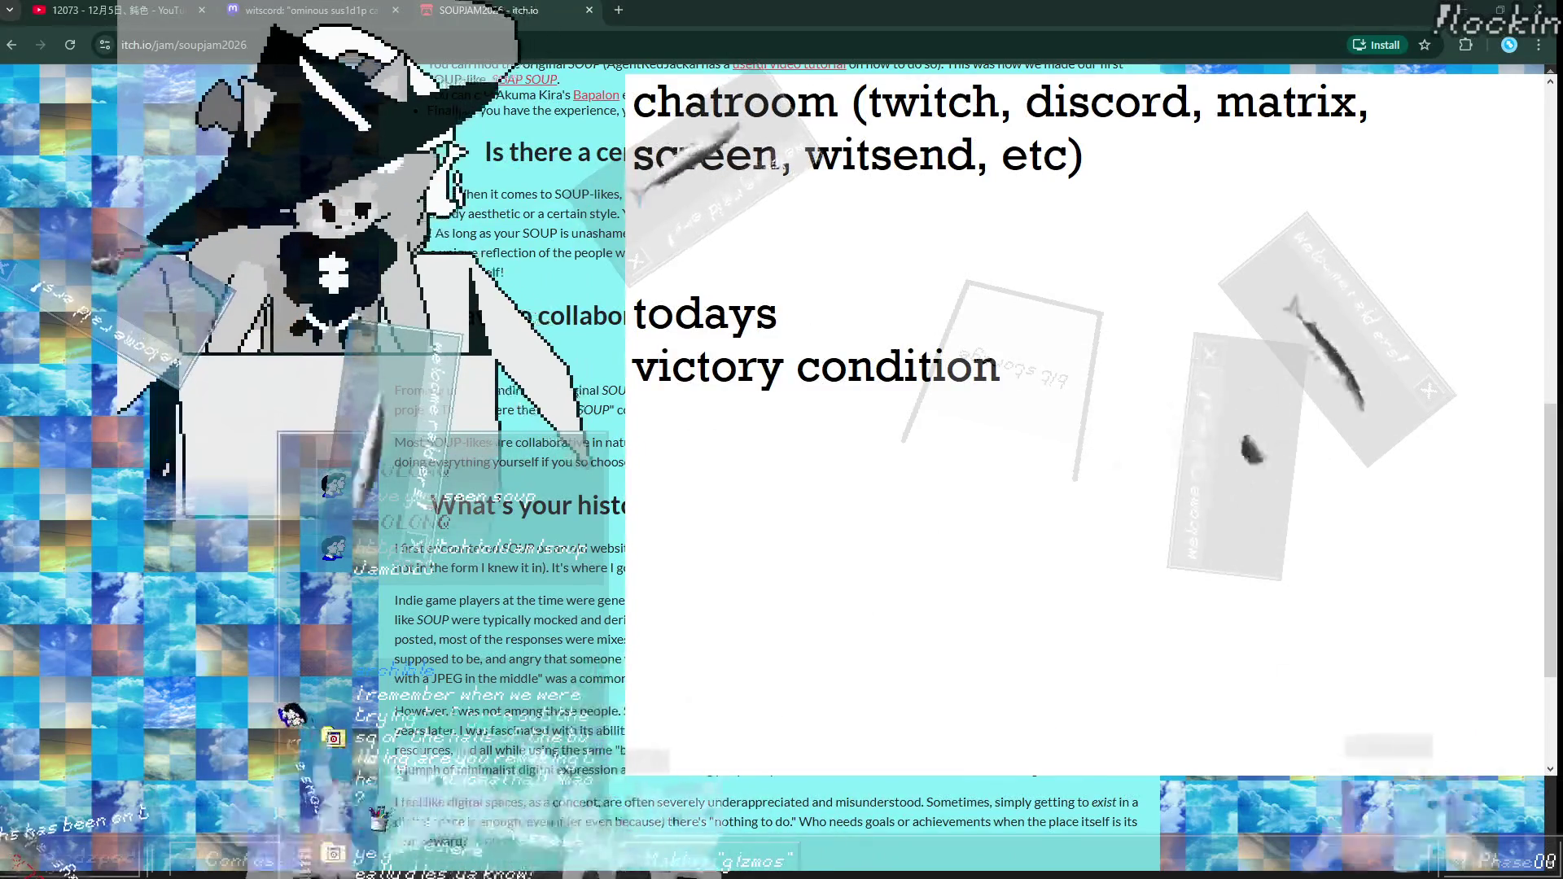
Step: Write the goal: a webpage to move in a simple layout of rooms and see others; close itch.io
text(we)
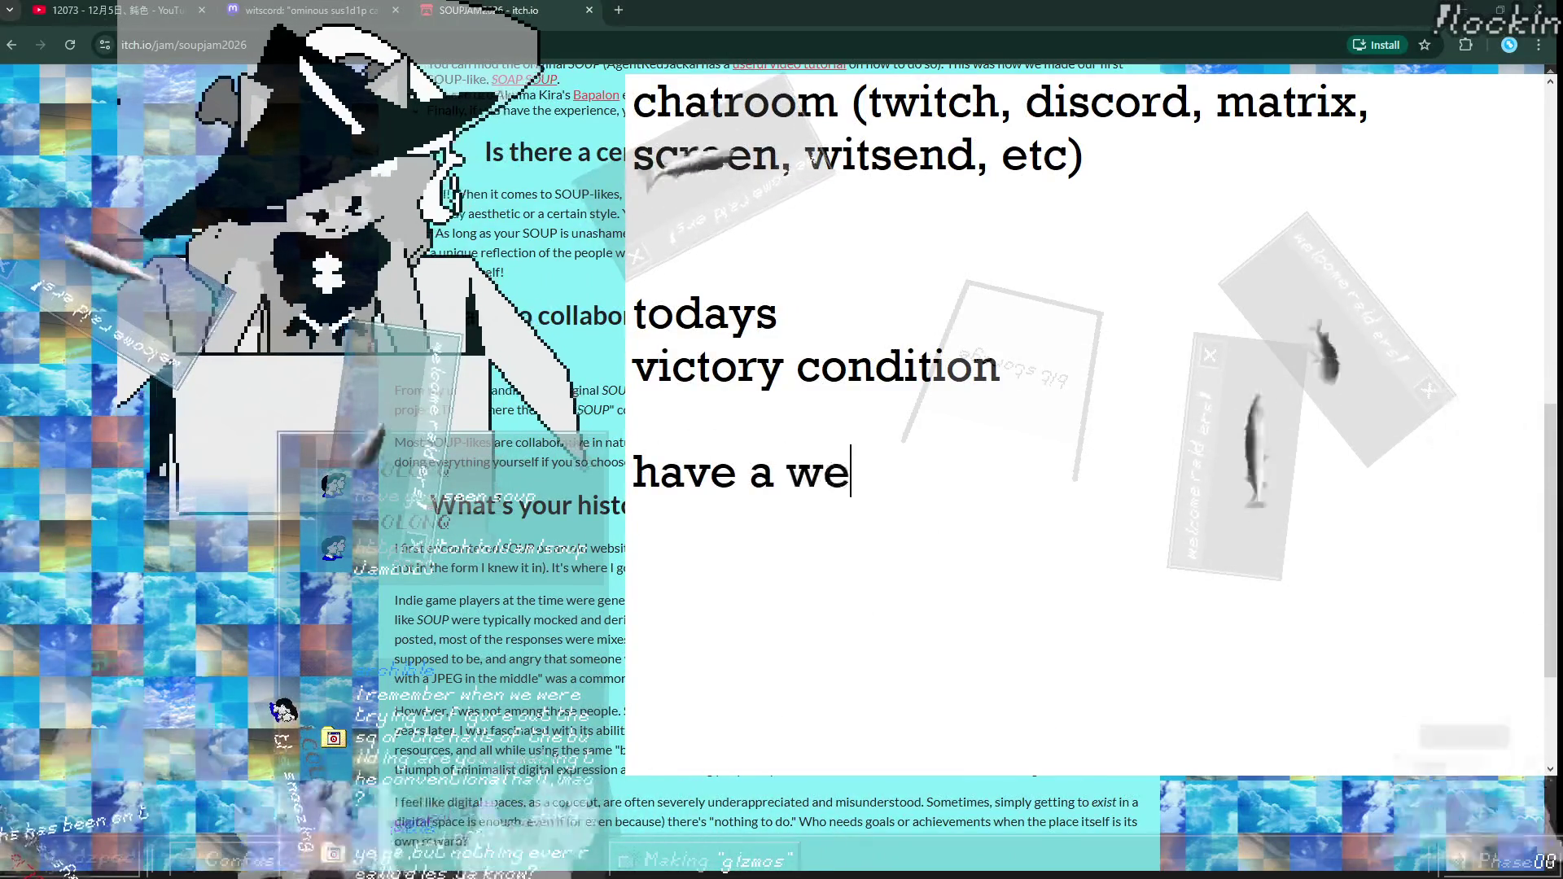
text(bpage where you can r)
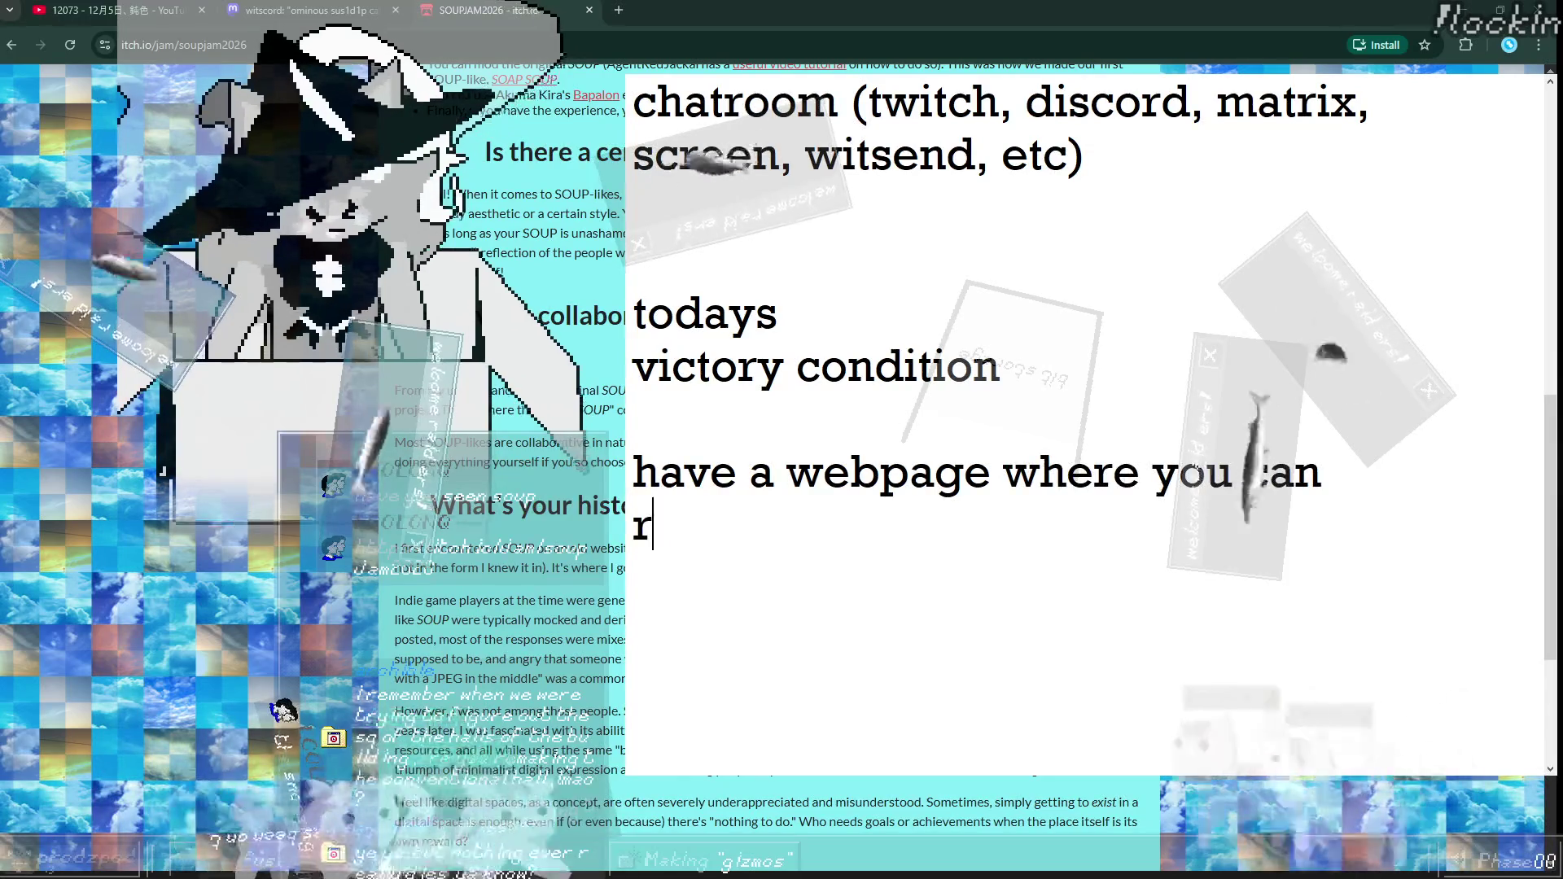
key(BackSpace)
text(move in a )
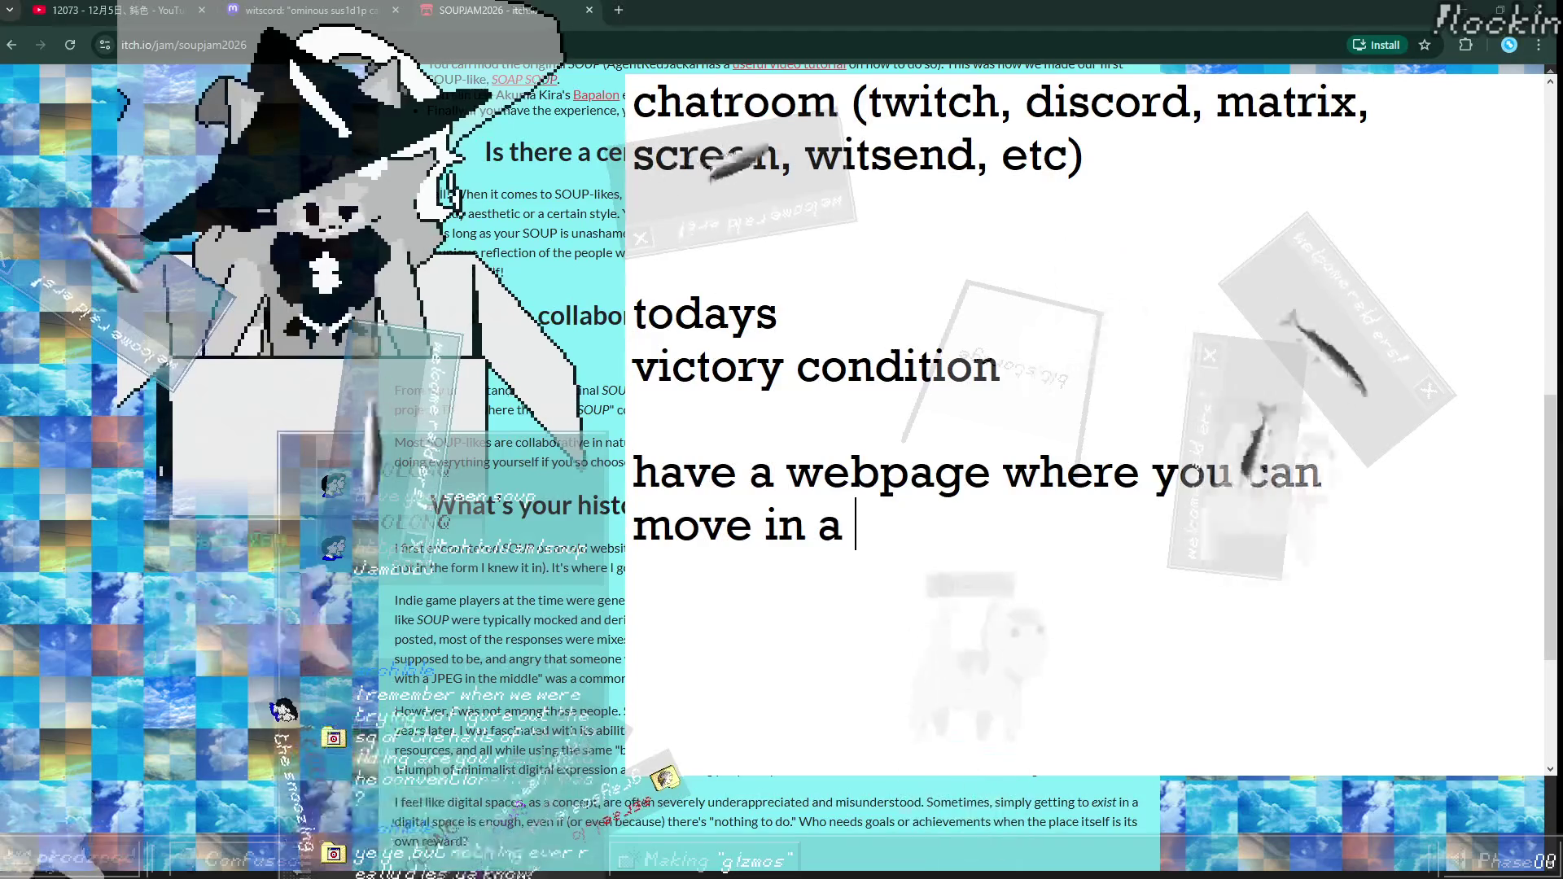
text(simple layout of rooms)
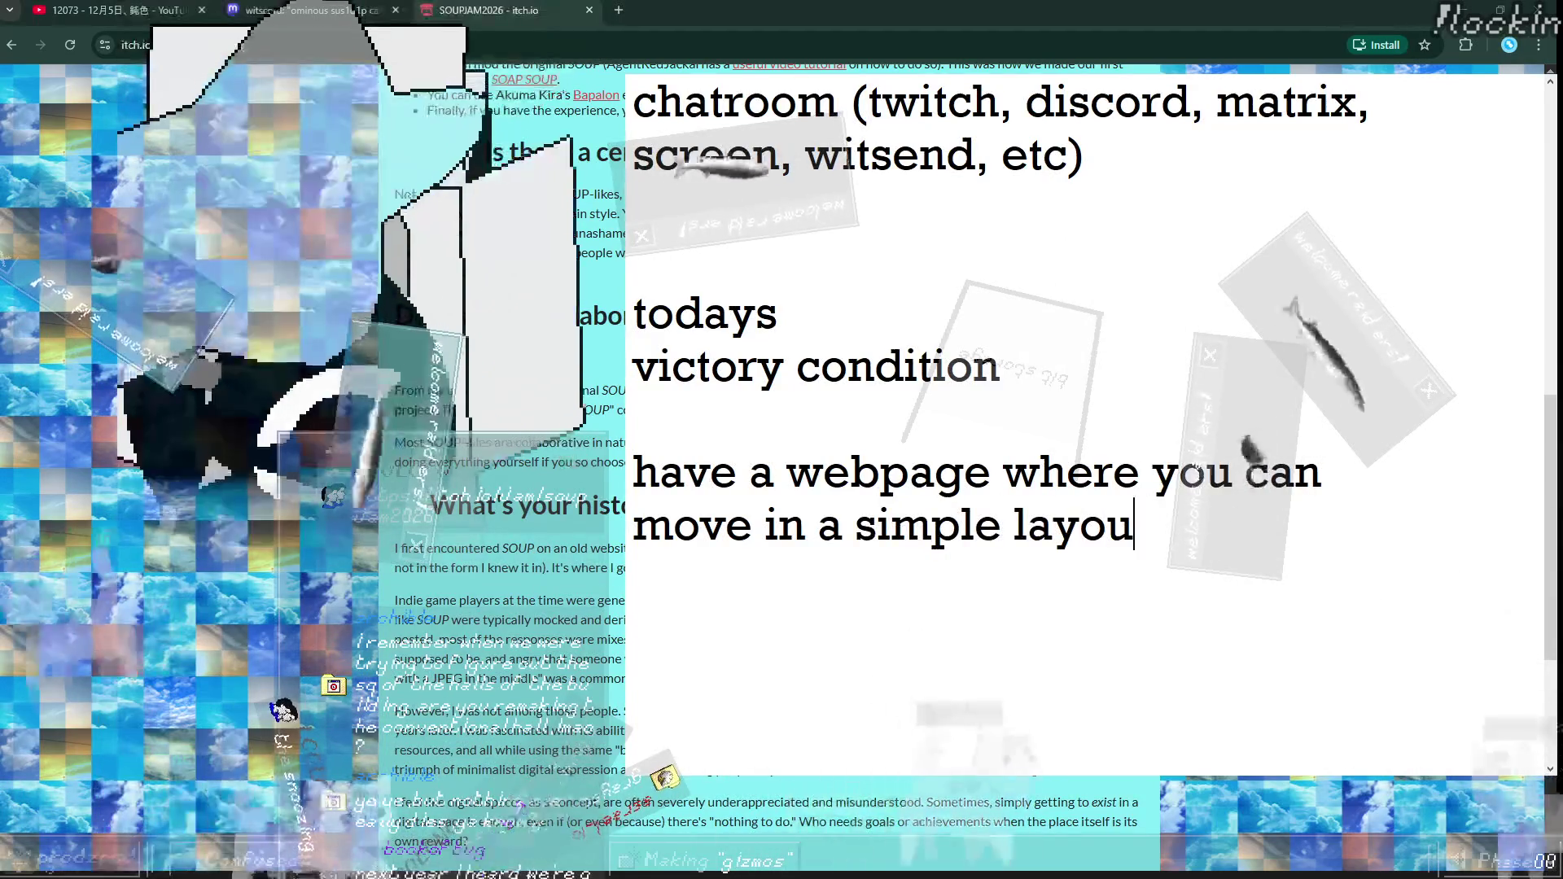
key(Return)
text(and you can s)
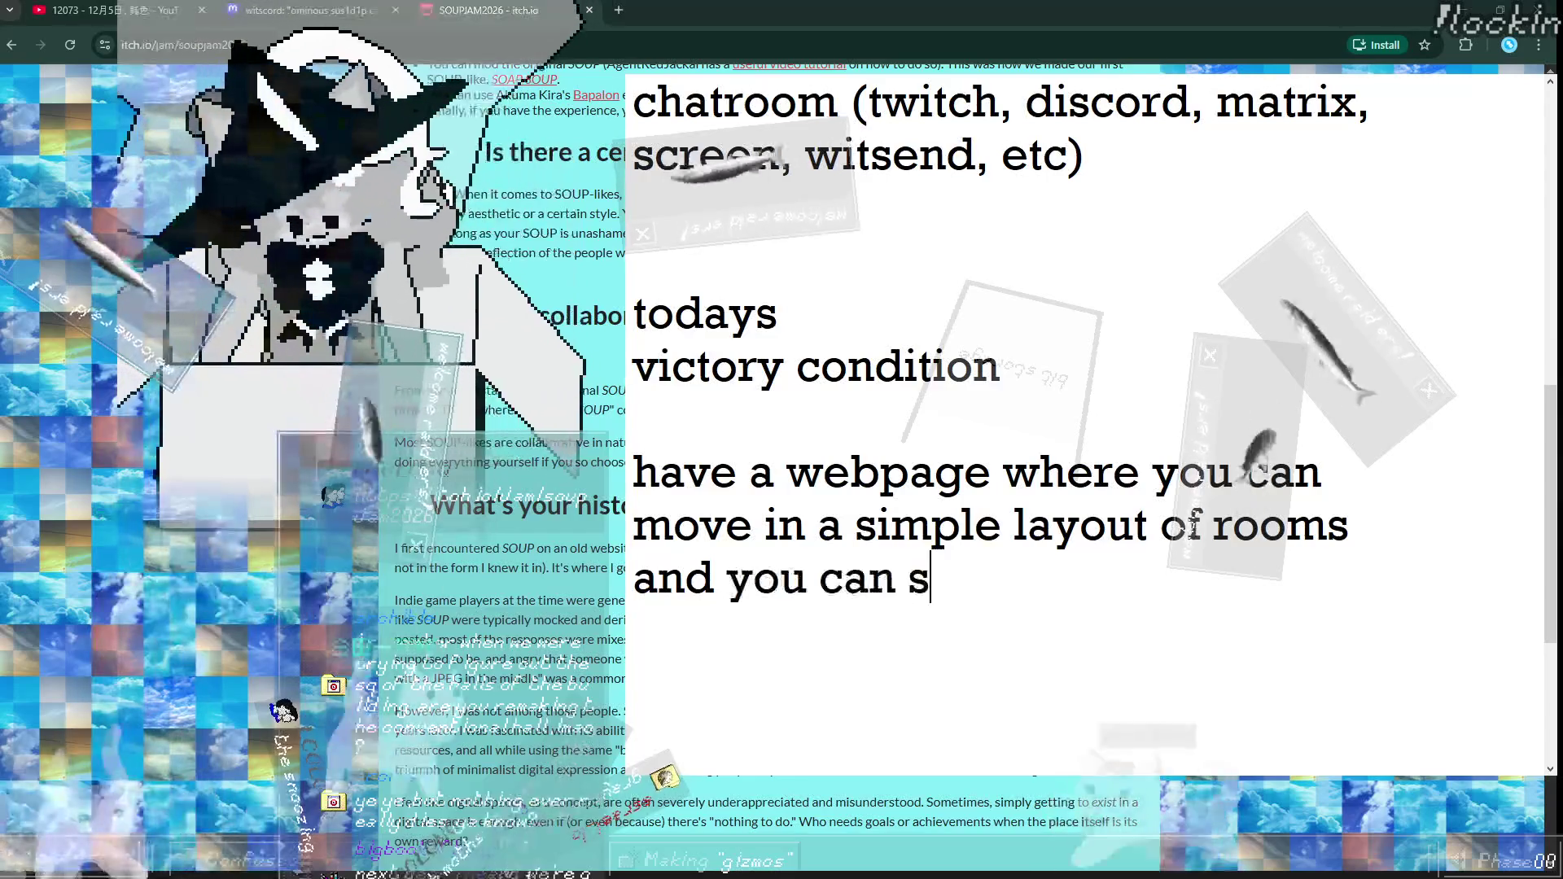
text(ee other)
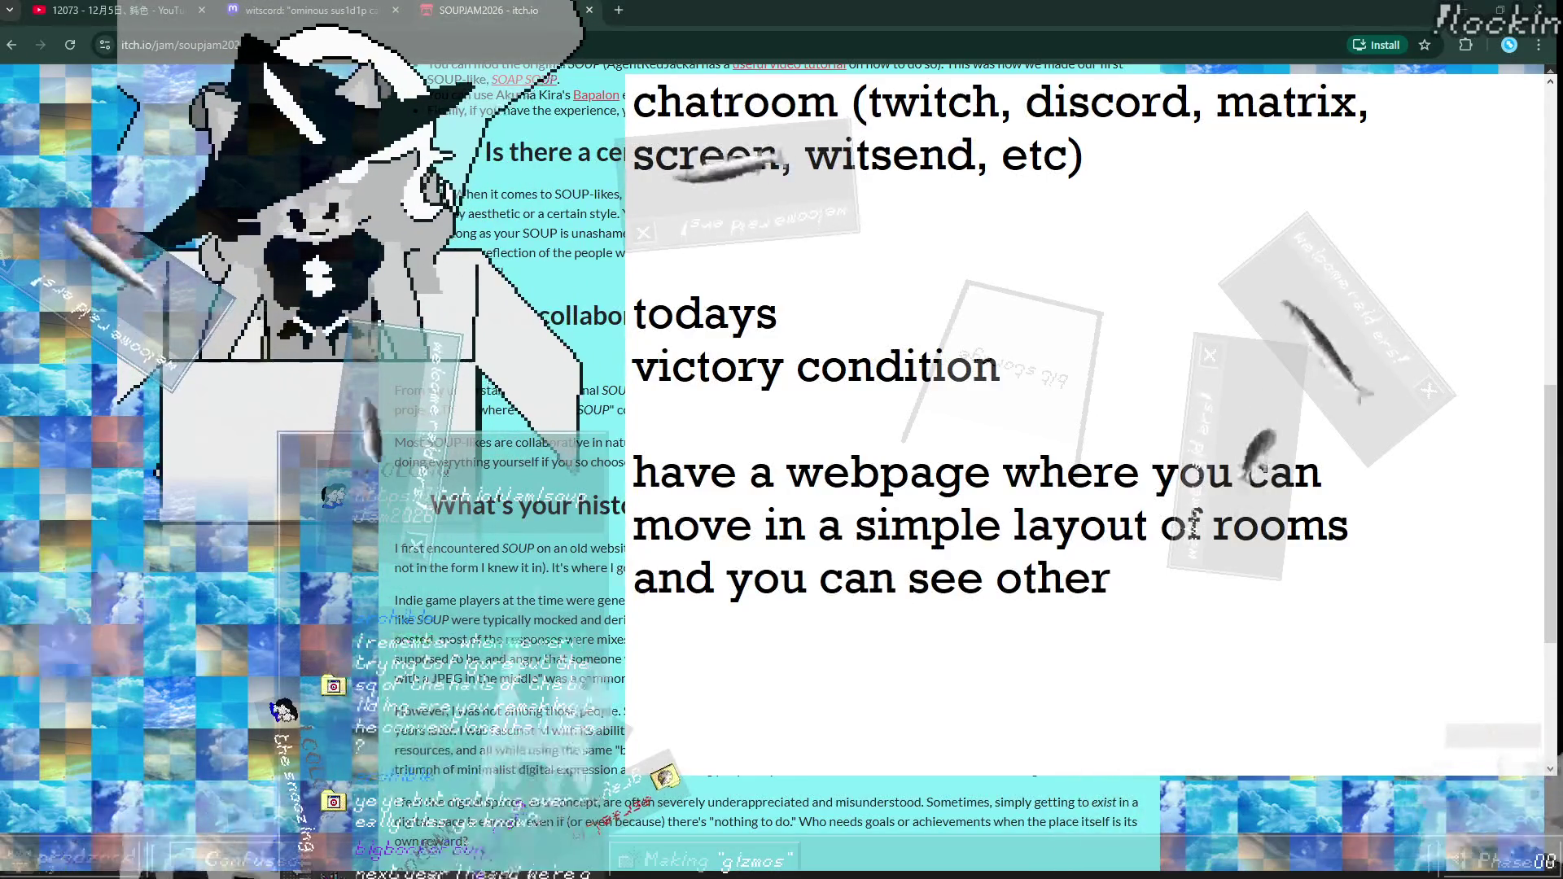
key(End)
key(Return)
text(that is)
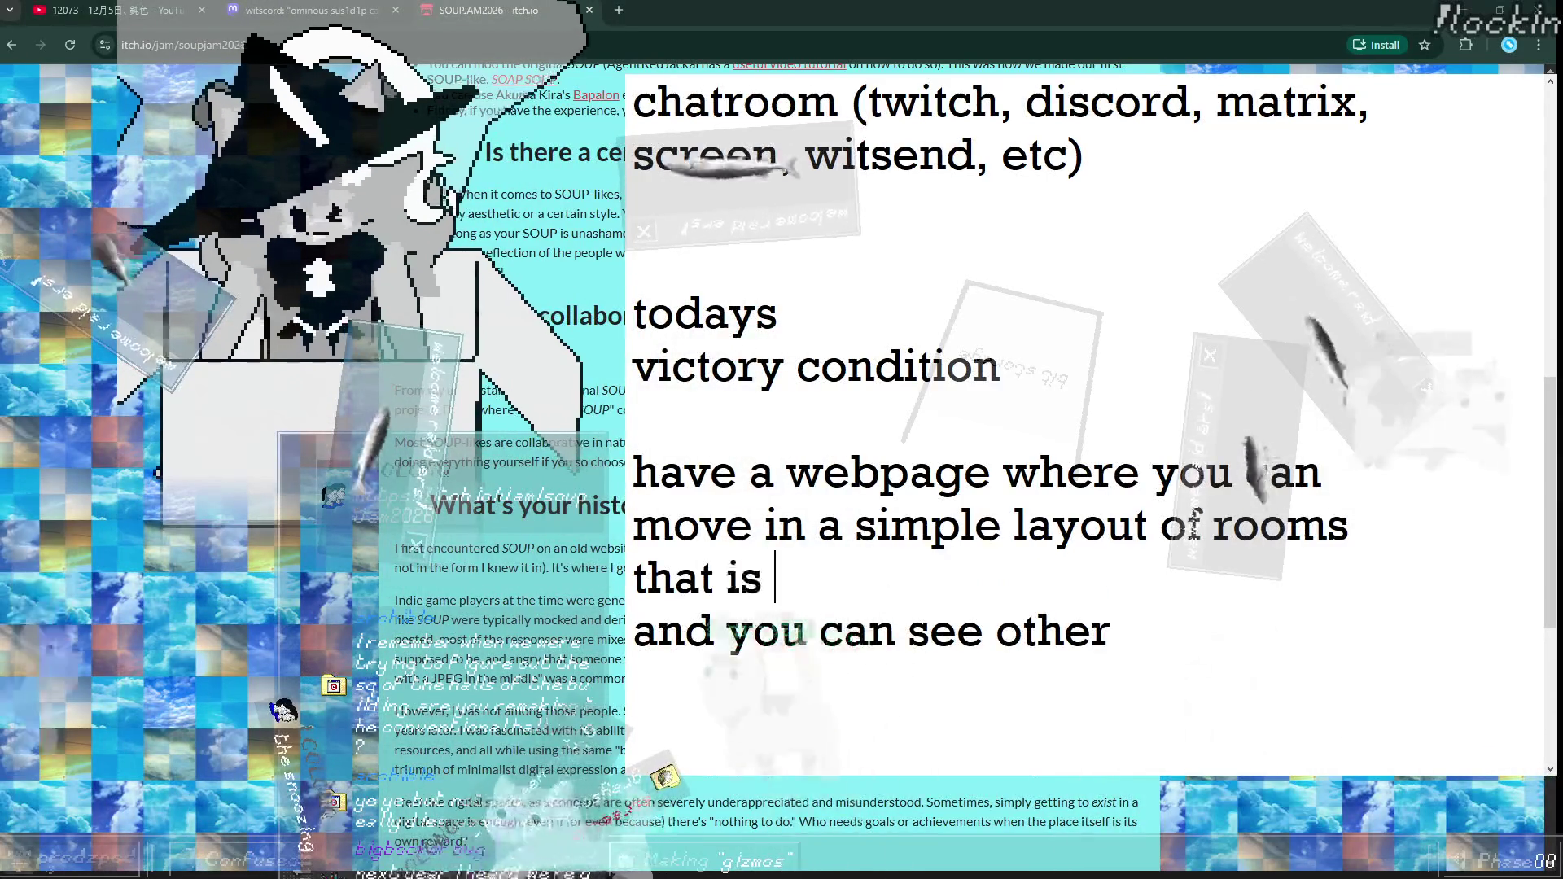
key(ctrl+z)
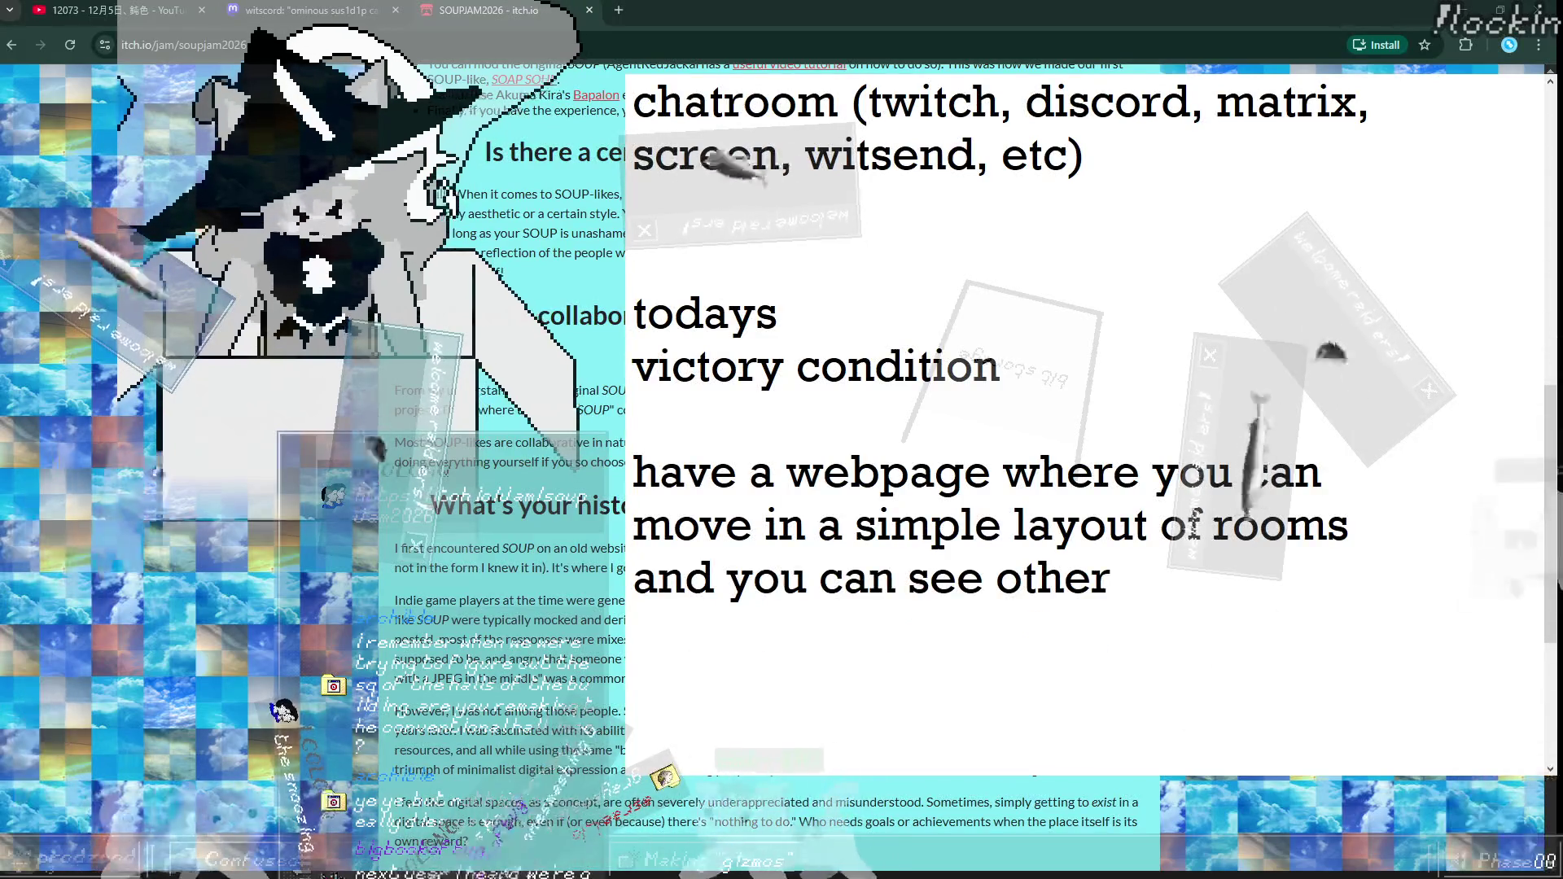
text( people)
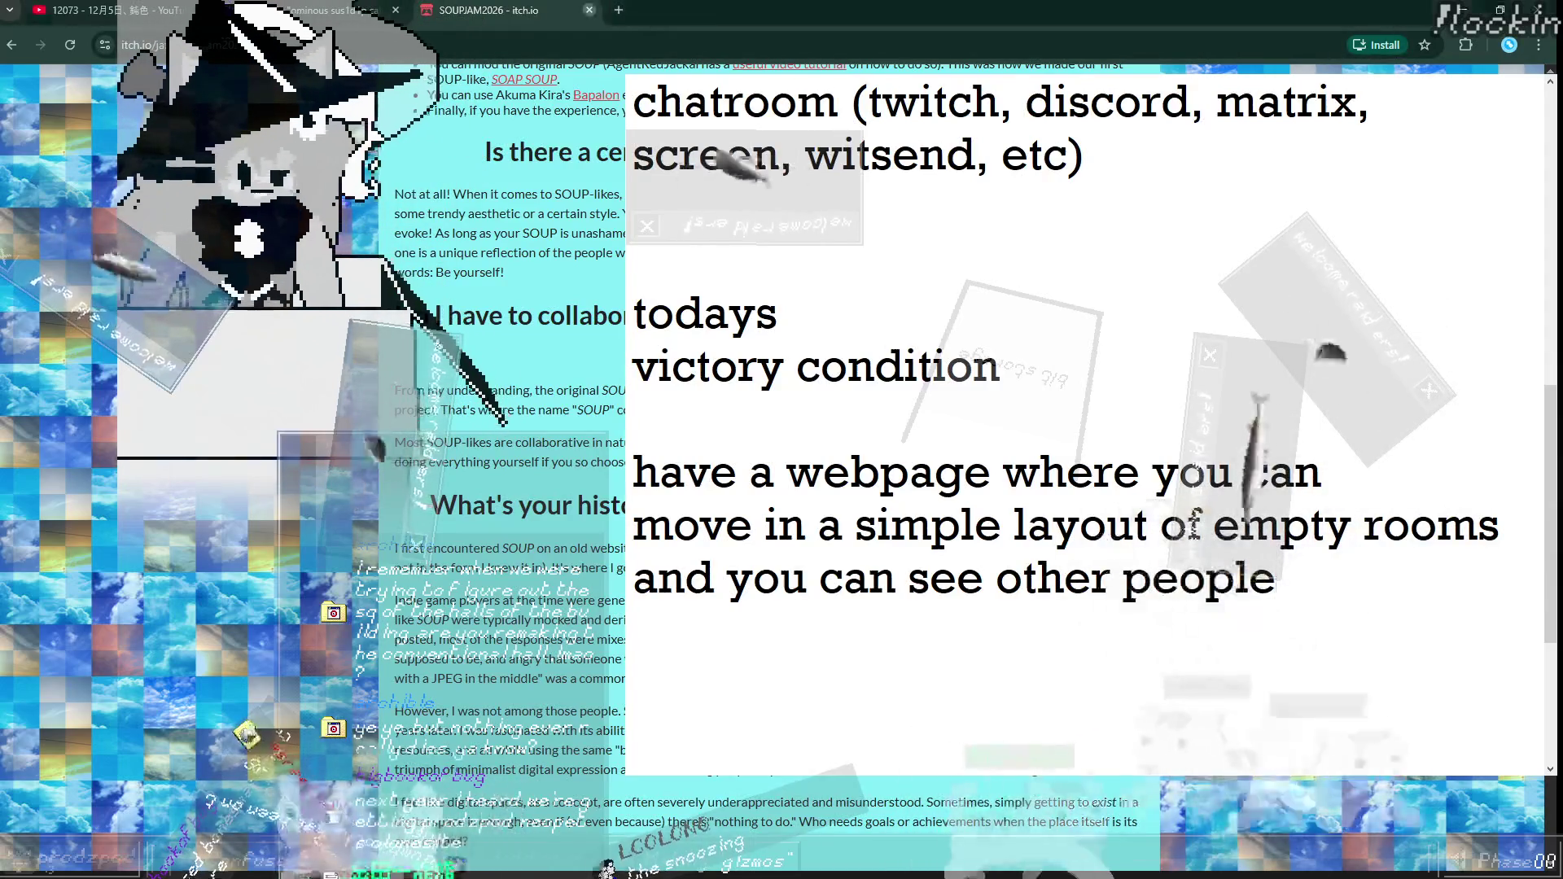
key(ctrl+w)
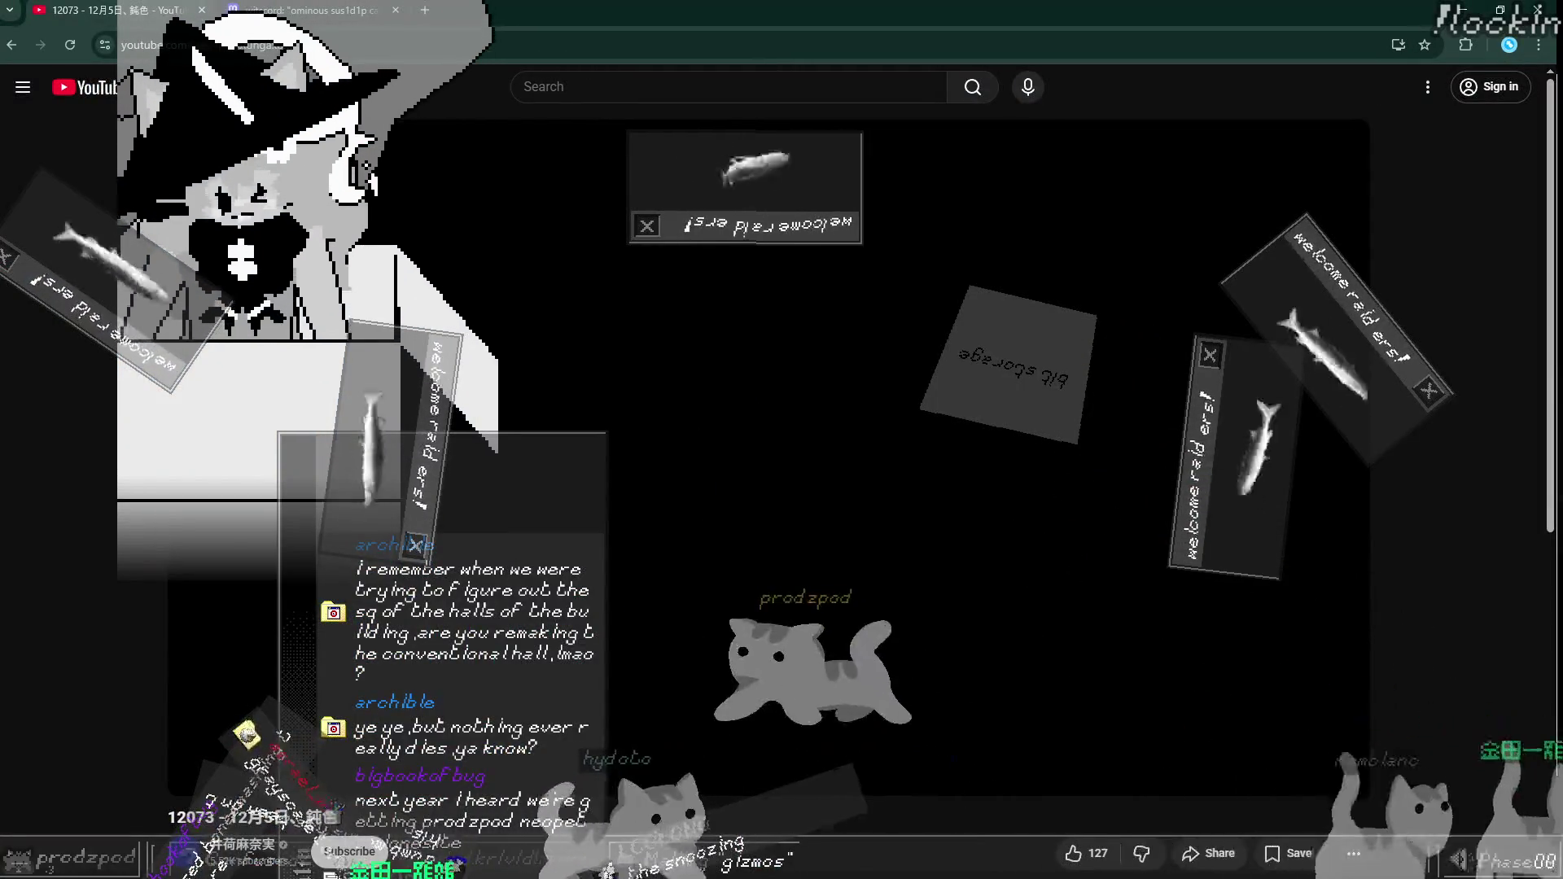
Step: Glance back at the idea notes, then return to VS Code
key(alt+Tab)
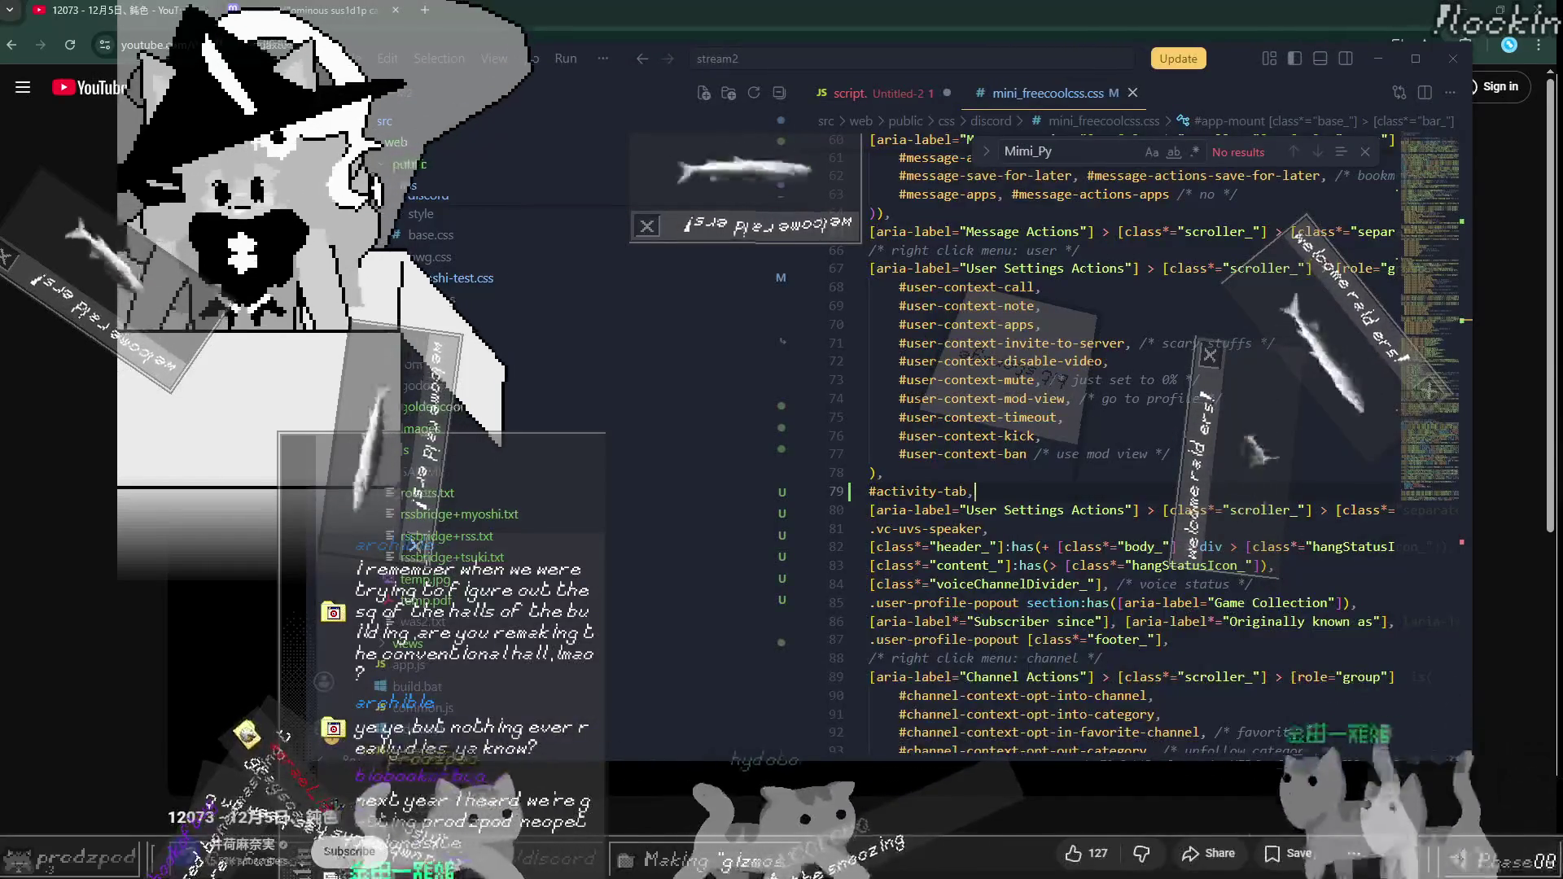
key(alt+Tab)
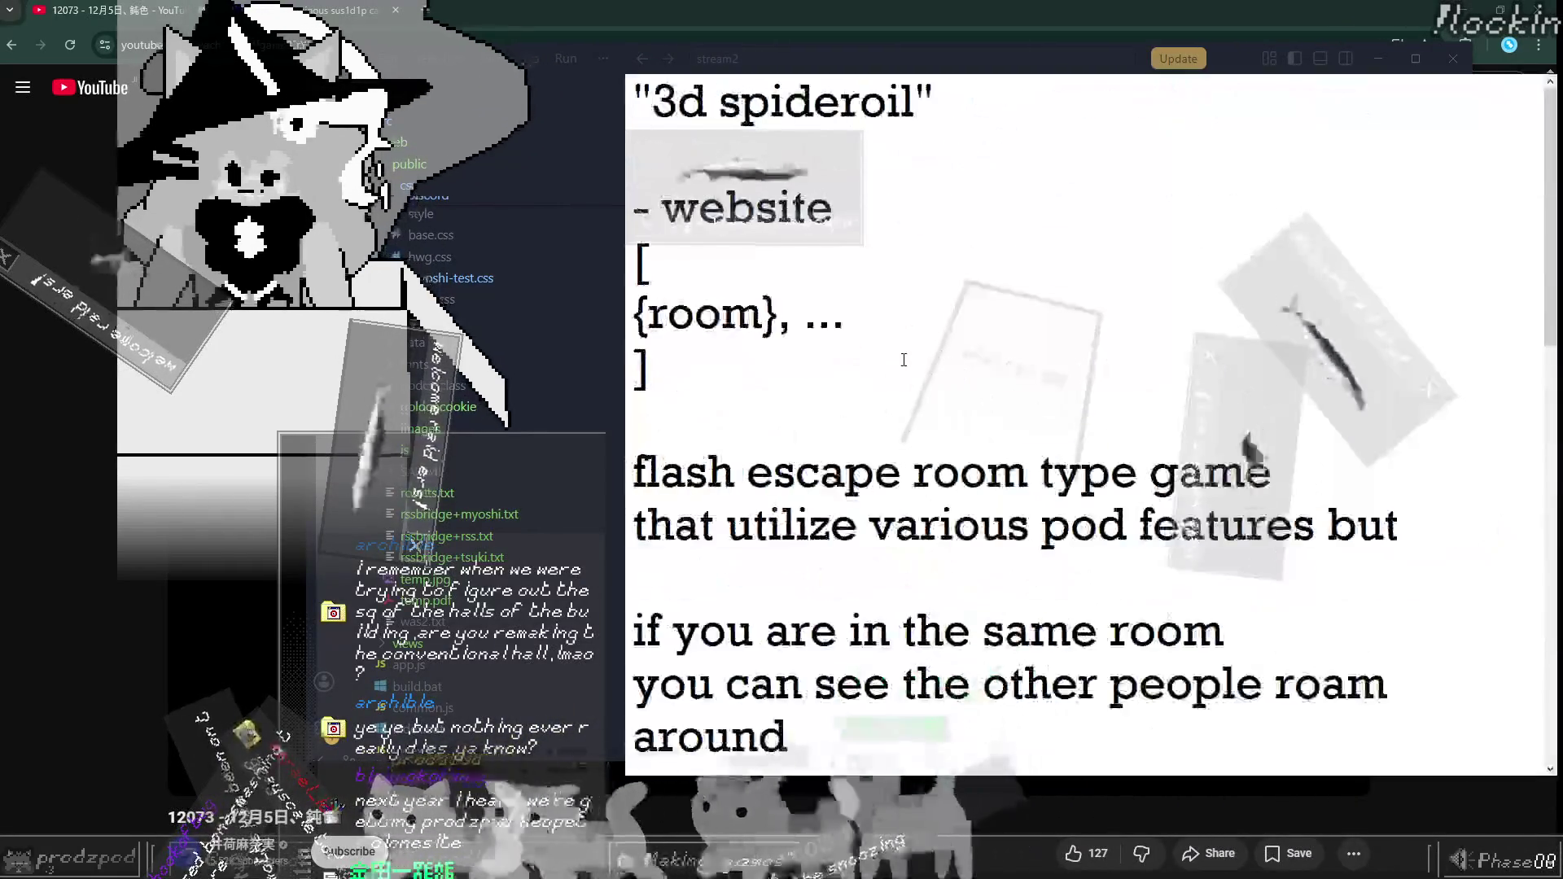
scroll(747, 193, down, 10)
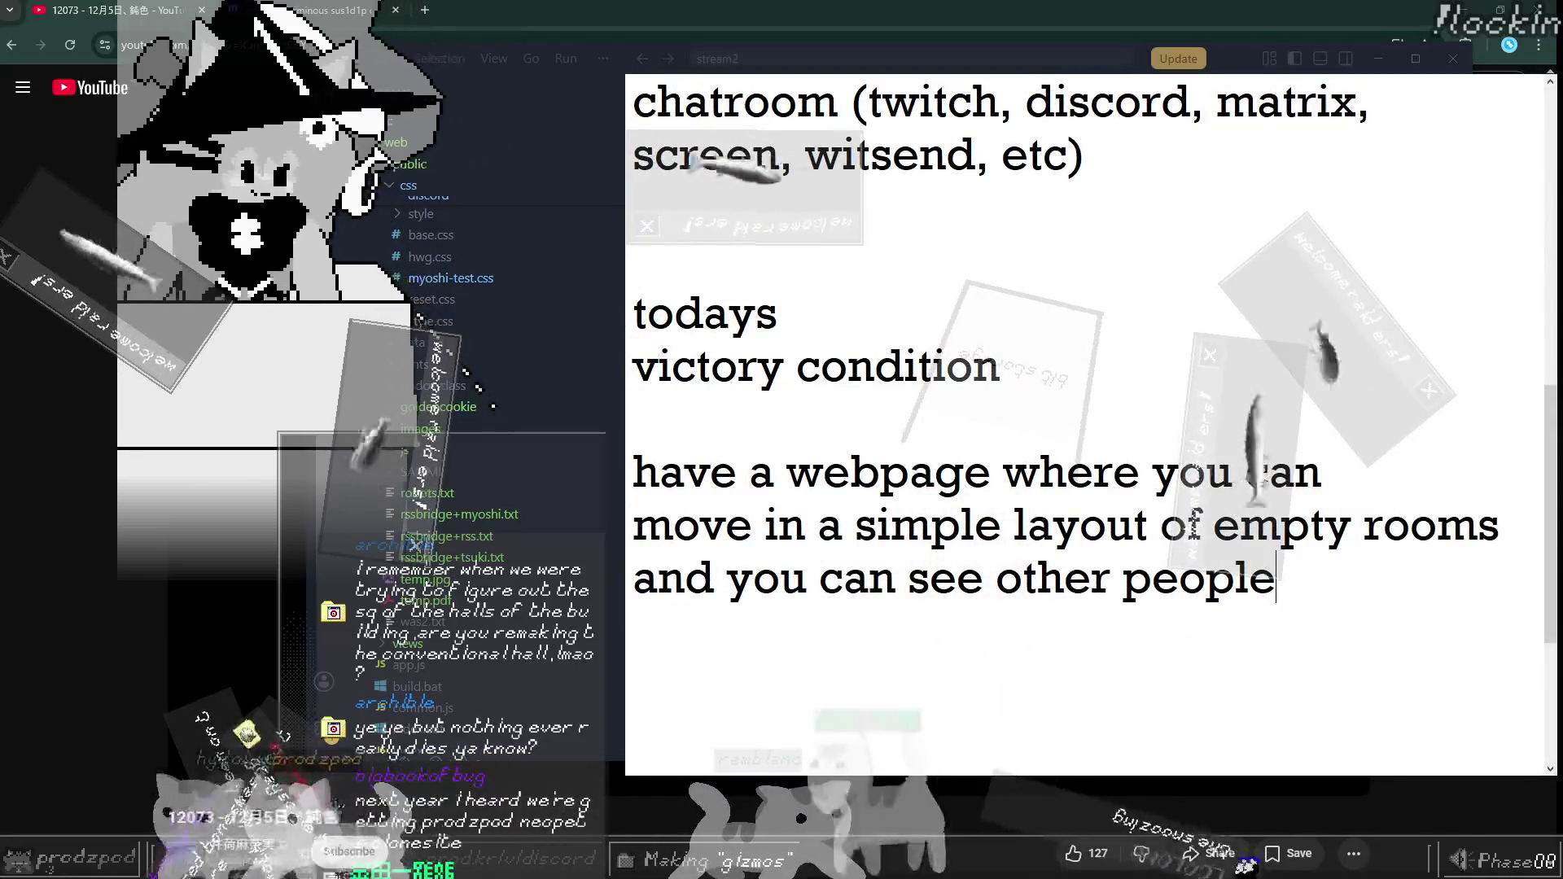
key(alt+Tab)
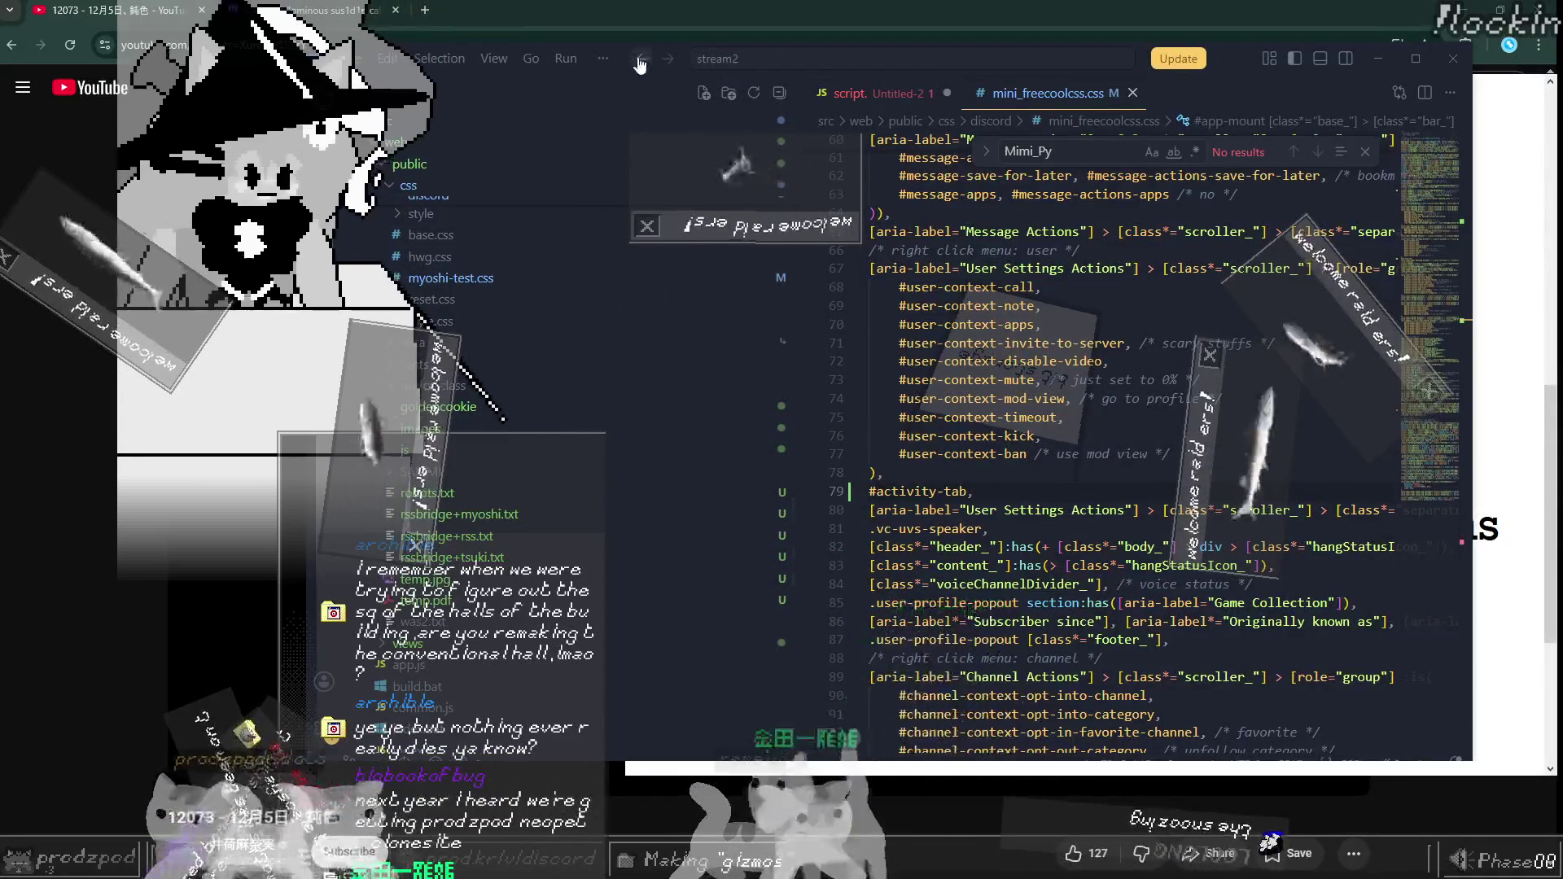
Step: Move VS Code right, narrow it beside the video, widen the editor, and scroll Explorer to views
drag(640, 58, 746, 62)
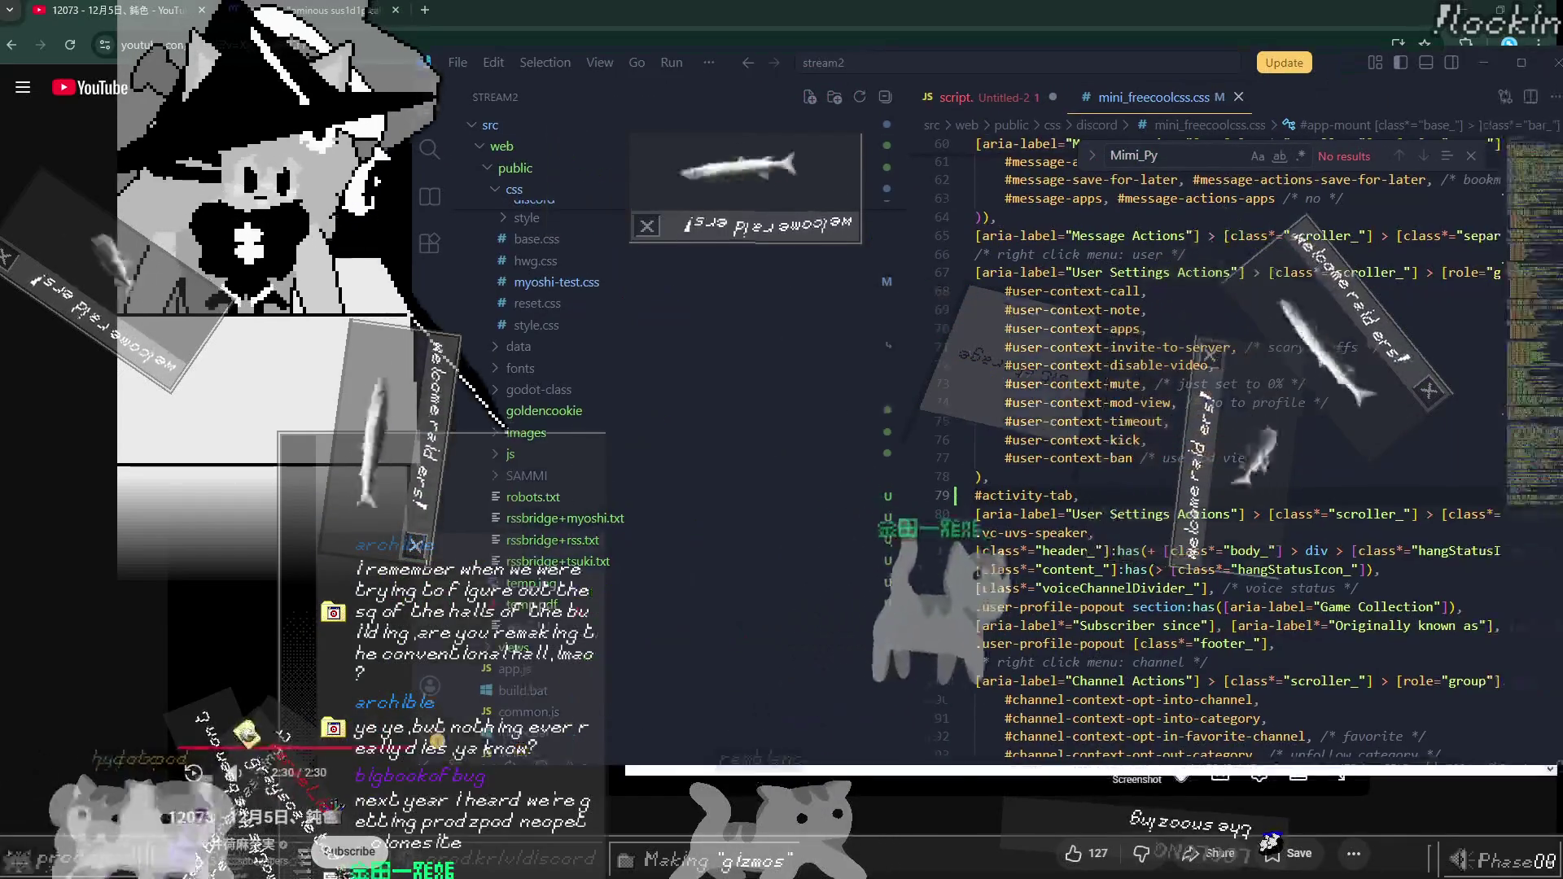
drag(416, 224, 598, 217)
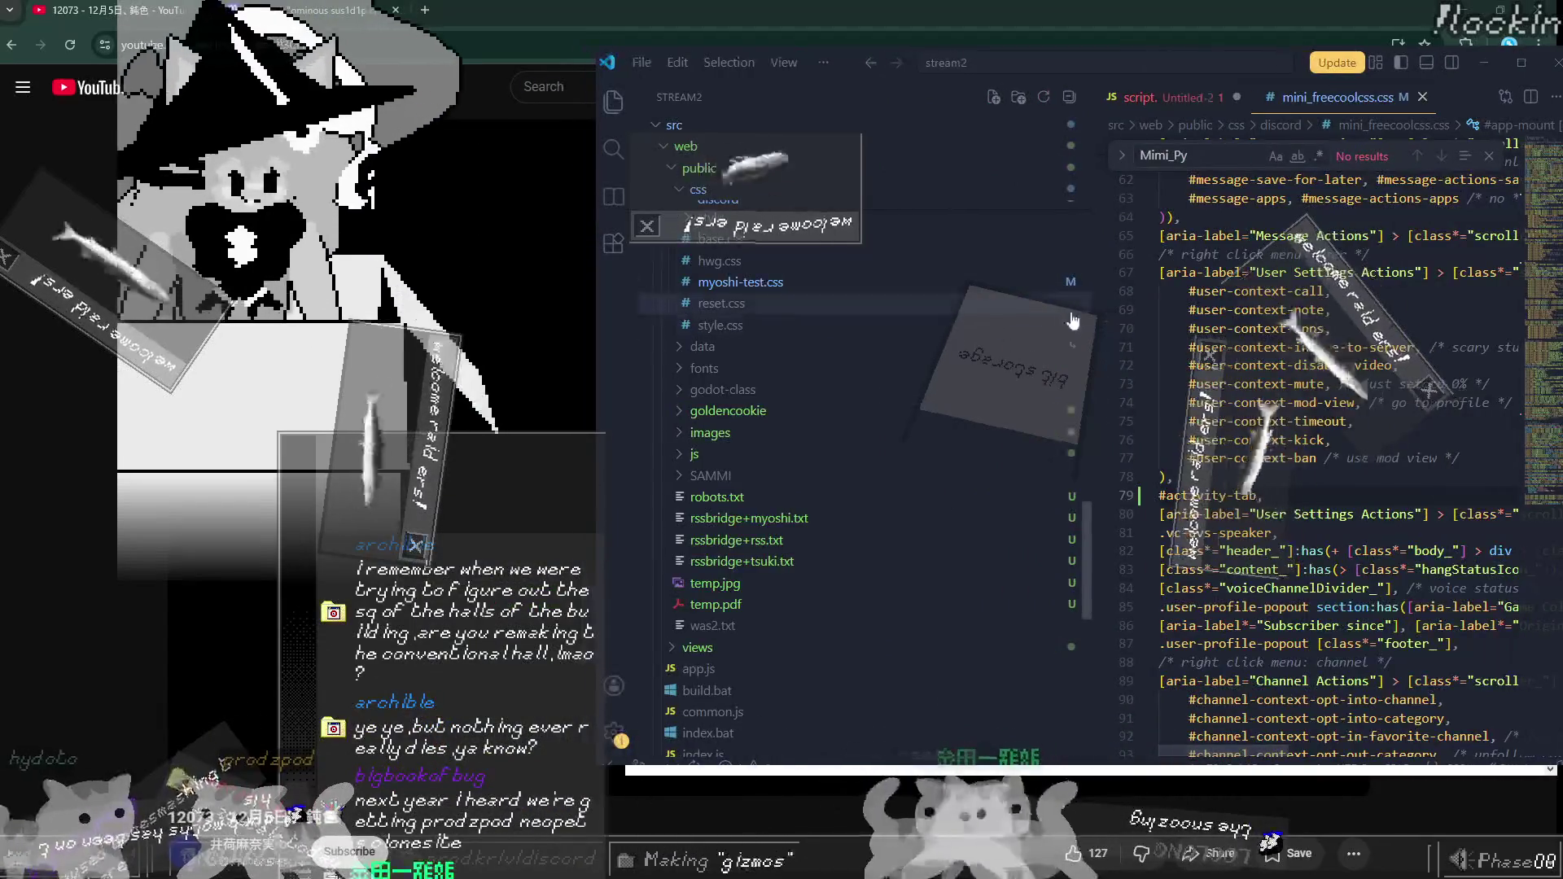
drag(1089, 301, 807, 309)
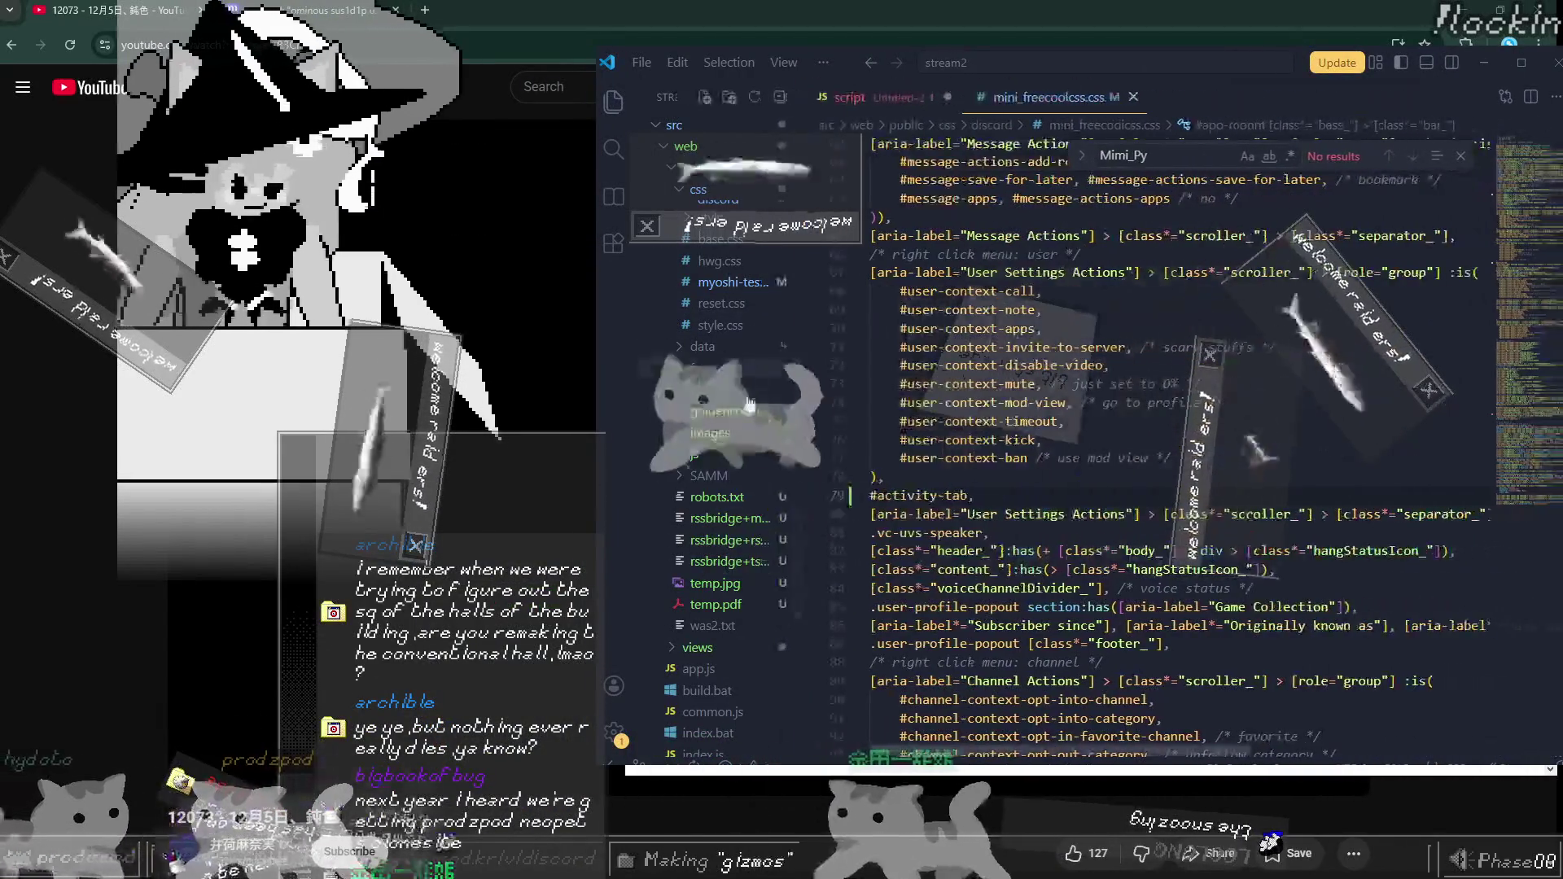
scroll(742, 464, down, 5)
scroll(736, 431, up, 10)
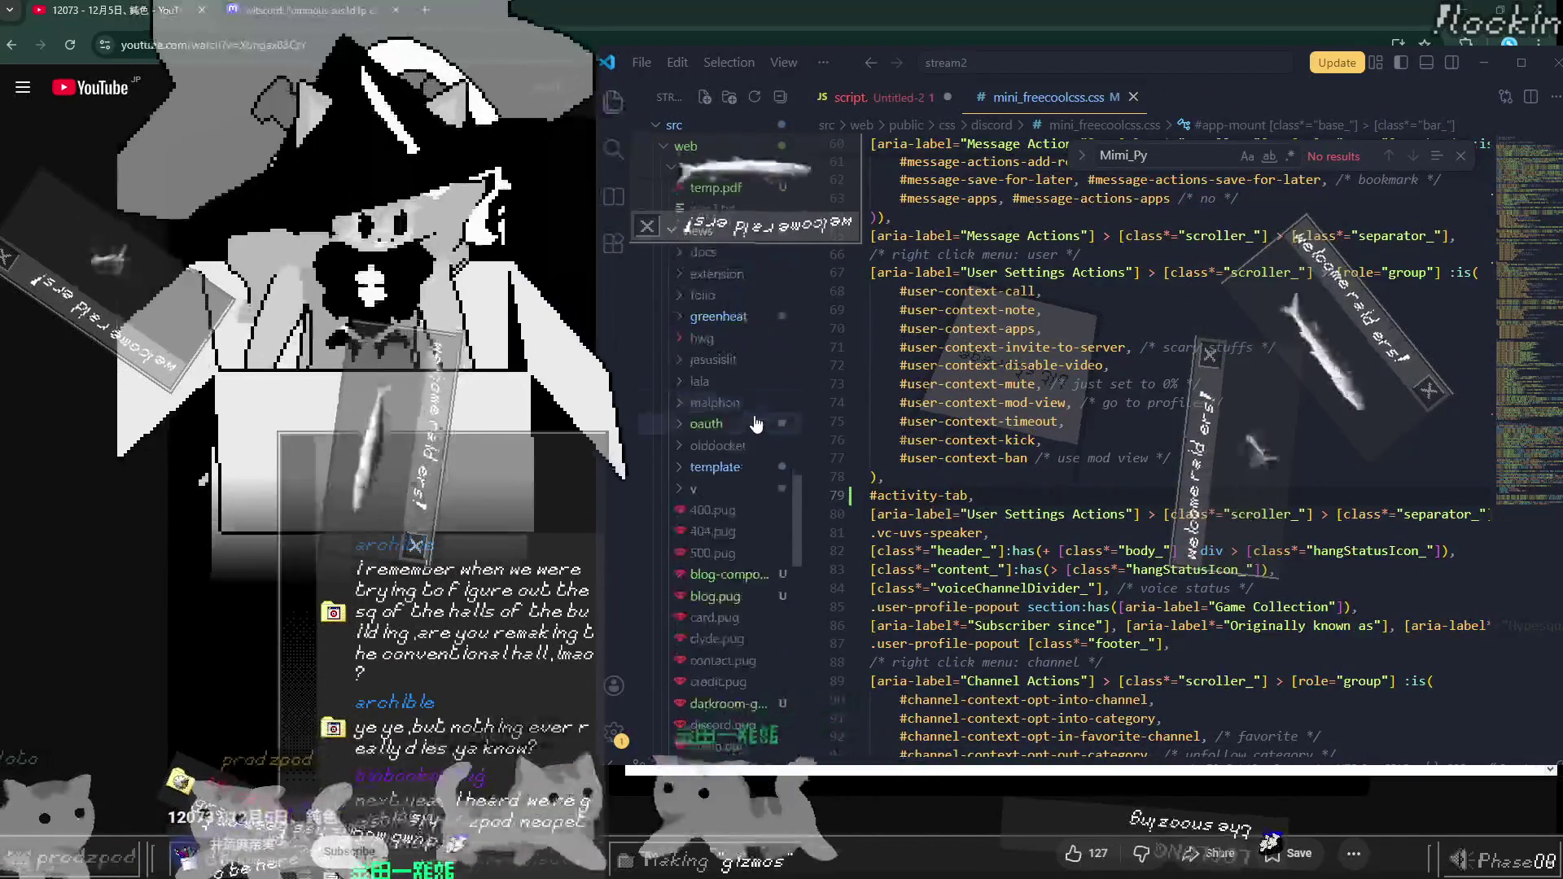
scroll(736, 347, up, 5)
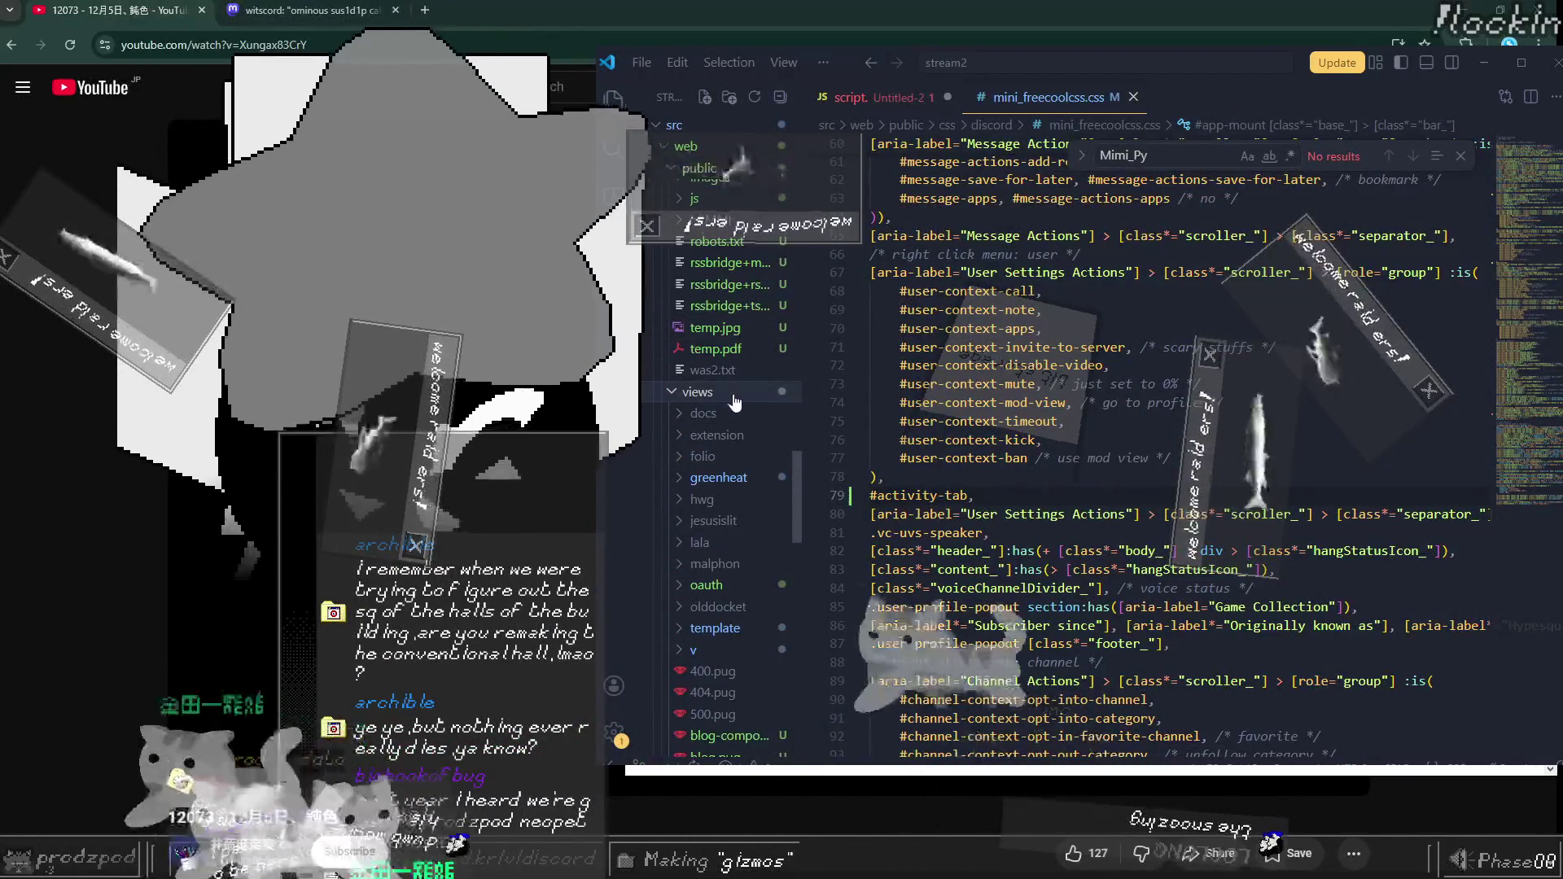
Step: Create a new file named manor.pug in the views folder
right_click(750, 316)
click(785, 324)
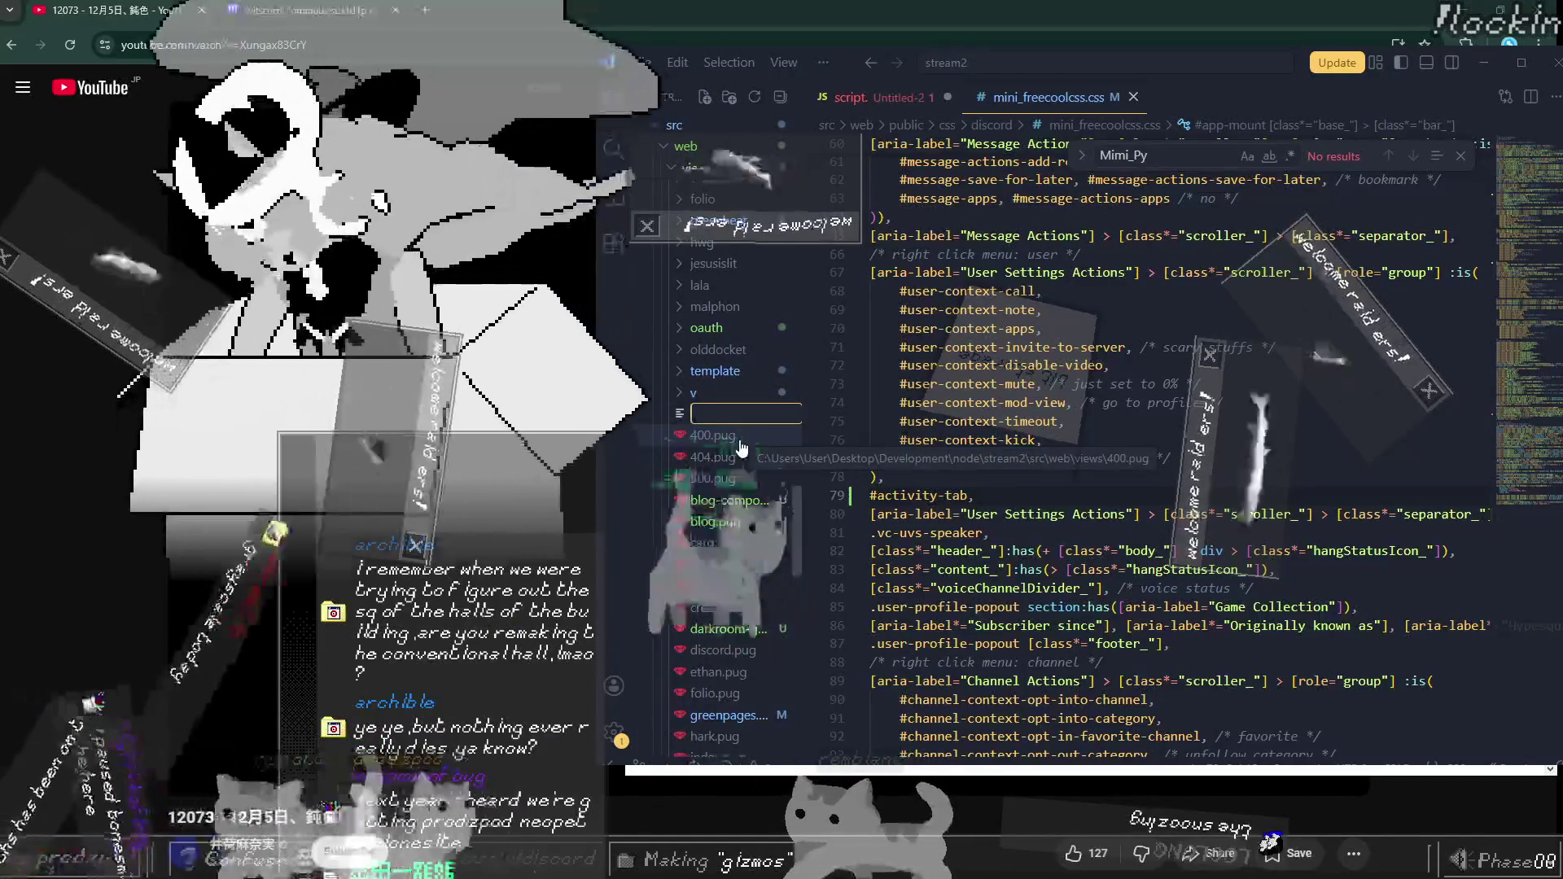
text(manor.pug)
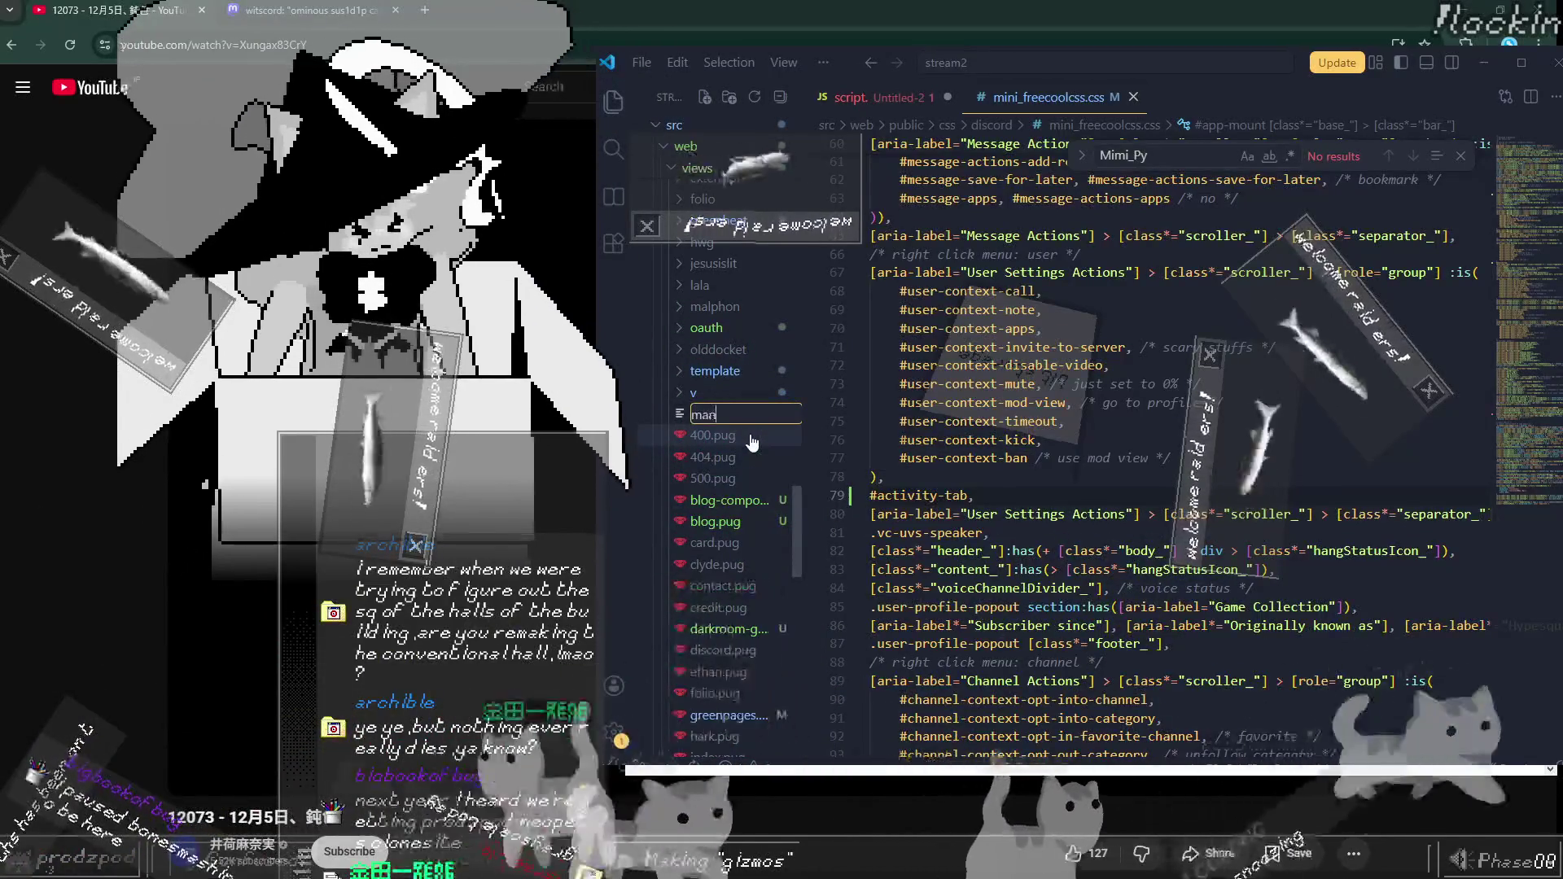
key(Return)
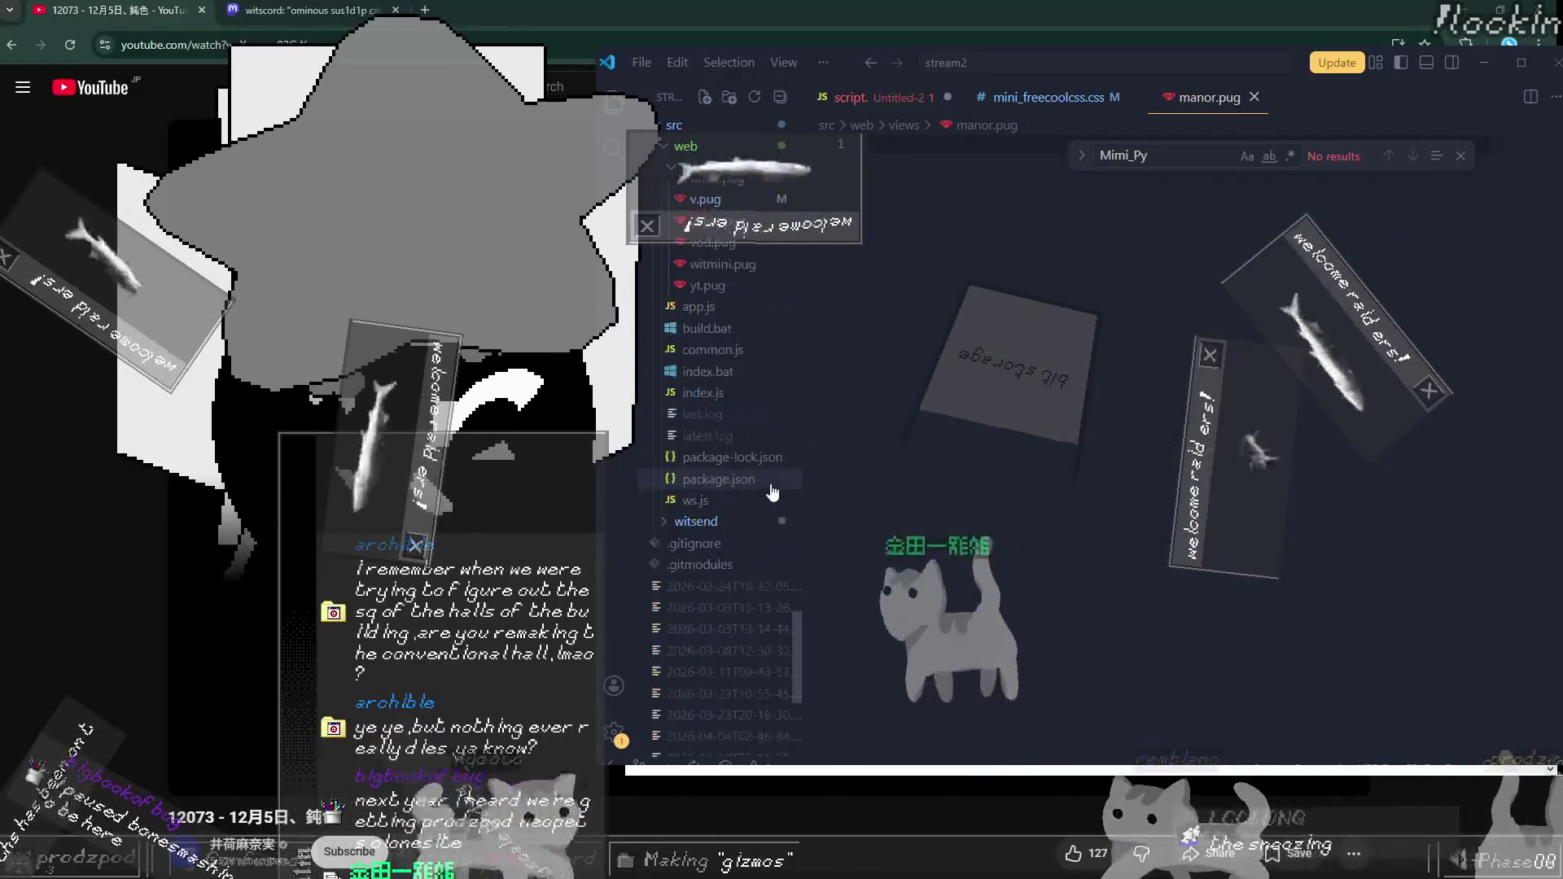
Step: Copy live.pug's code and paste it into manor.pug
click(782, 446)
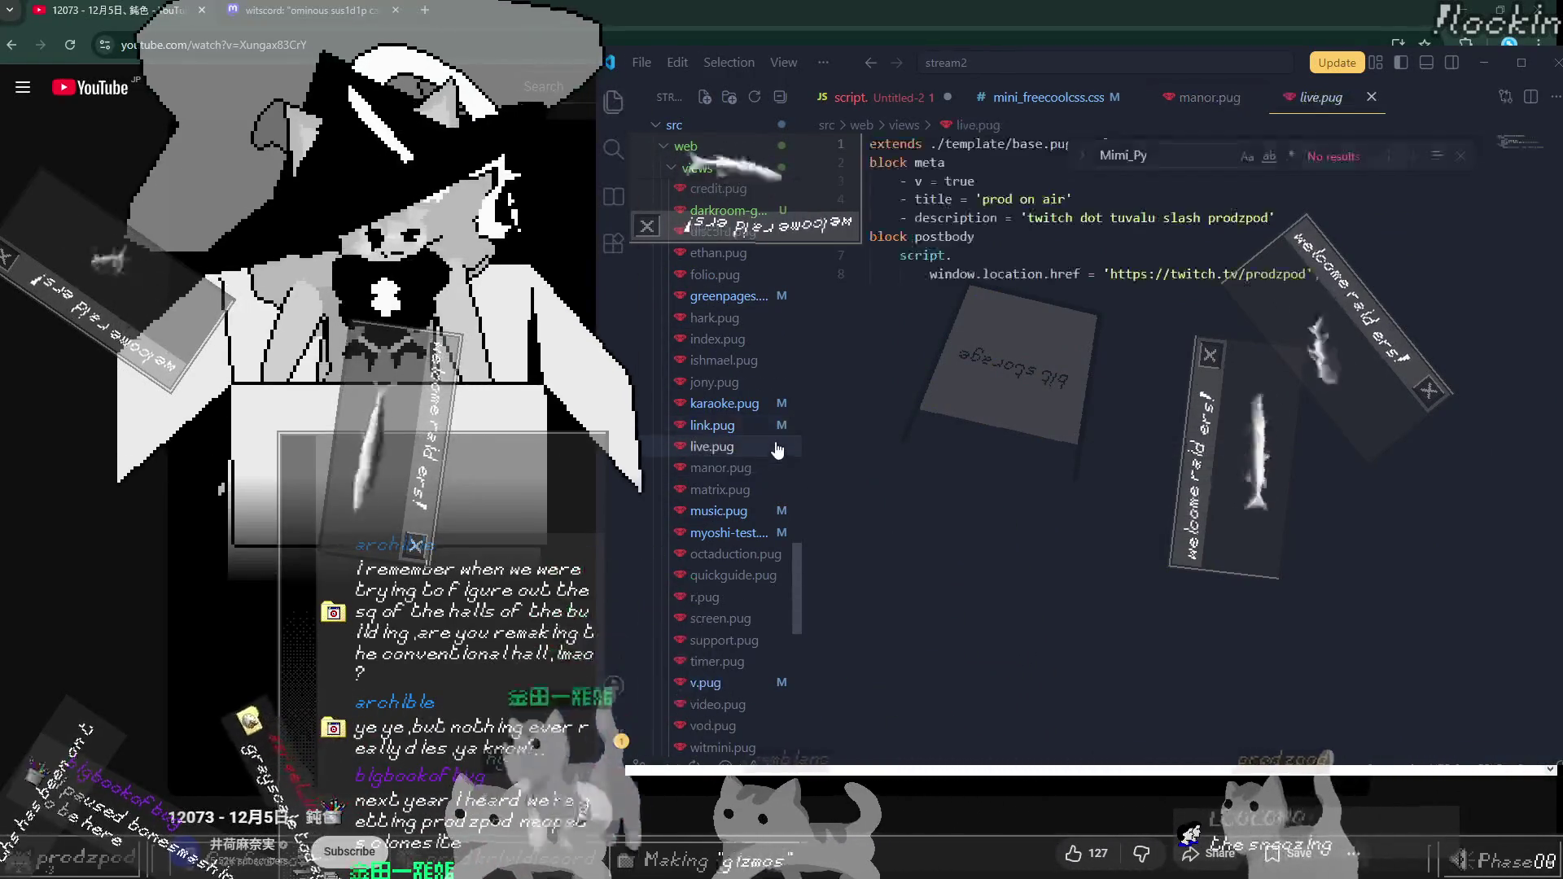
key(ctrl+c)
click(720, 467)
click(956, 392)
key(ctrl+v)
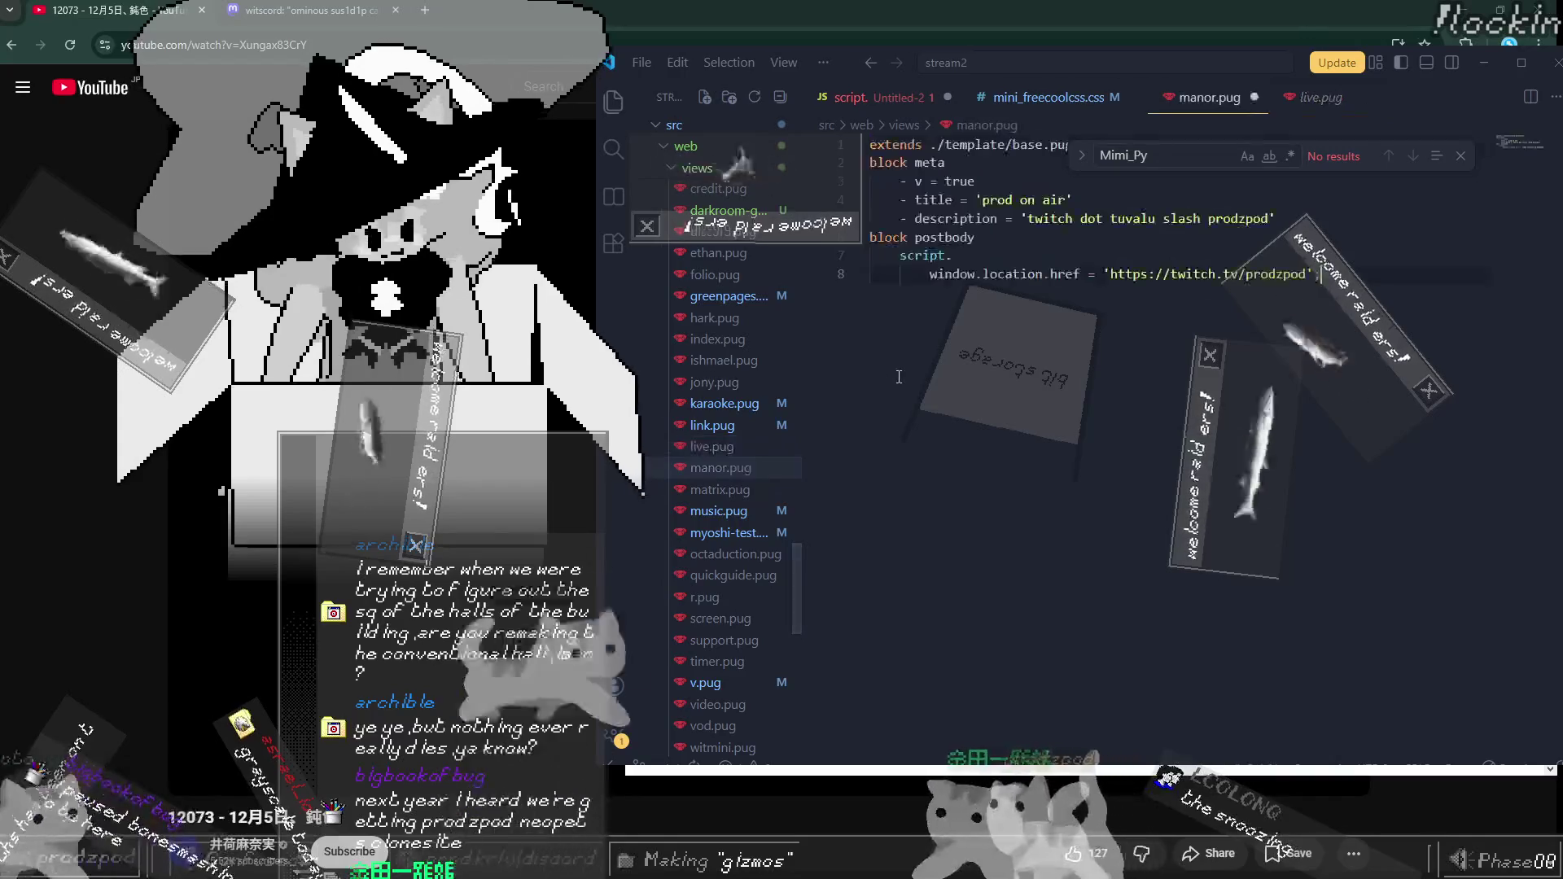
key(Escape)
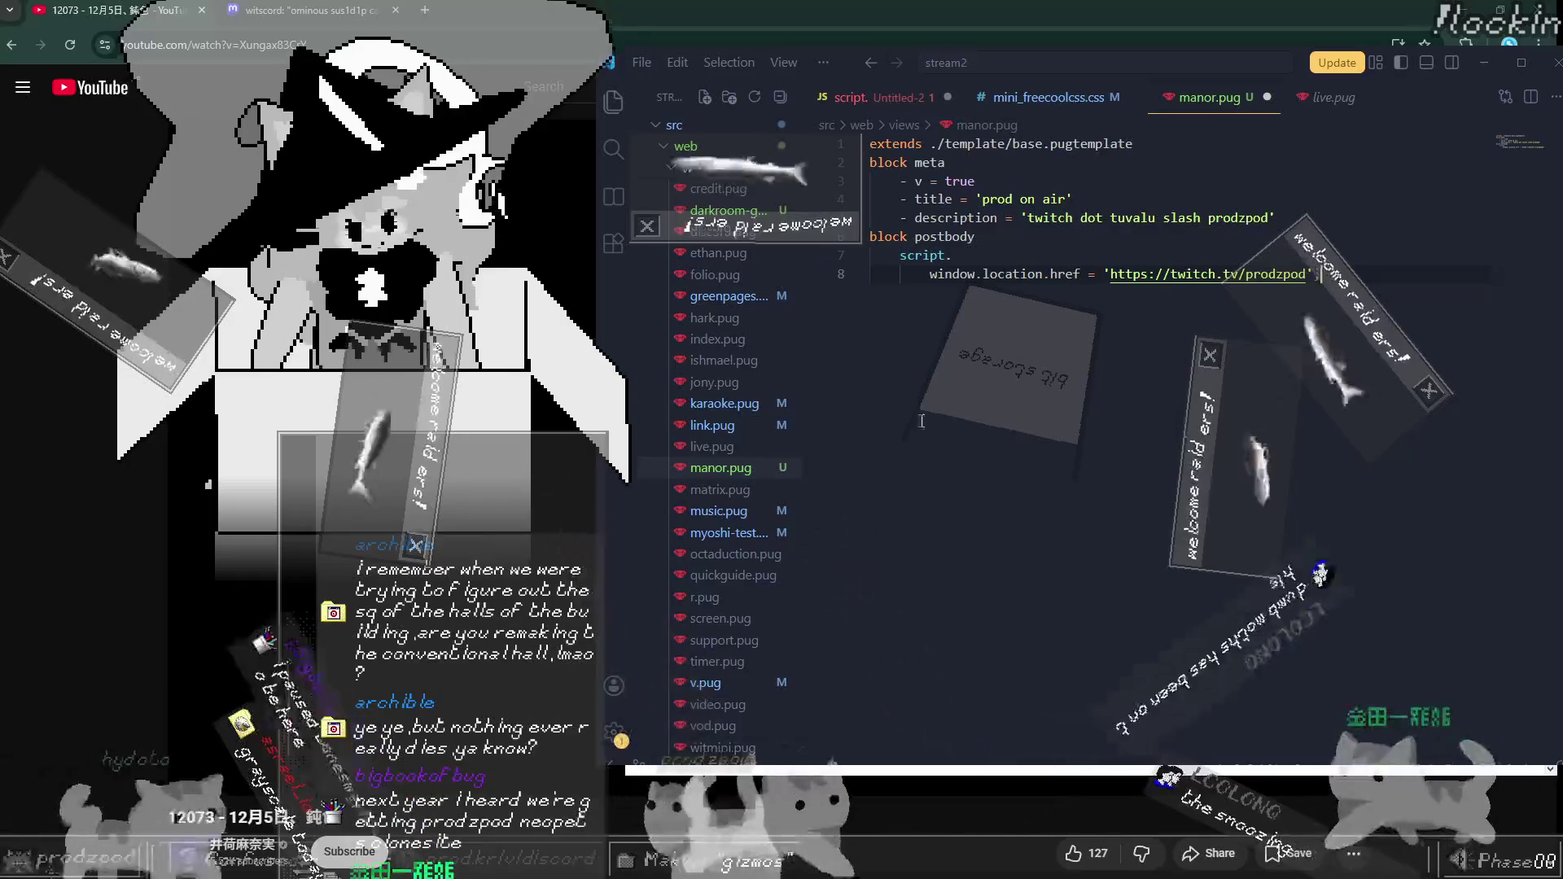
click(751, 425)
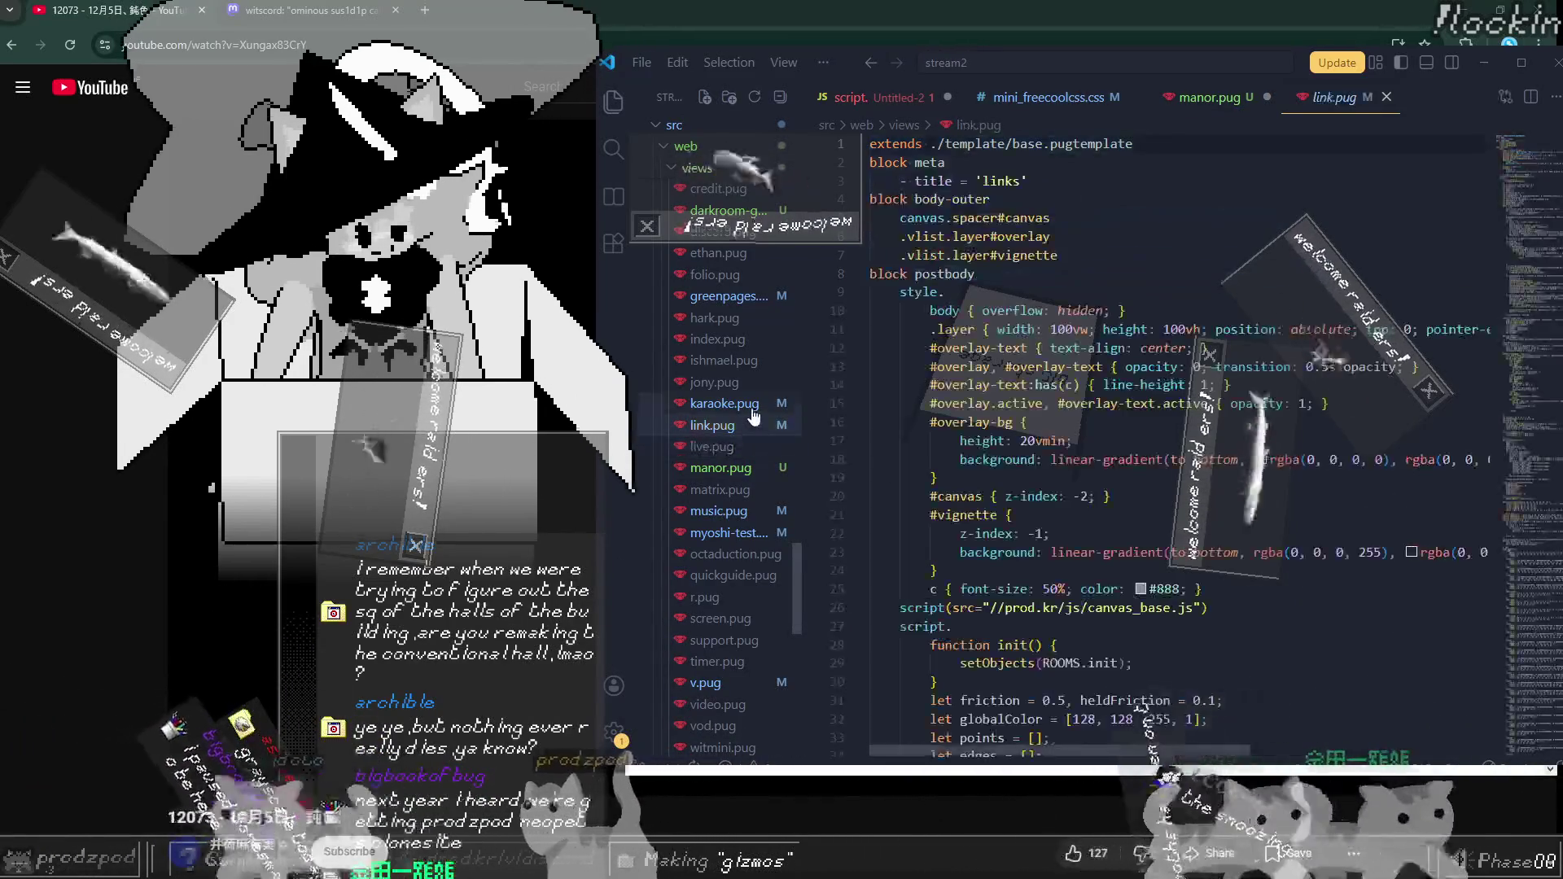
scroll(922, 349, down, 15)
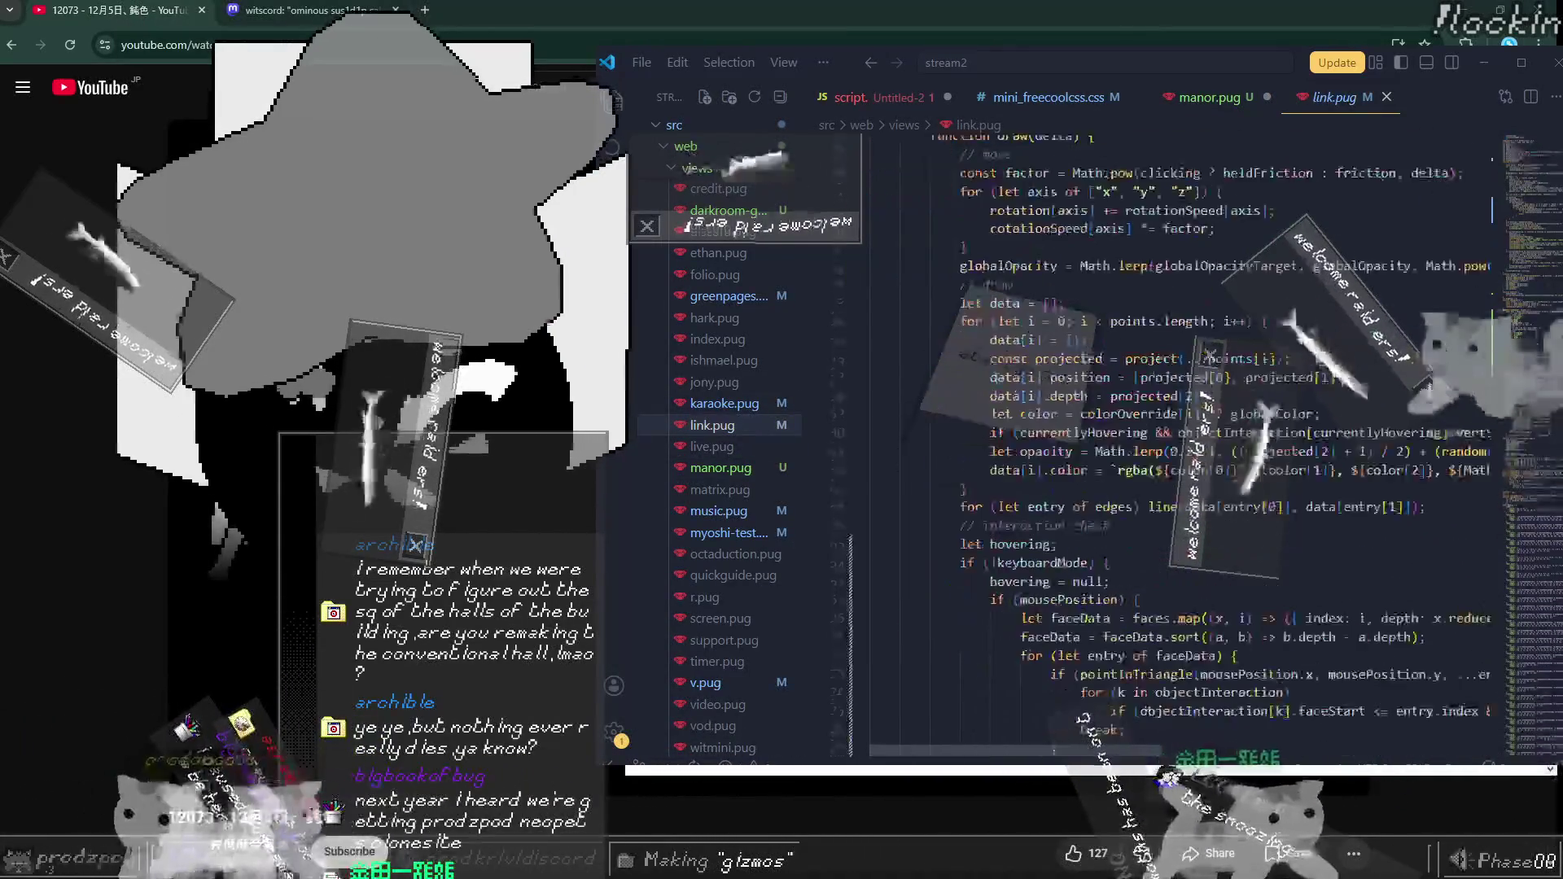
scroll(1000, 384, down, 5)
scroll(1001, 389, up, 20)
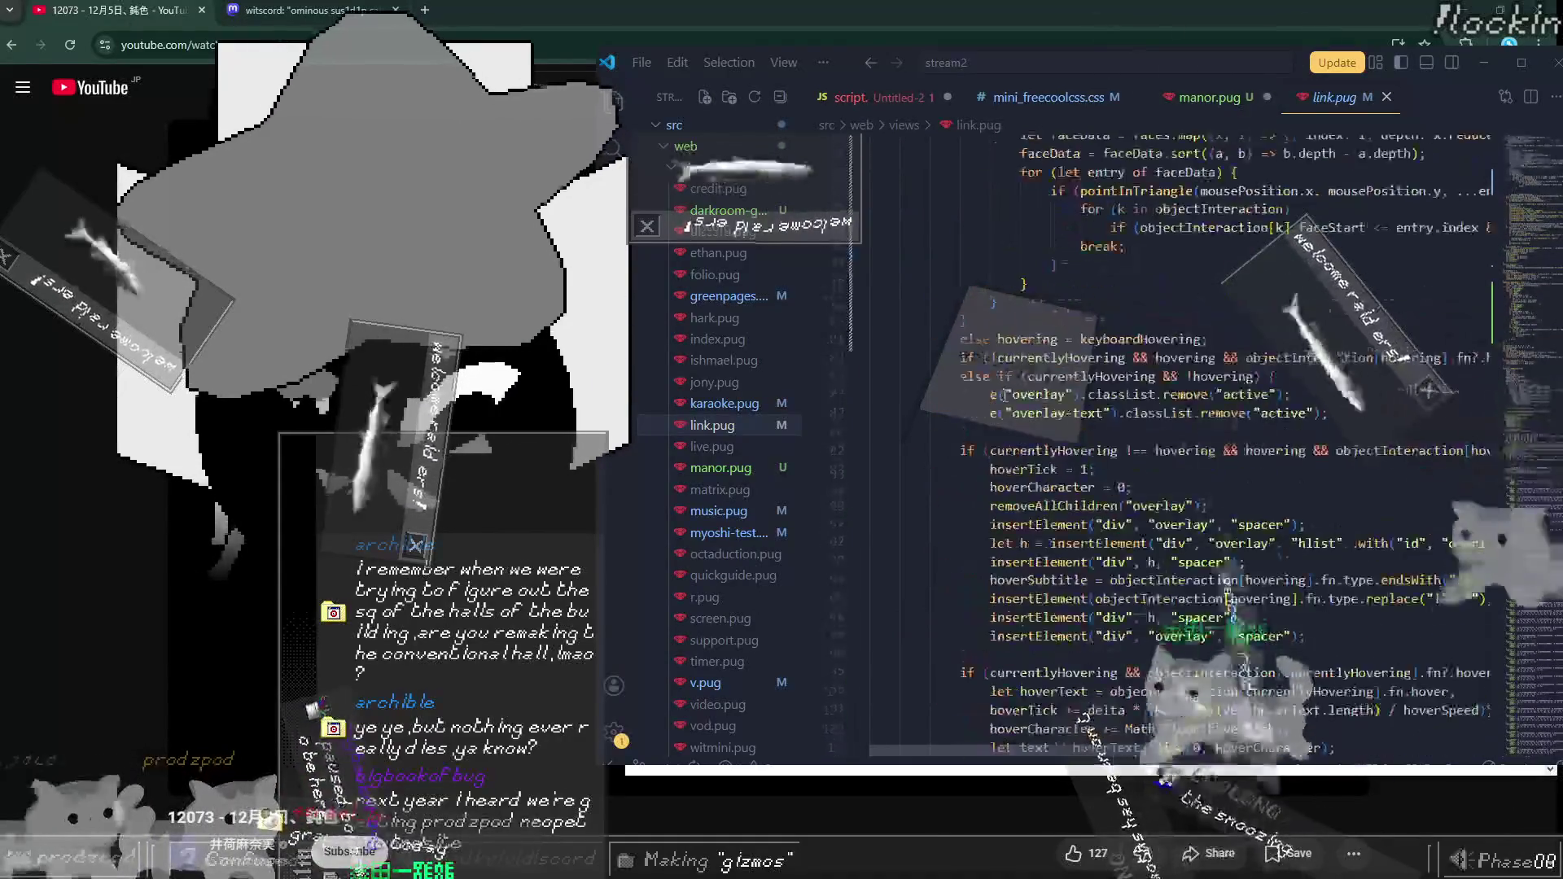
scroll(1004, 397, up, 3)
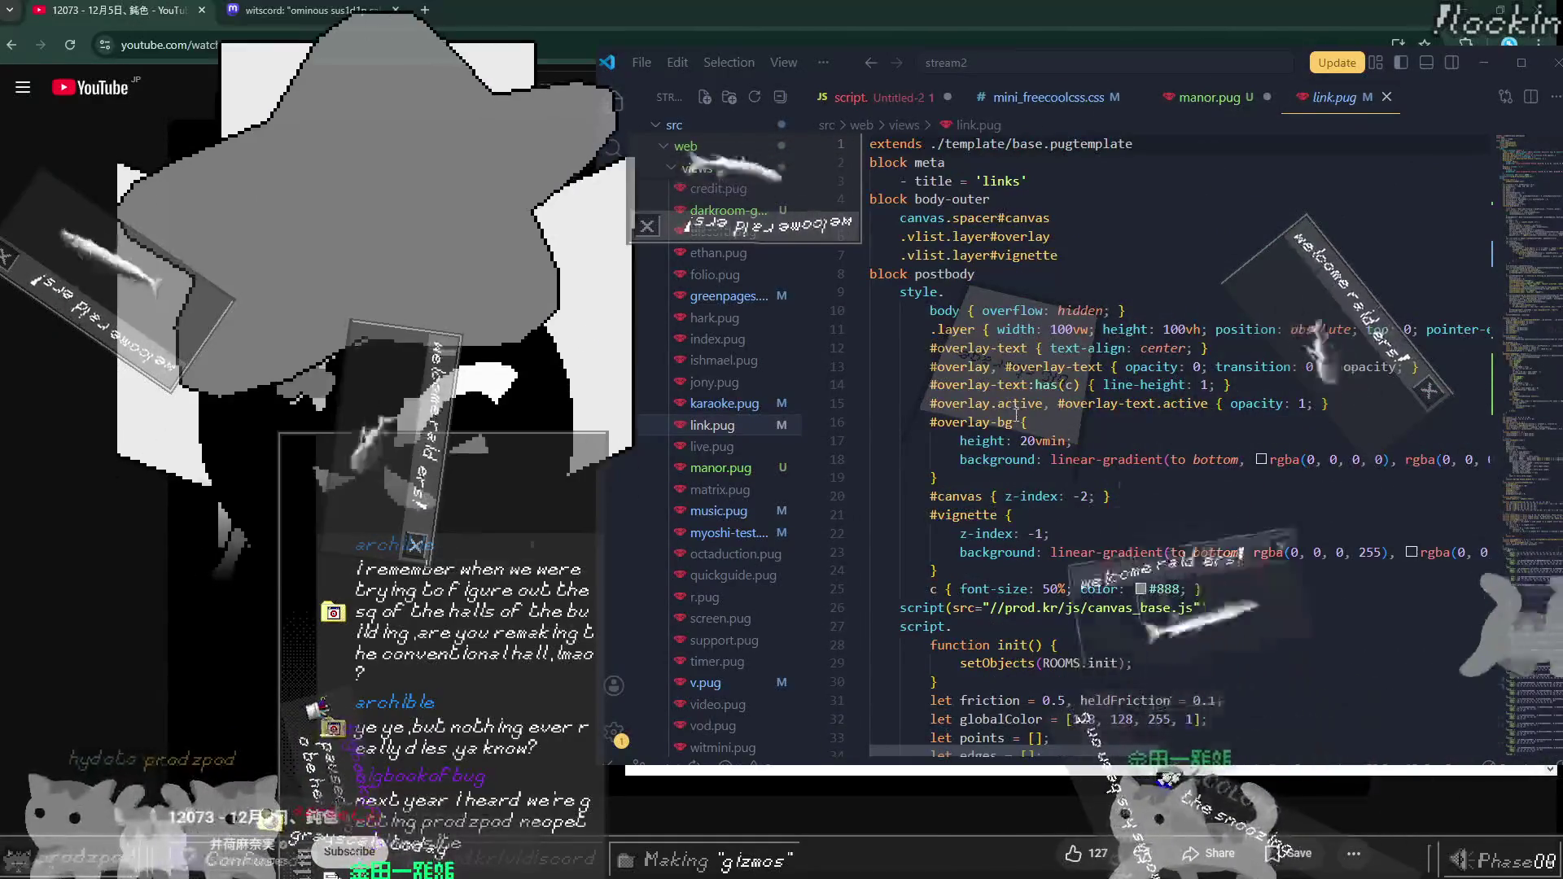
click(714, 382)
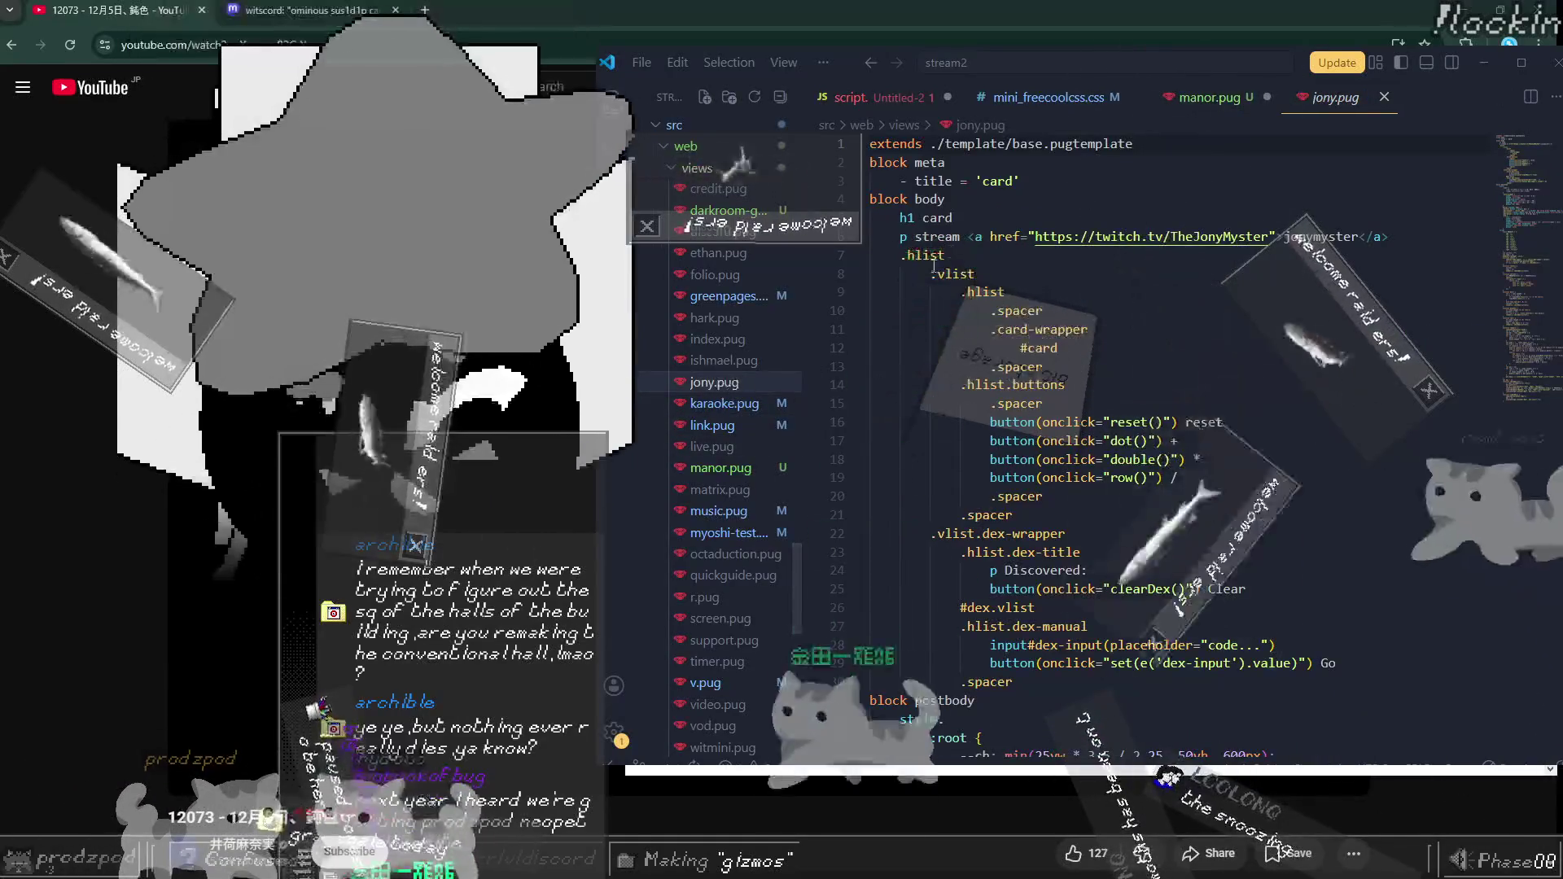
drag(969, 218, 1026, 180)
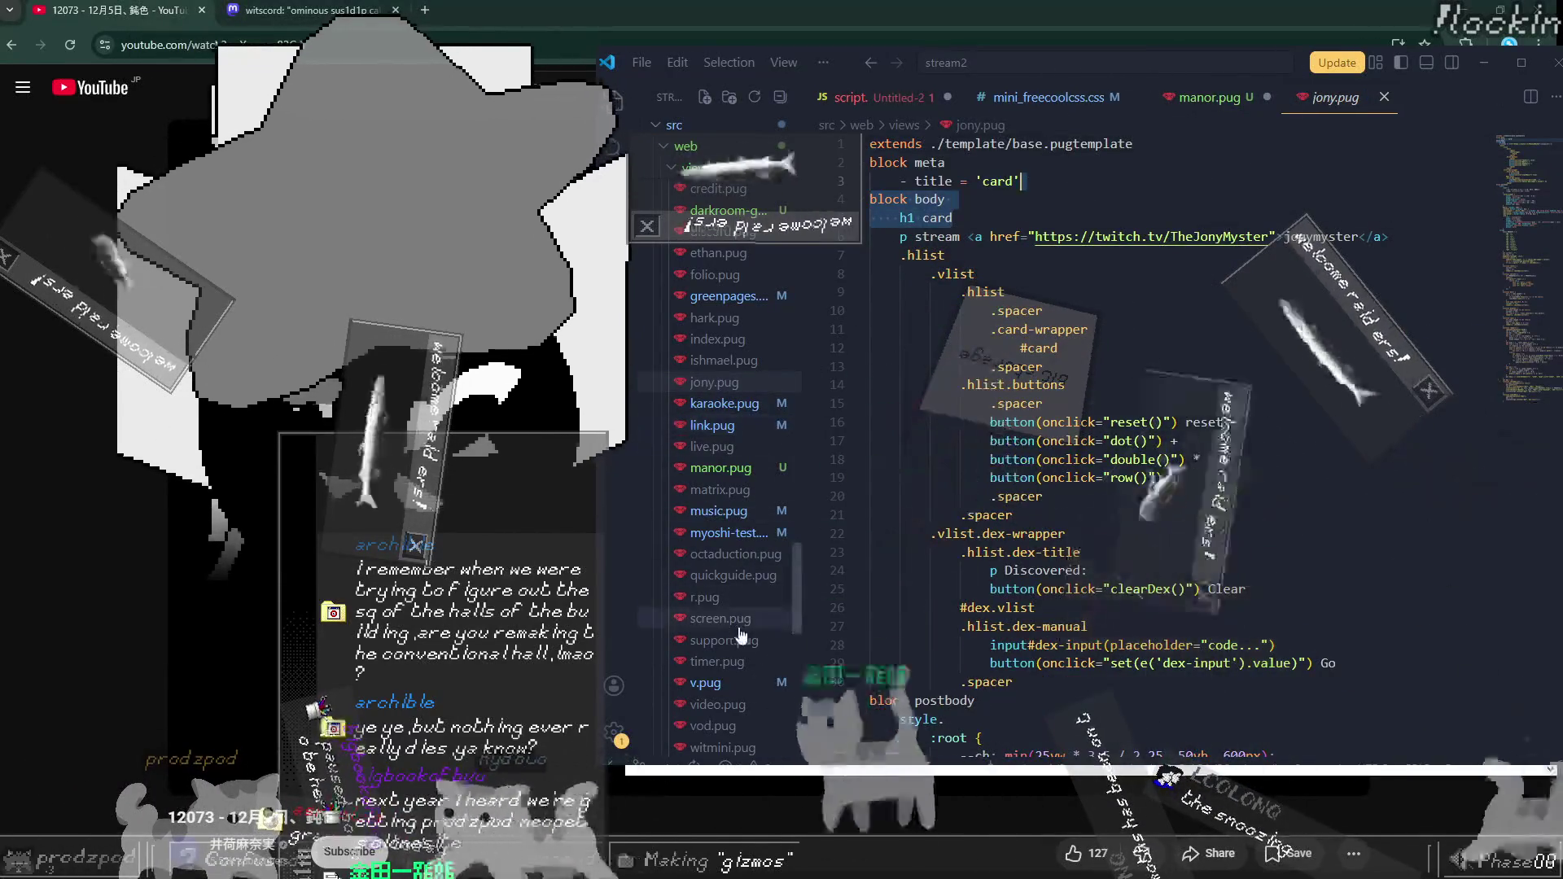
click(720, 467)
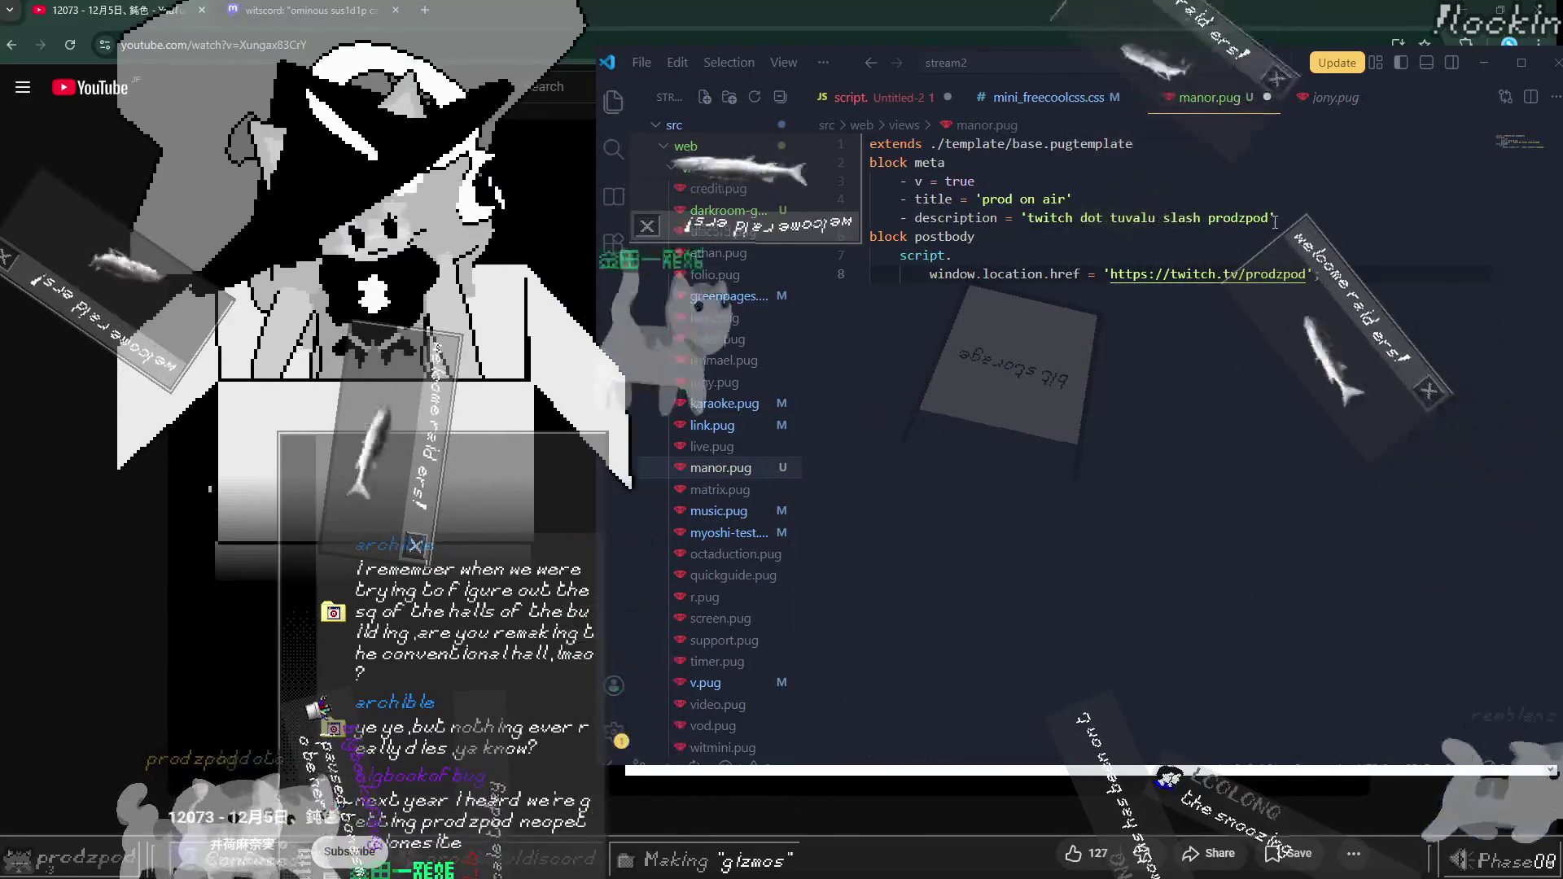
Step: Insert the body block with an h1 'test' and replace the redirect line with print(1), then save
key(ctrl+shift+Left)
text(test)
key(Escape)
key(Down)
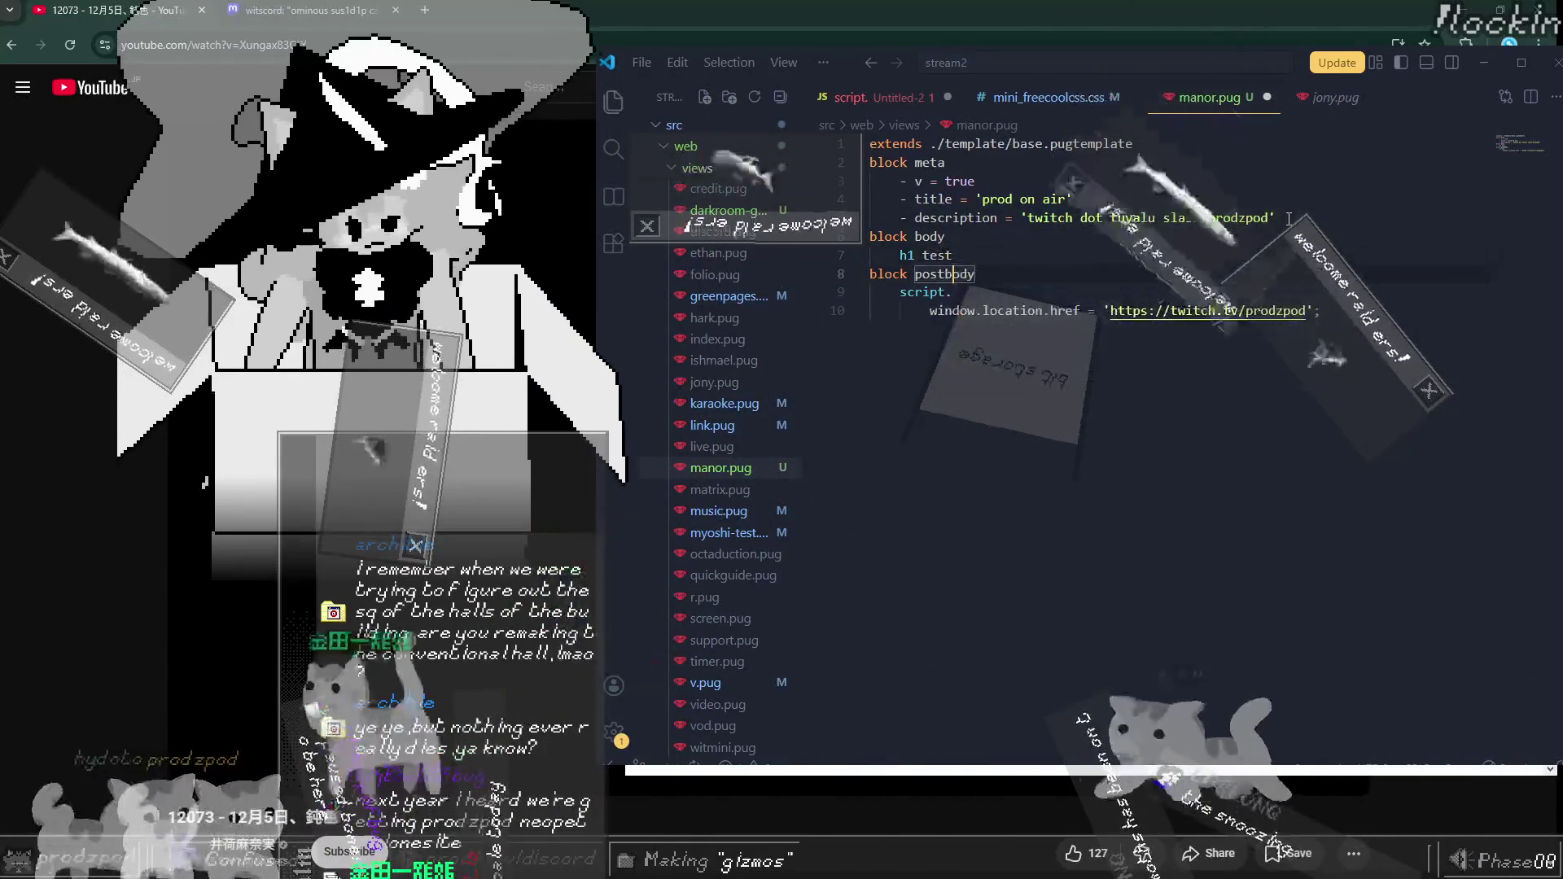
key(Home)
key(shift+End)
key(BackSpace)
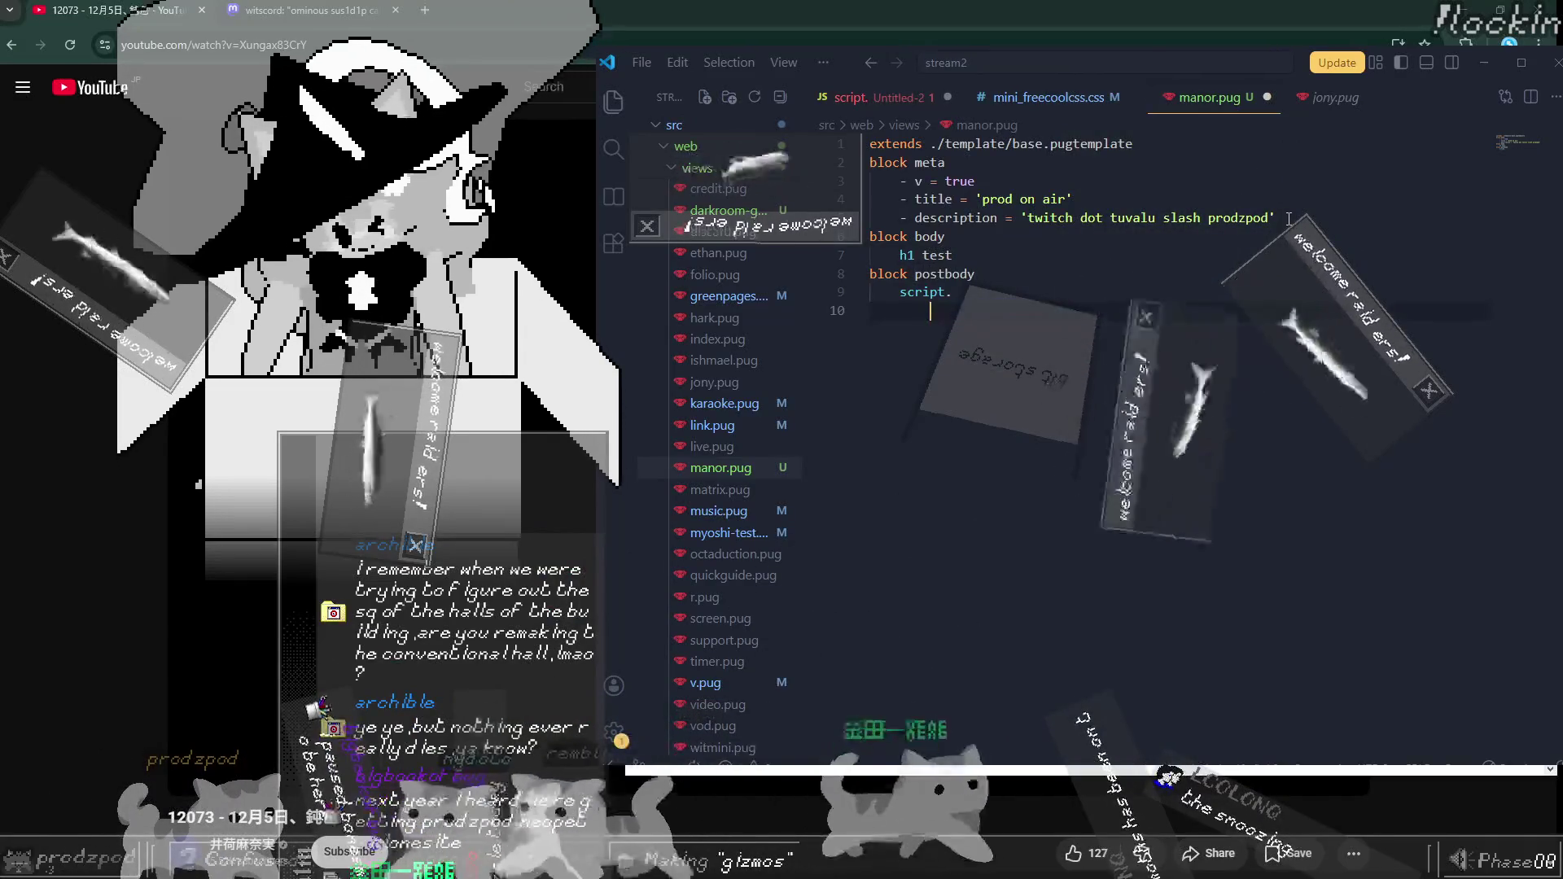
text(print(1))
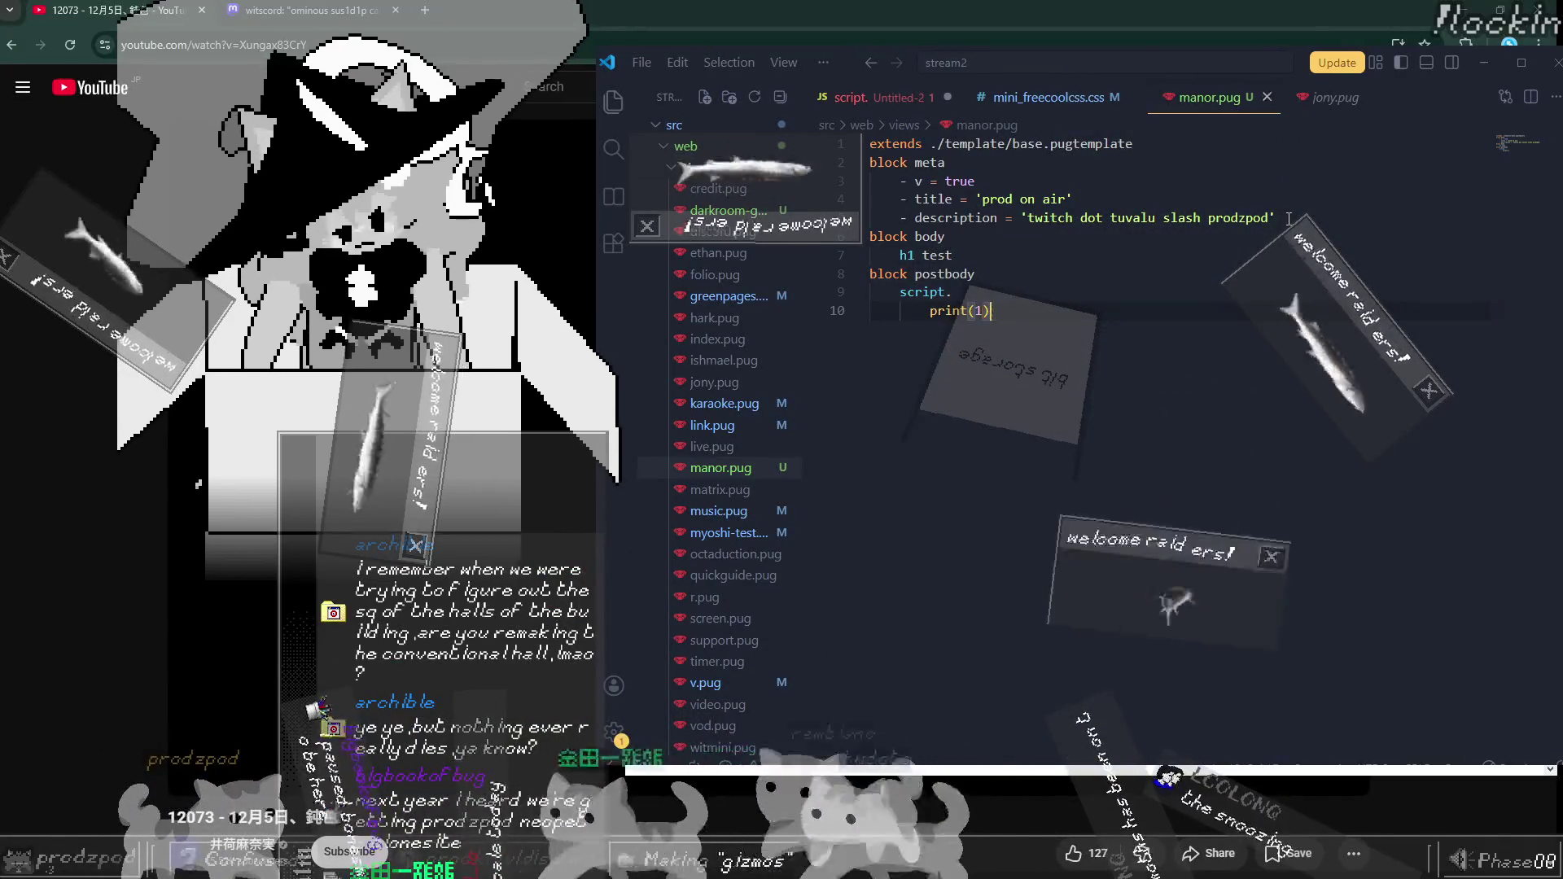
key(ctrl+s)
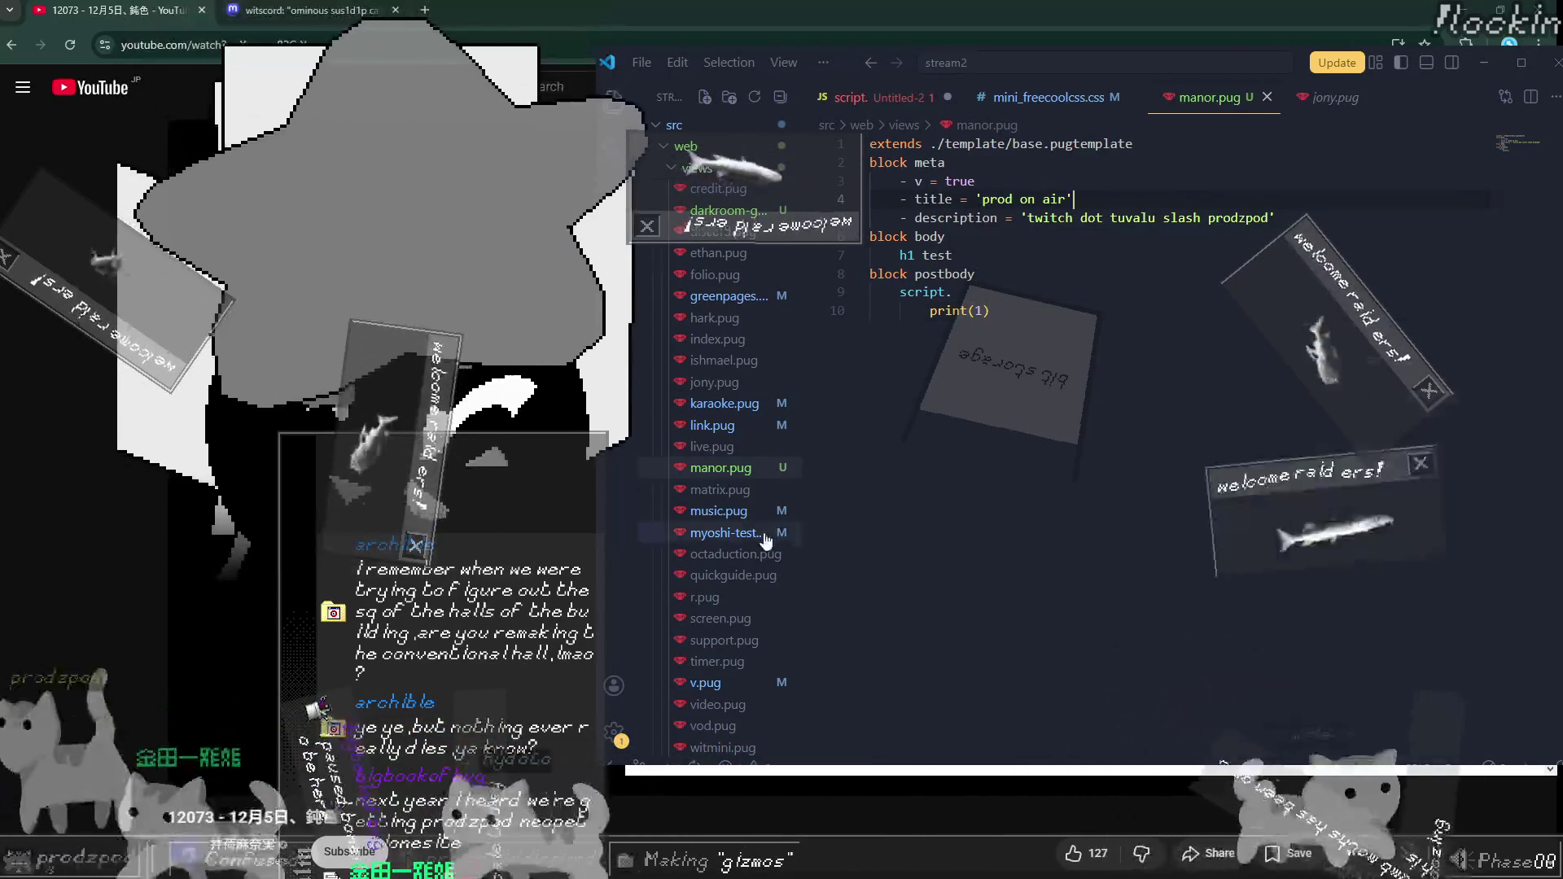
Step: Add a '// client to server' comment line below print(1)
scroll(769, 541, up, 10)
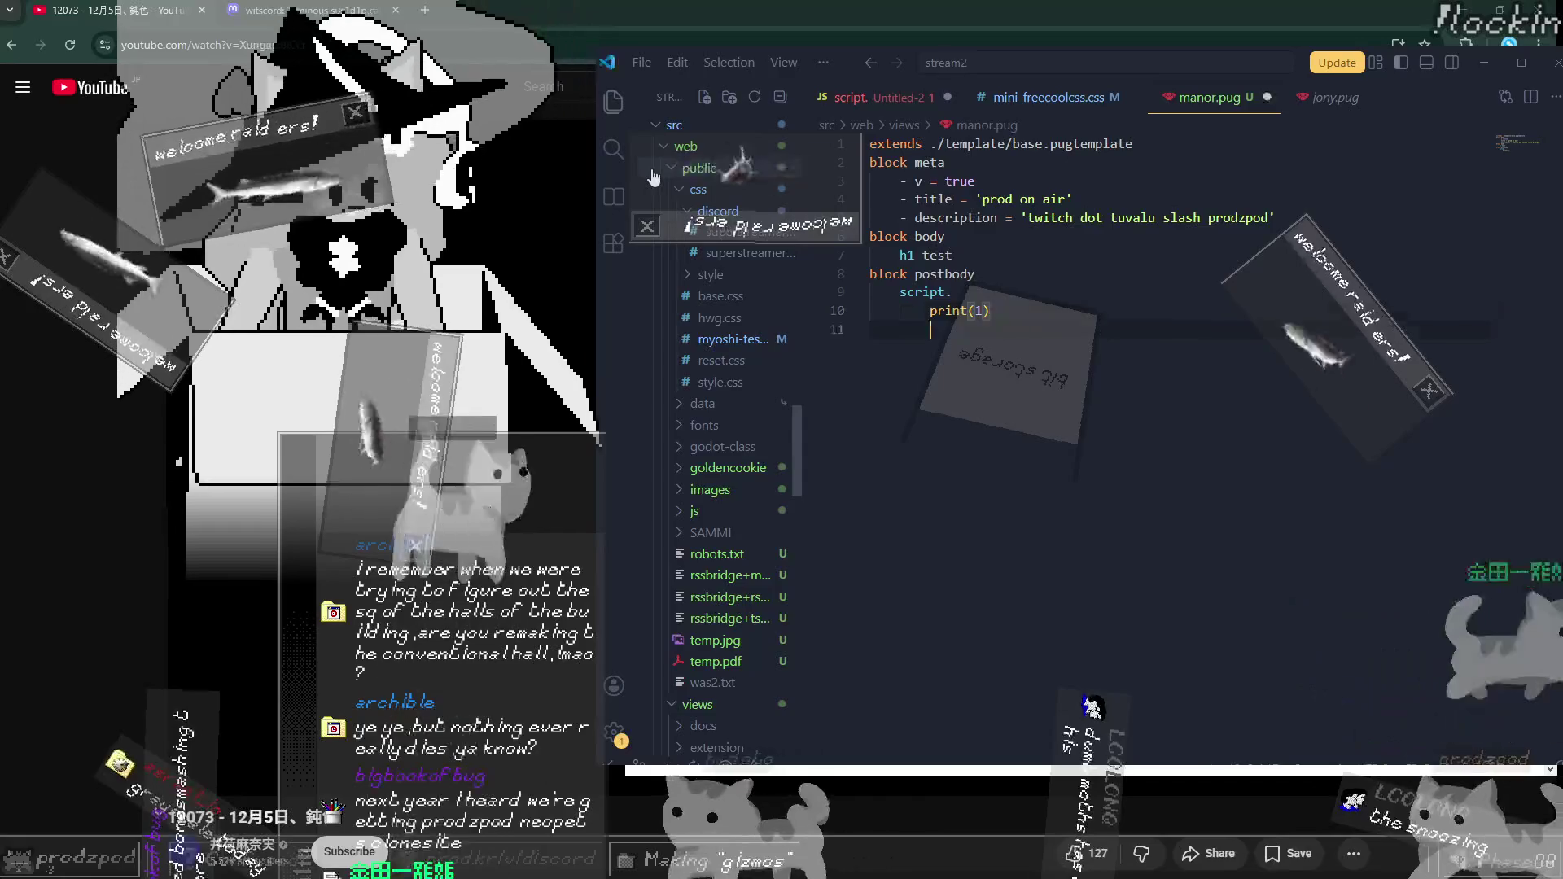
key(Return)
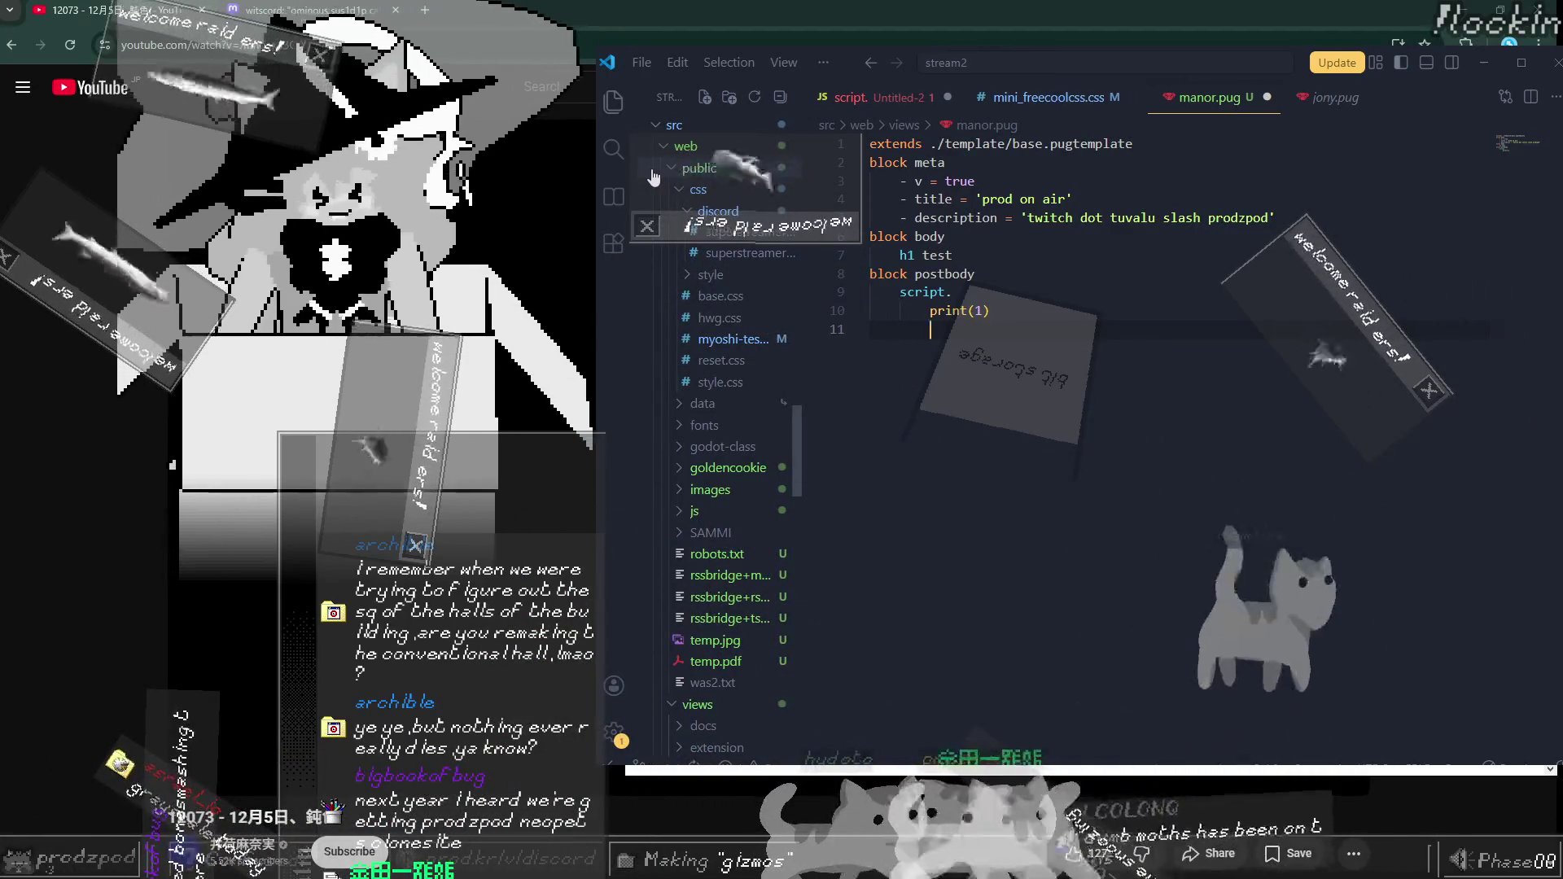
text(// )
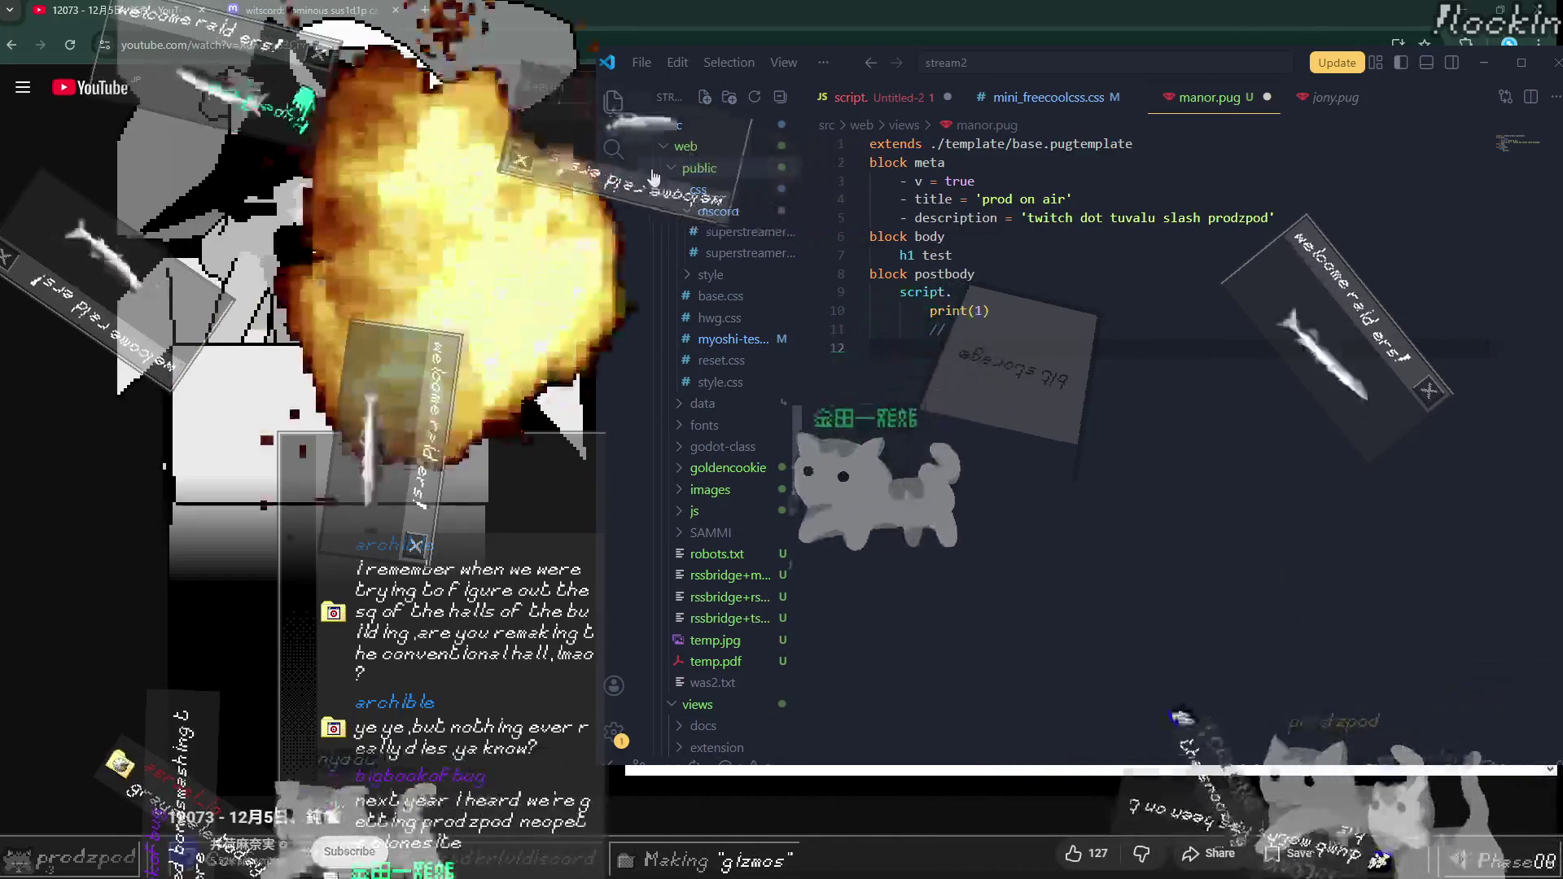
text(client to )
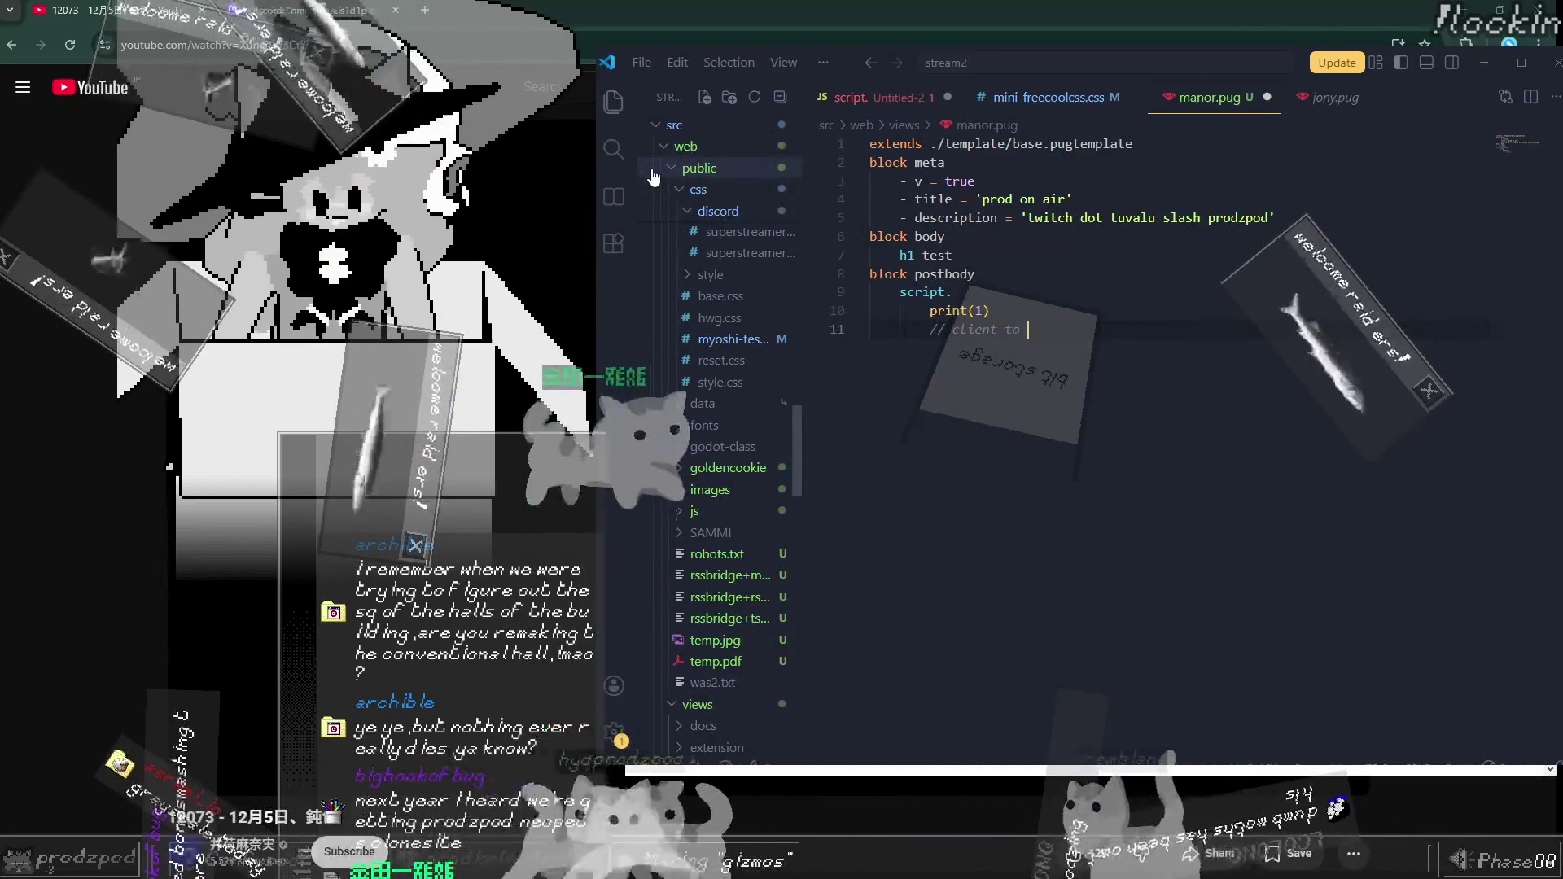
text(server)
Step: Add comment lines '// server to client', '// join', '//' and '// leave'
key(Return)
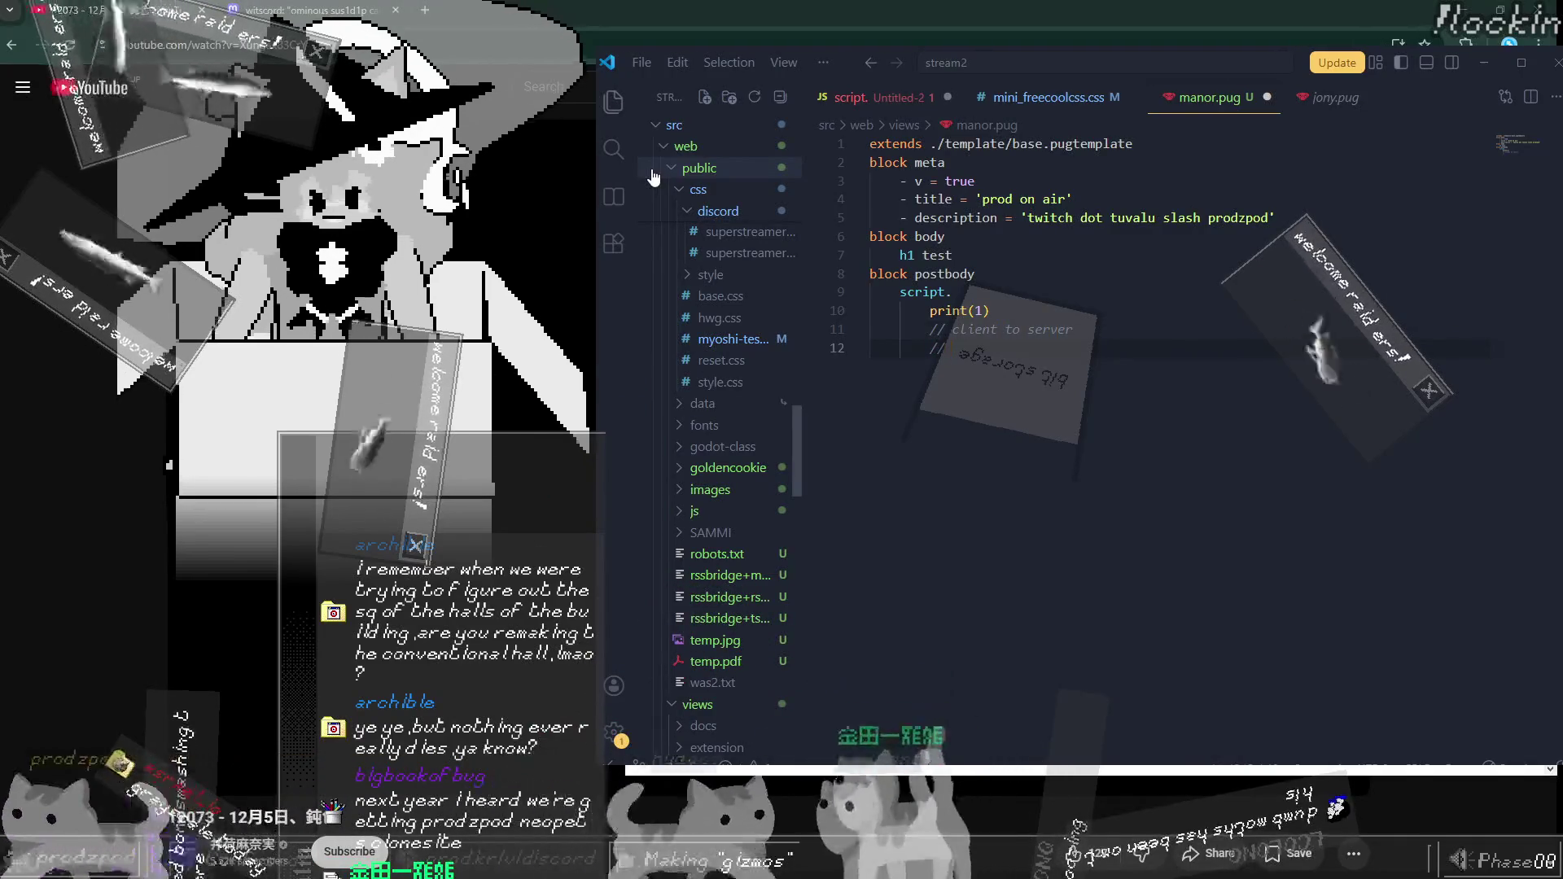
text(// server)
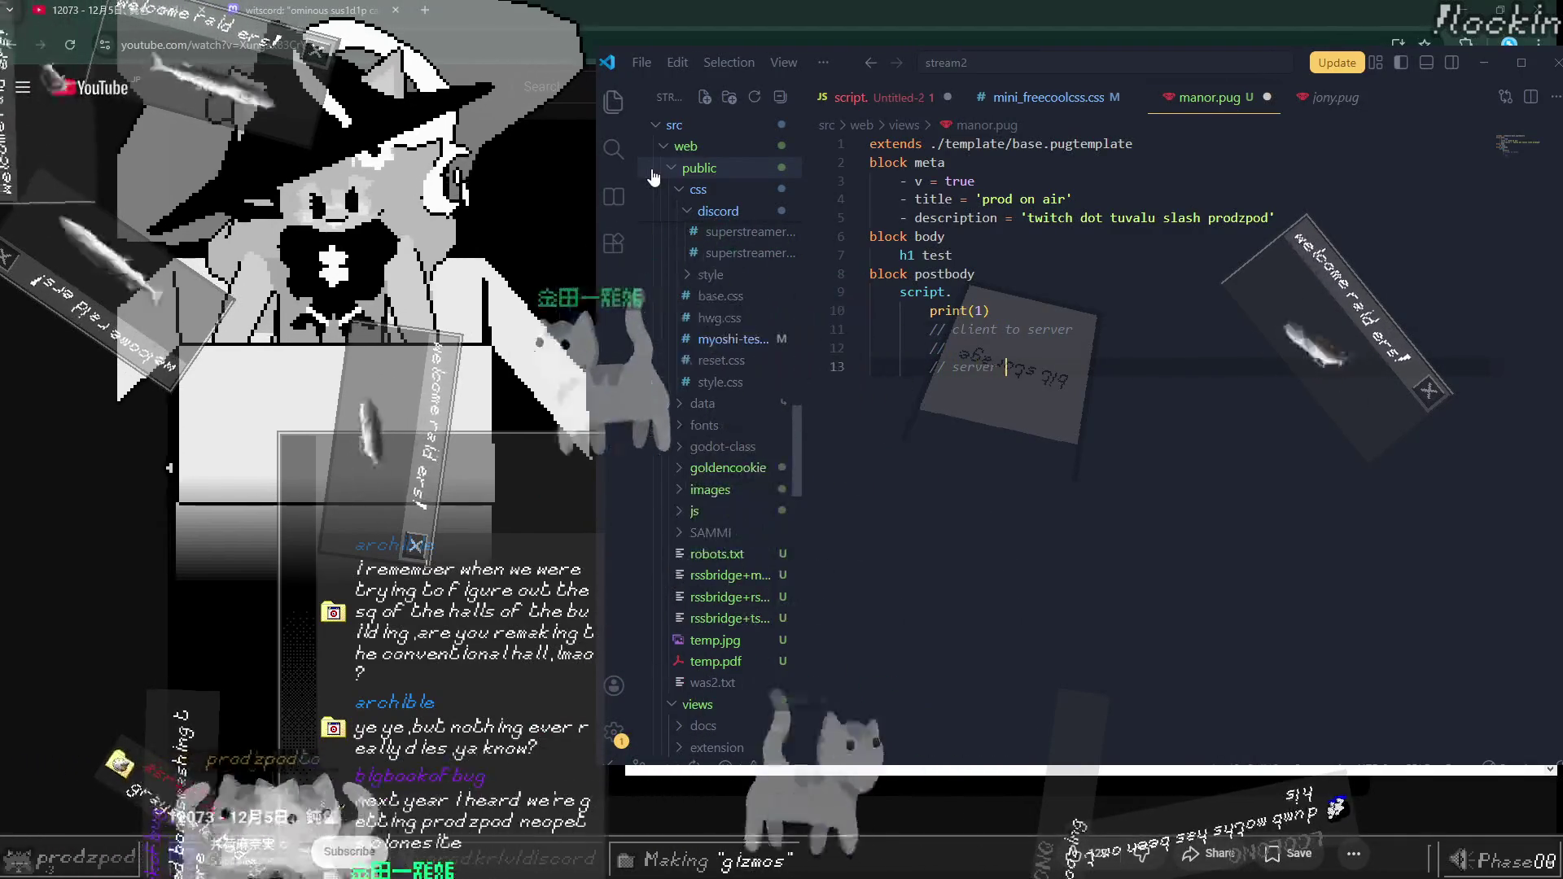
text( to client)
key(Return)
text(//)
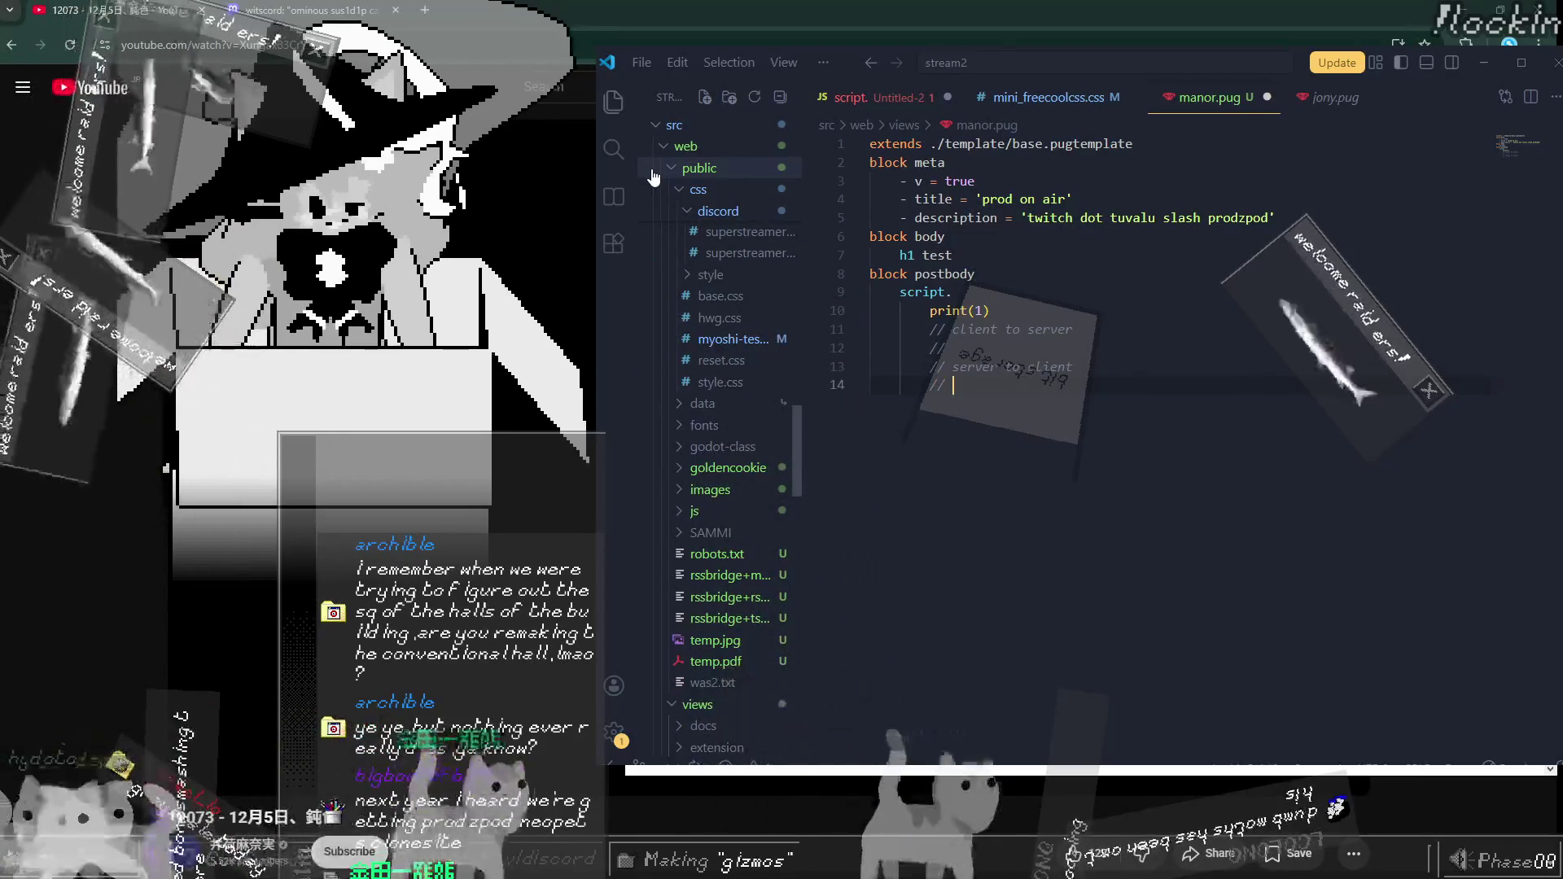
text( join)
key(Return)
text(// move)
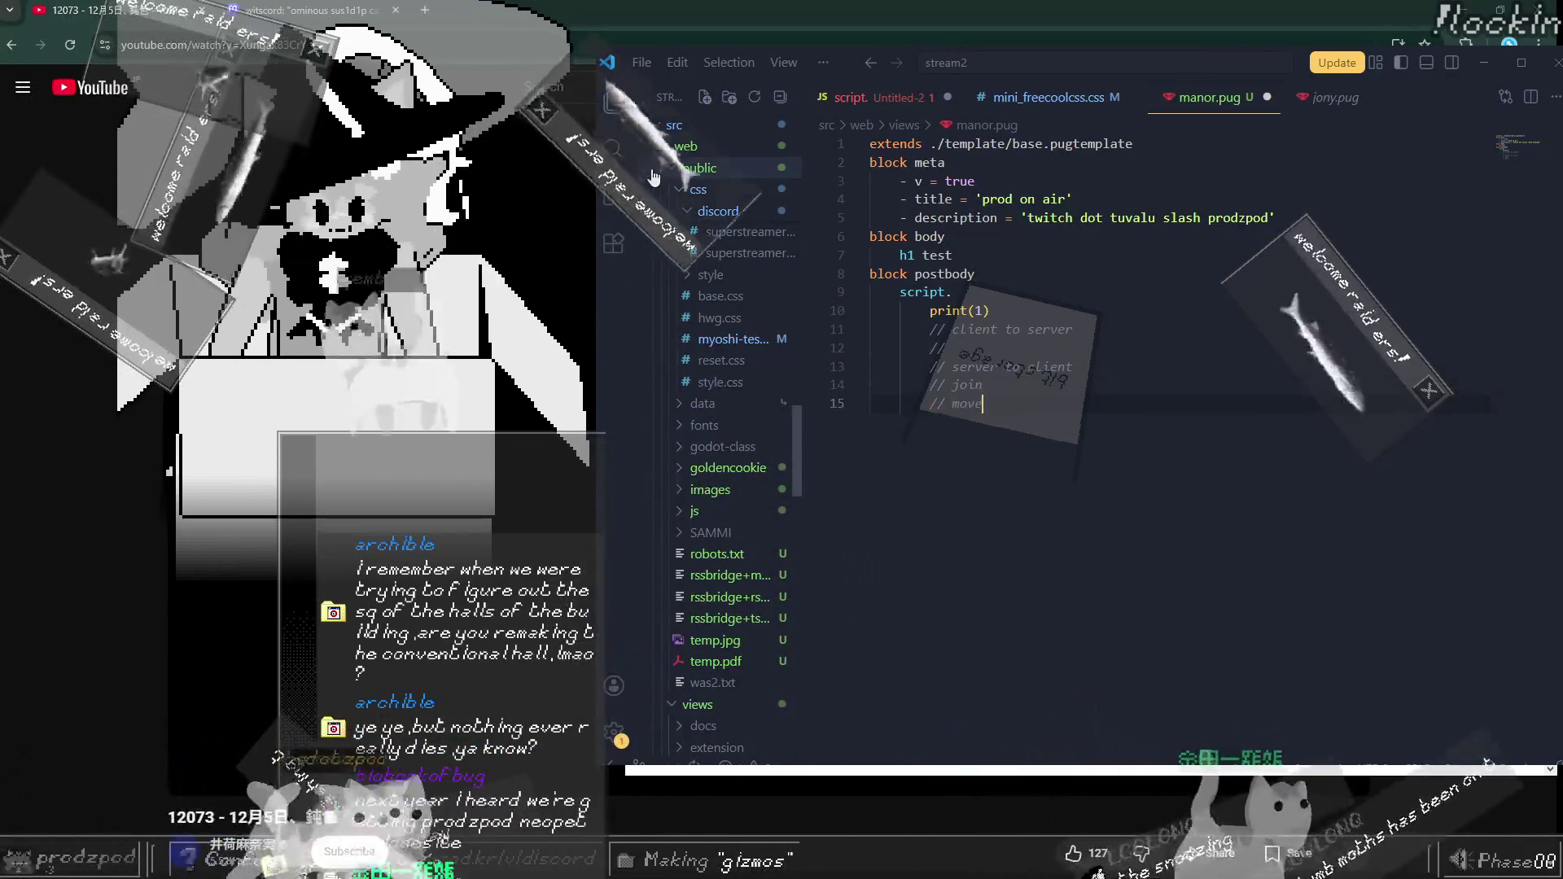
key(Return)
text(// leave)
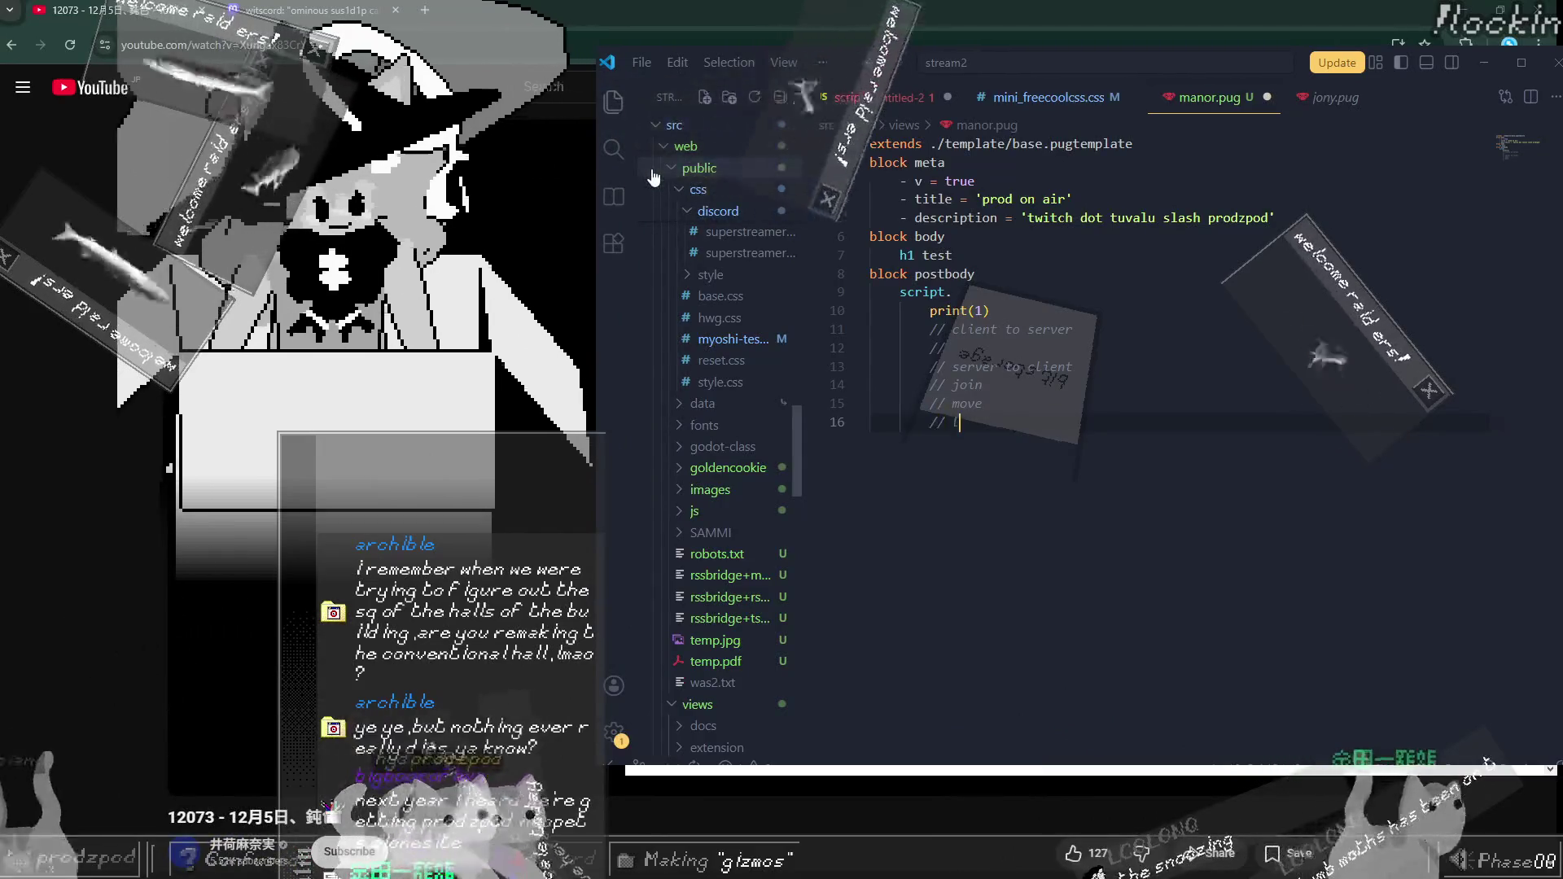
Step: Return to the join comment line and add a colon to begin its field list
key(Up)
key(Up)
key(ctrl+shift+Left)
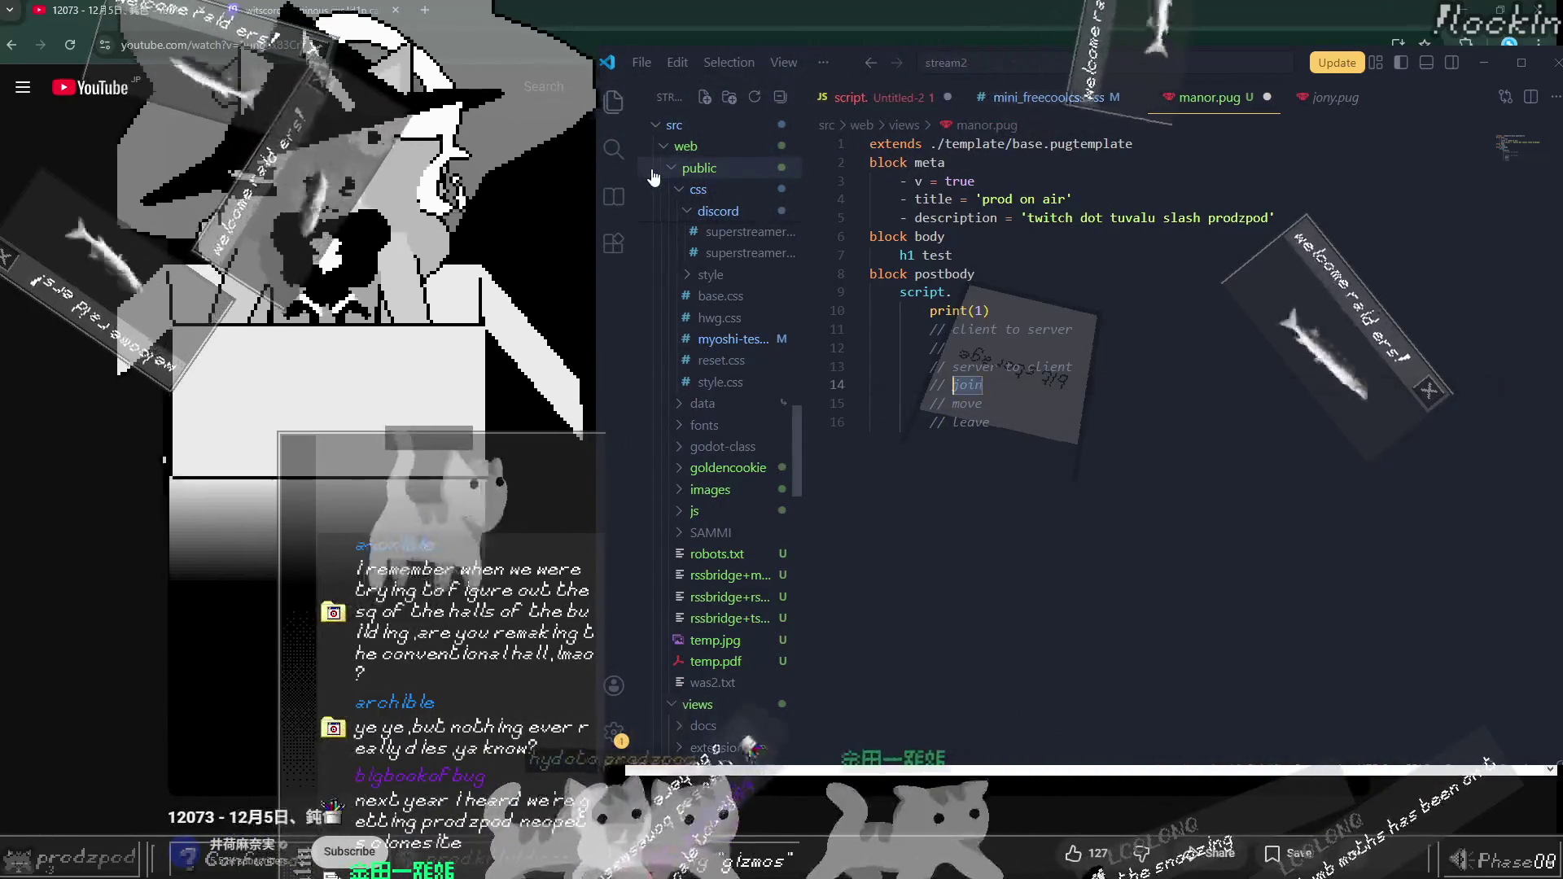
key(Left)
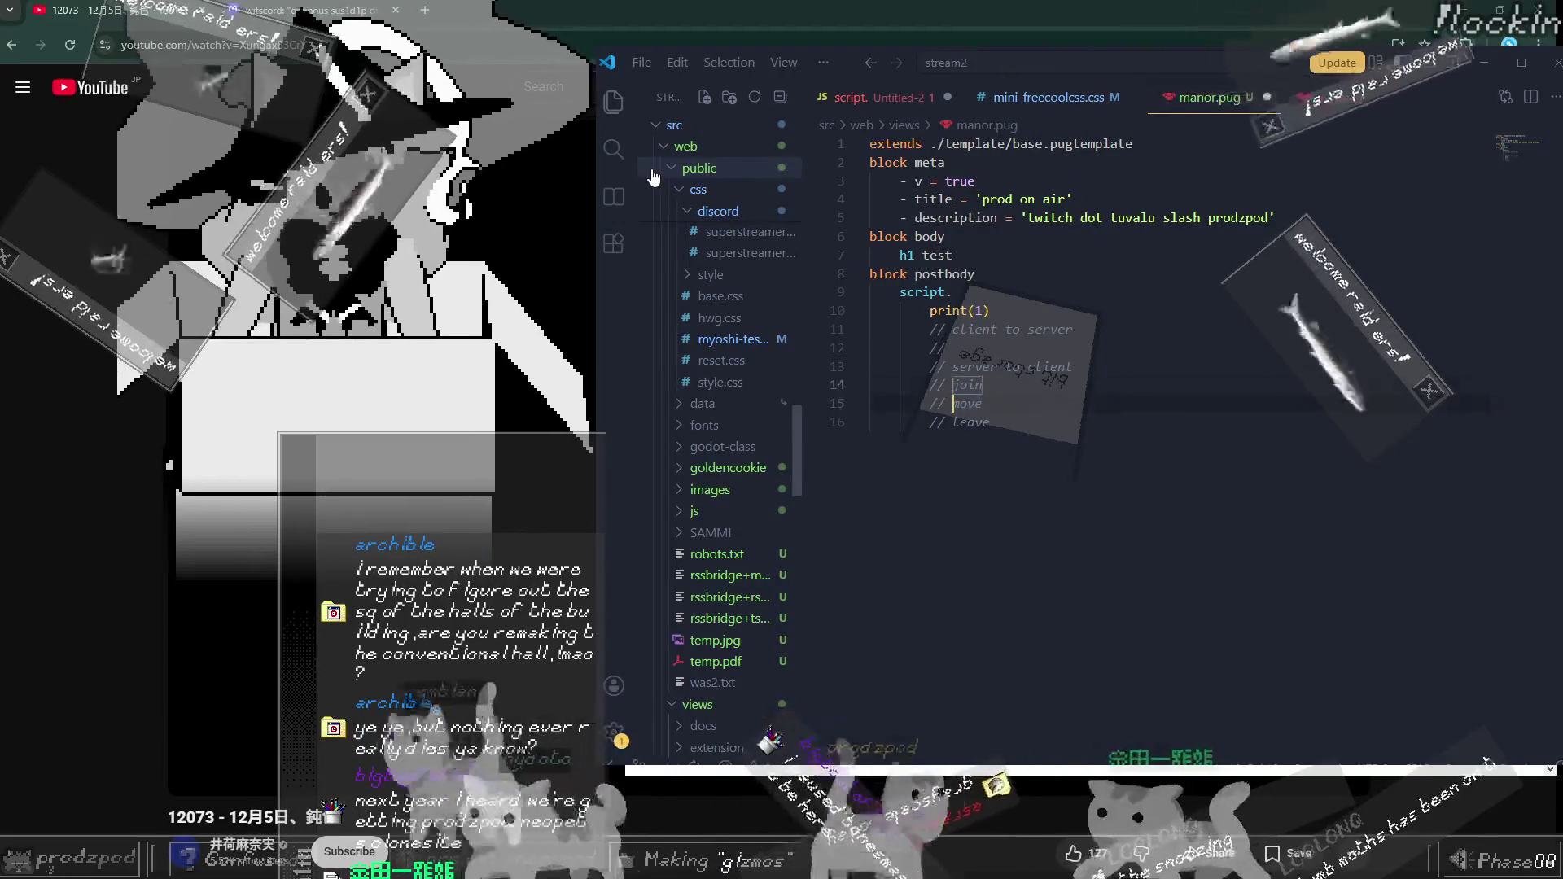
key(Up)
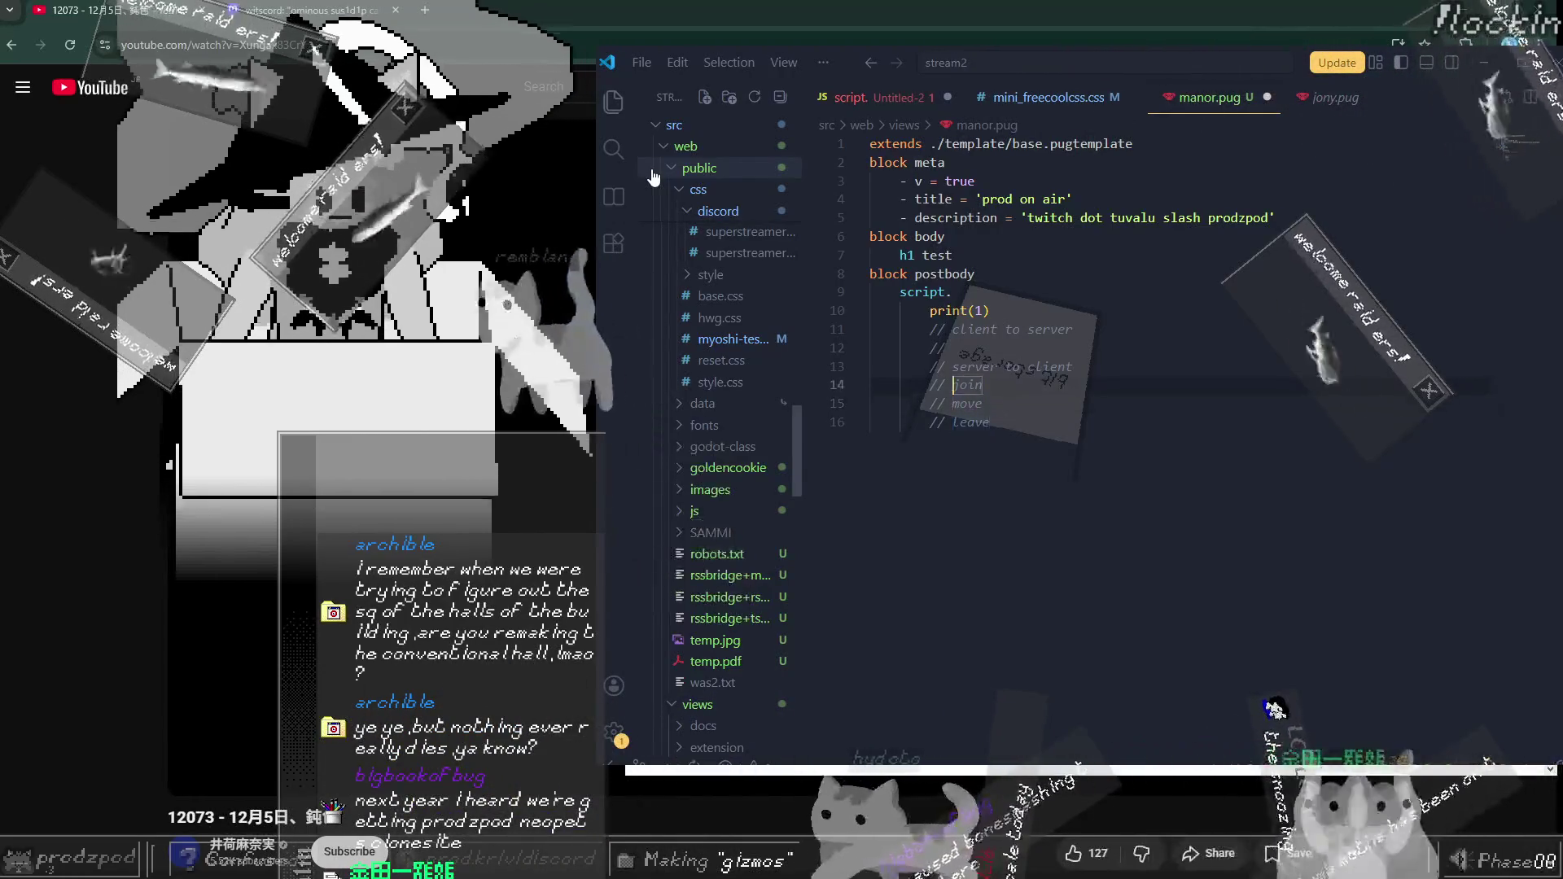
text(: id,)
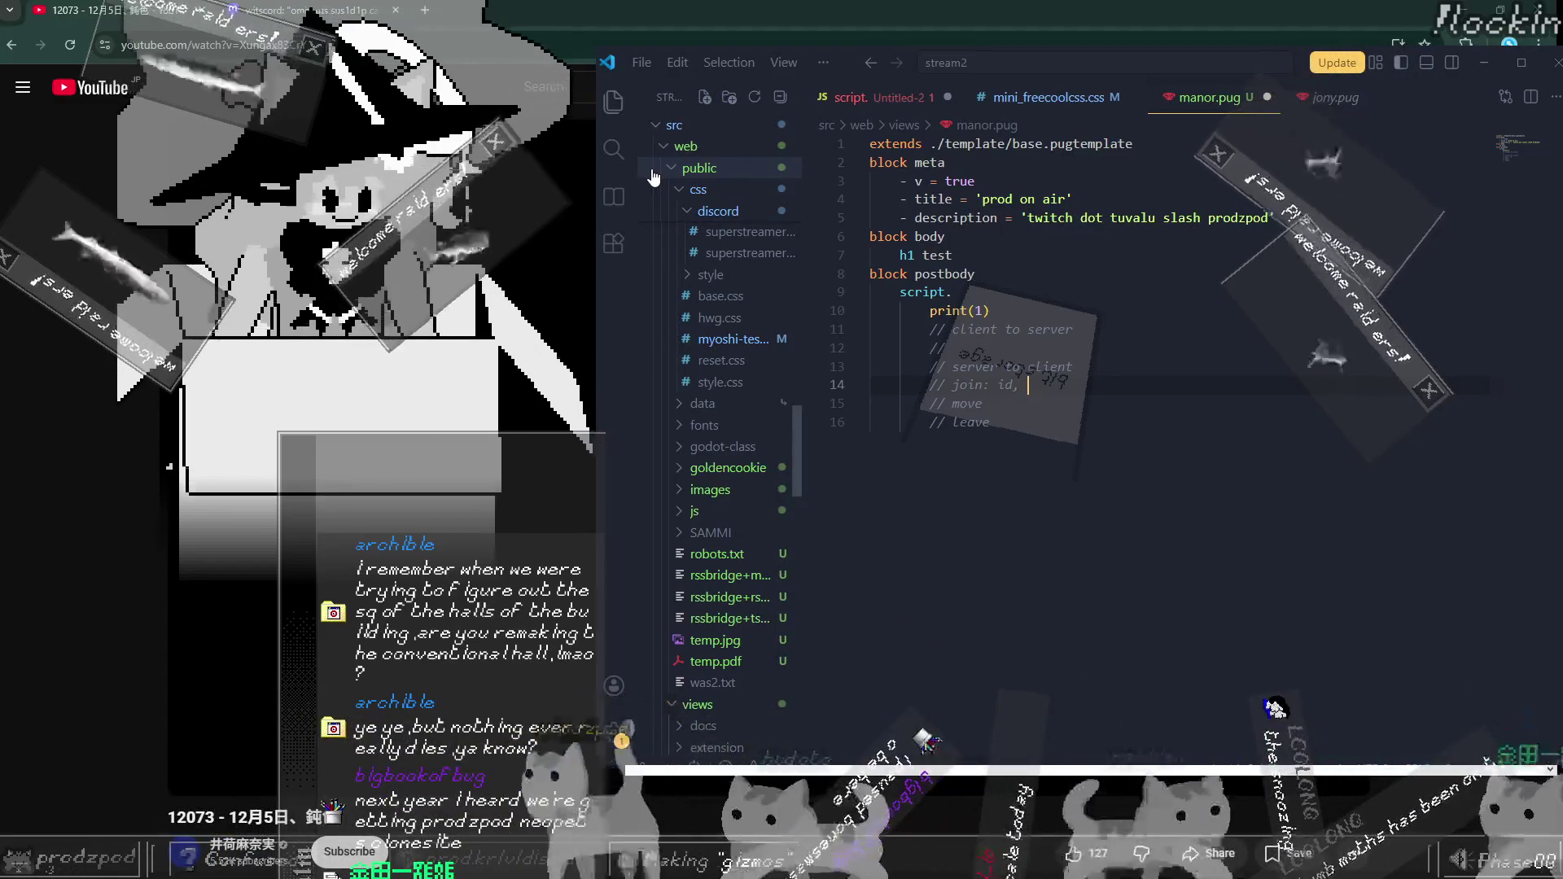
Step: Add a starting field to join, a colon after move, and id on the leave line
text(starting room)
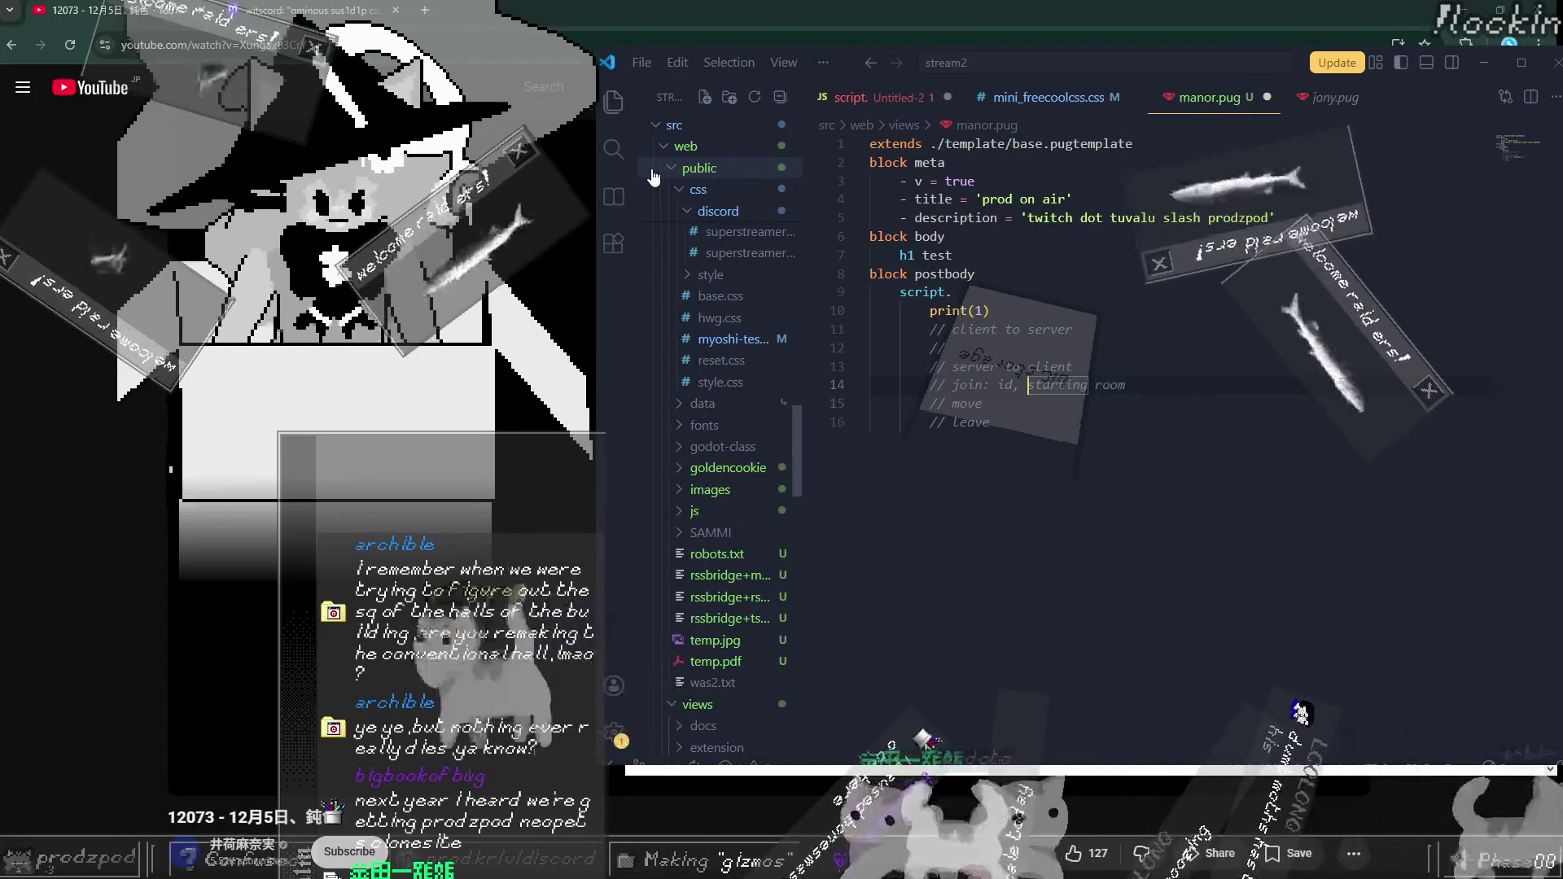
key(Down)
key(End)
text(:)
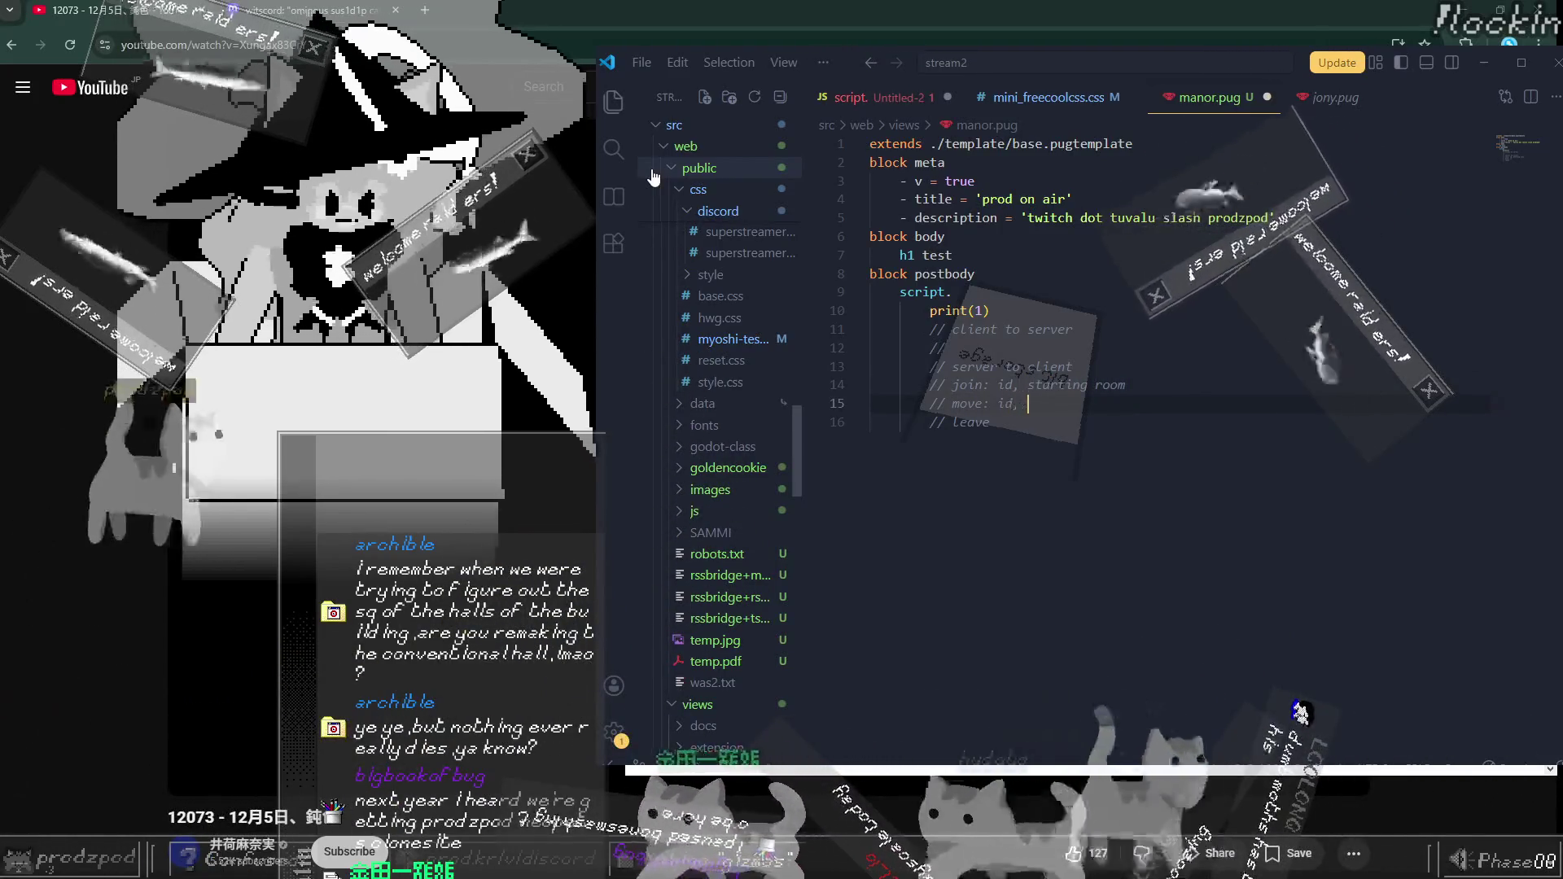
key(Down)
text(id)
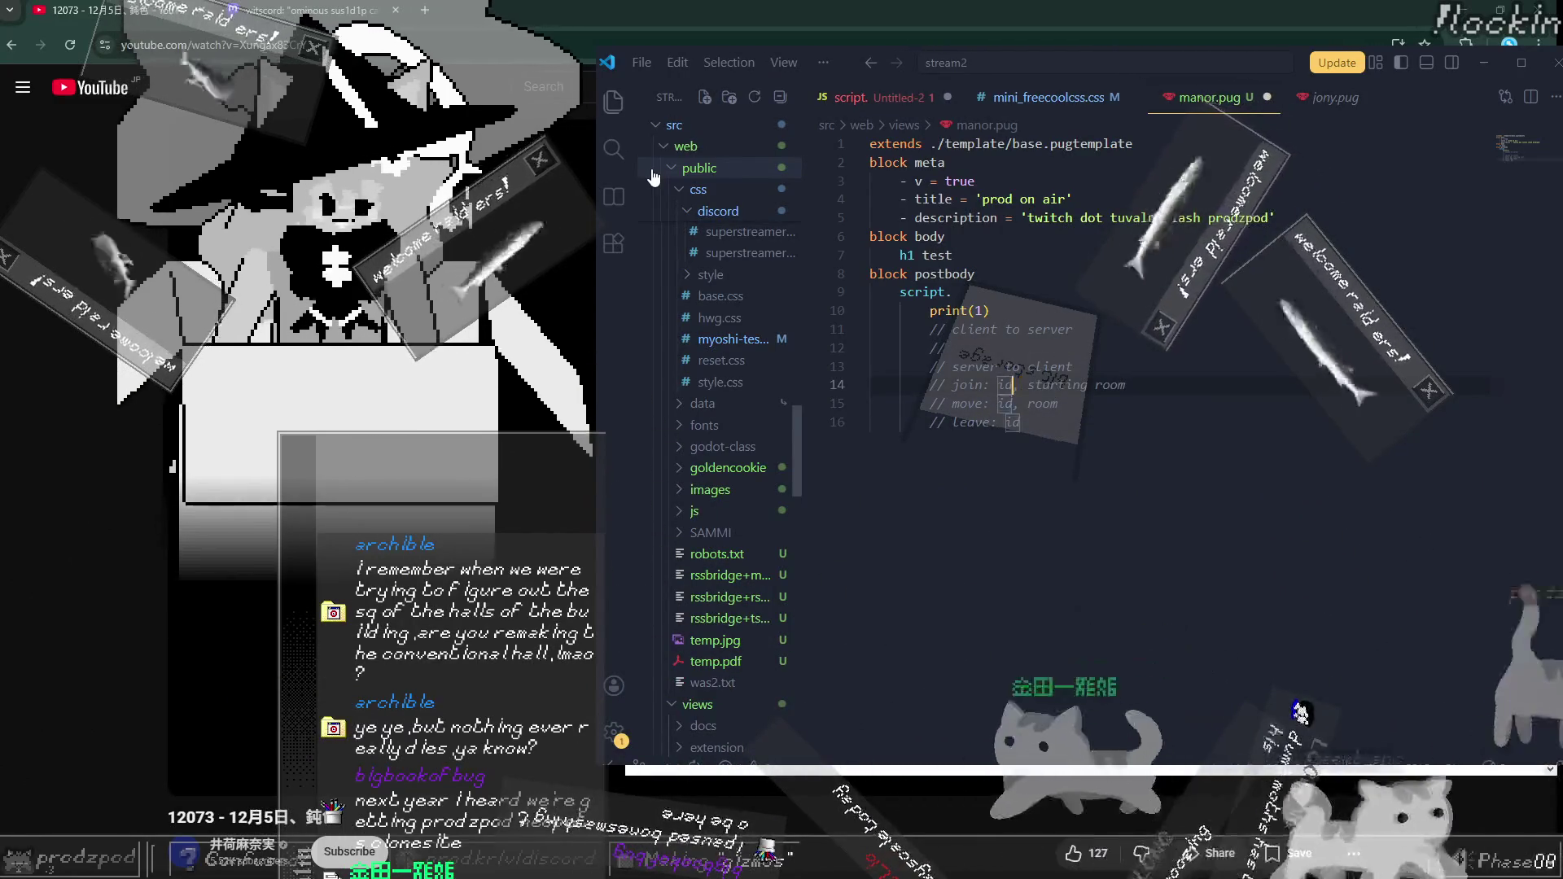
Step: Replace join's starting room field with name
key(ctrl+shift+Right)
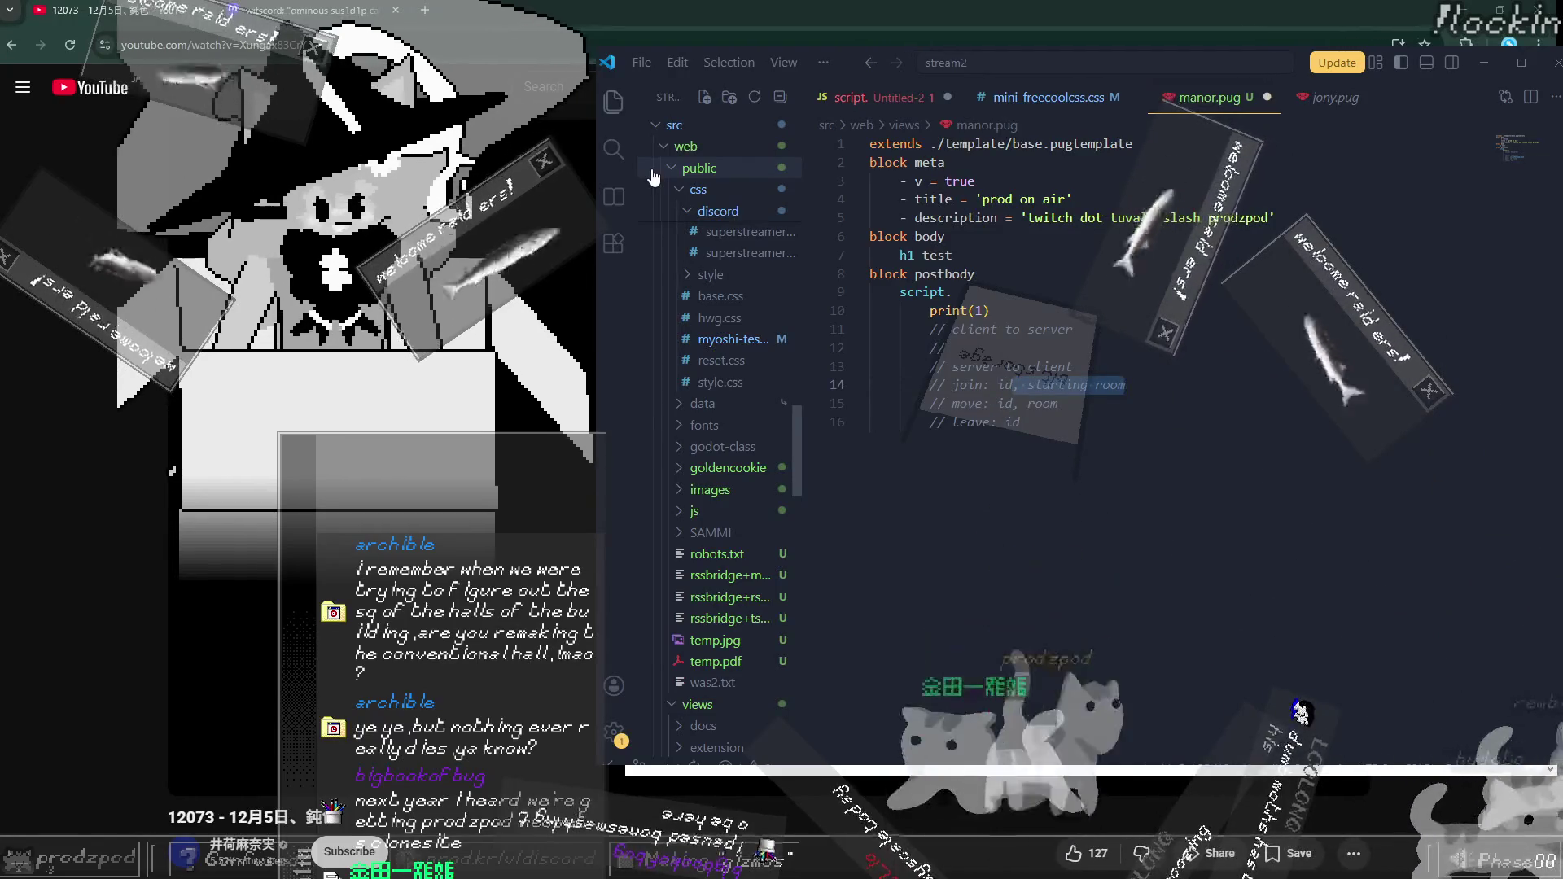
key(BackSpace)
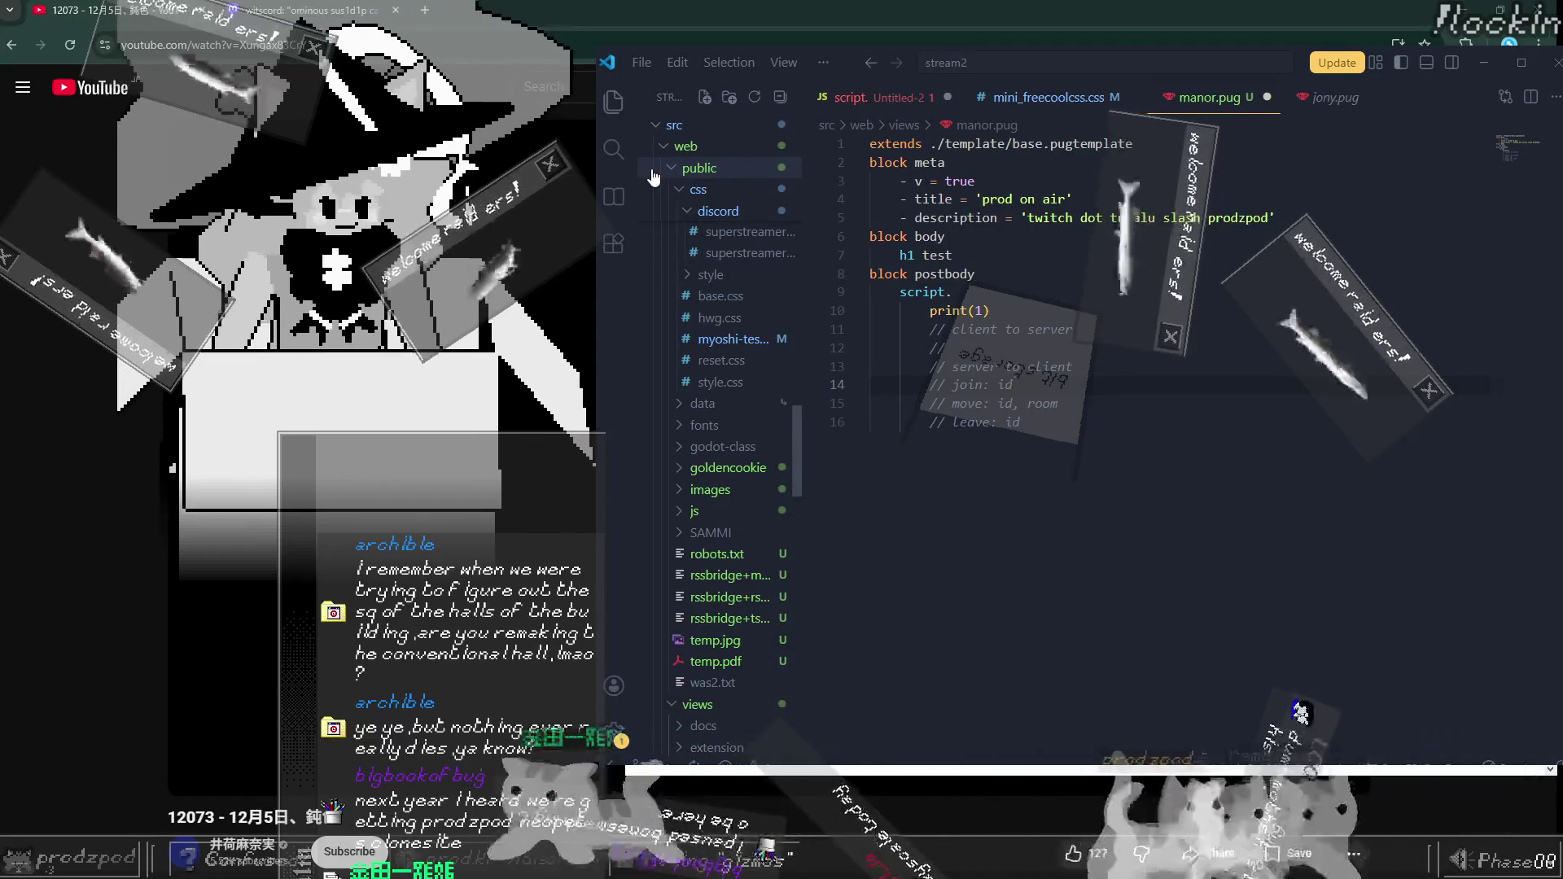
text(,name,)
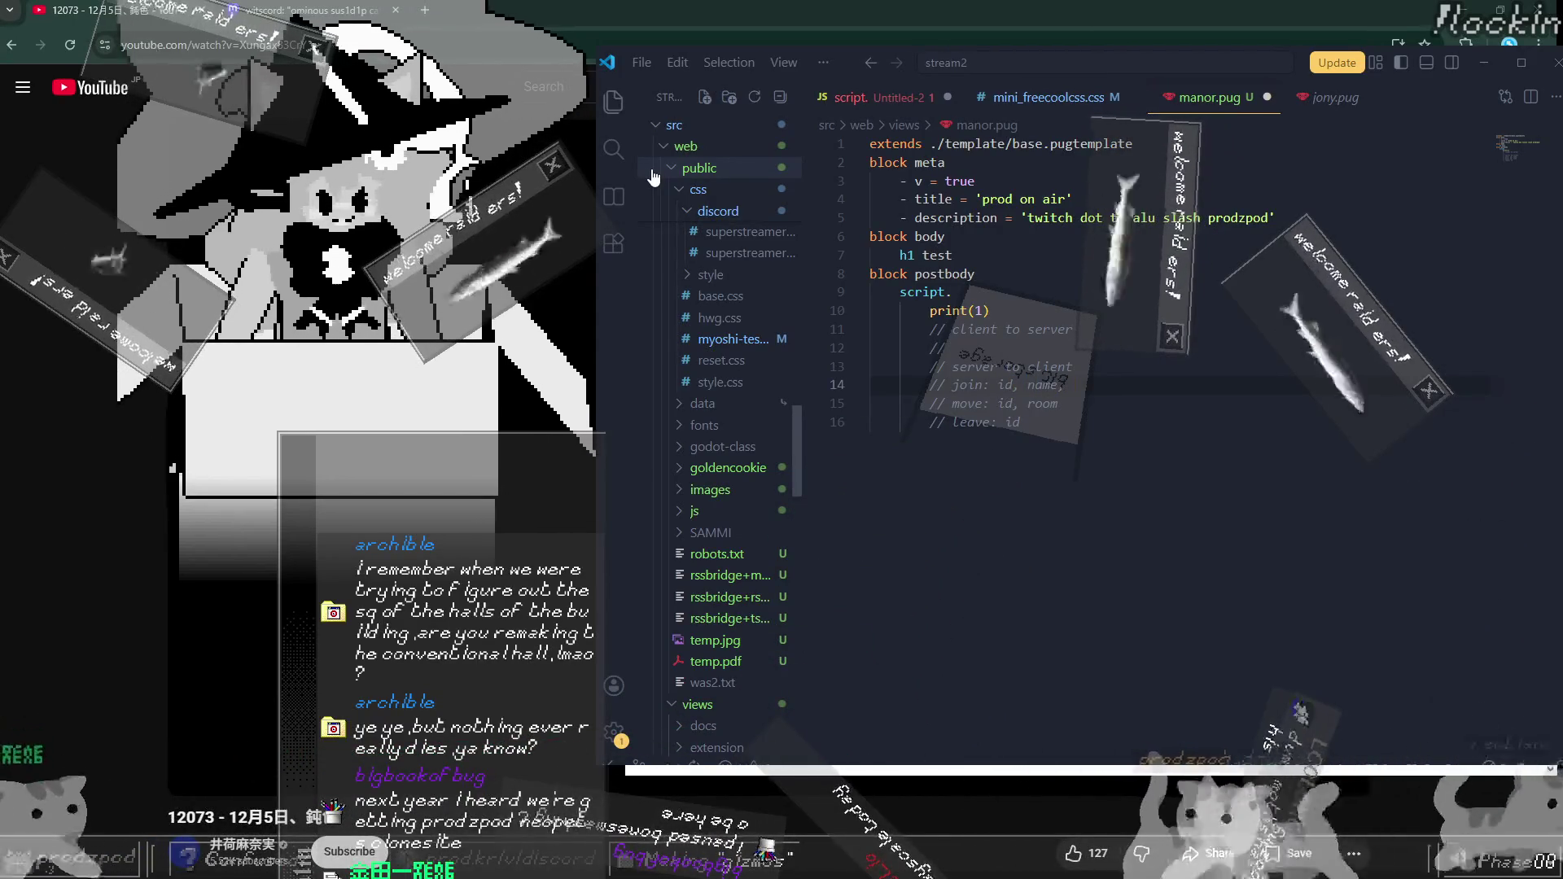
key(ctrl+shift+Left)
text(, name,)
Step: Remove name from the move line and finish join with profile_image, dropping the trailing comma
key(ctrl+End)
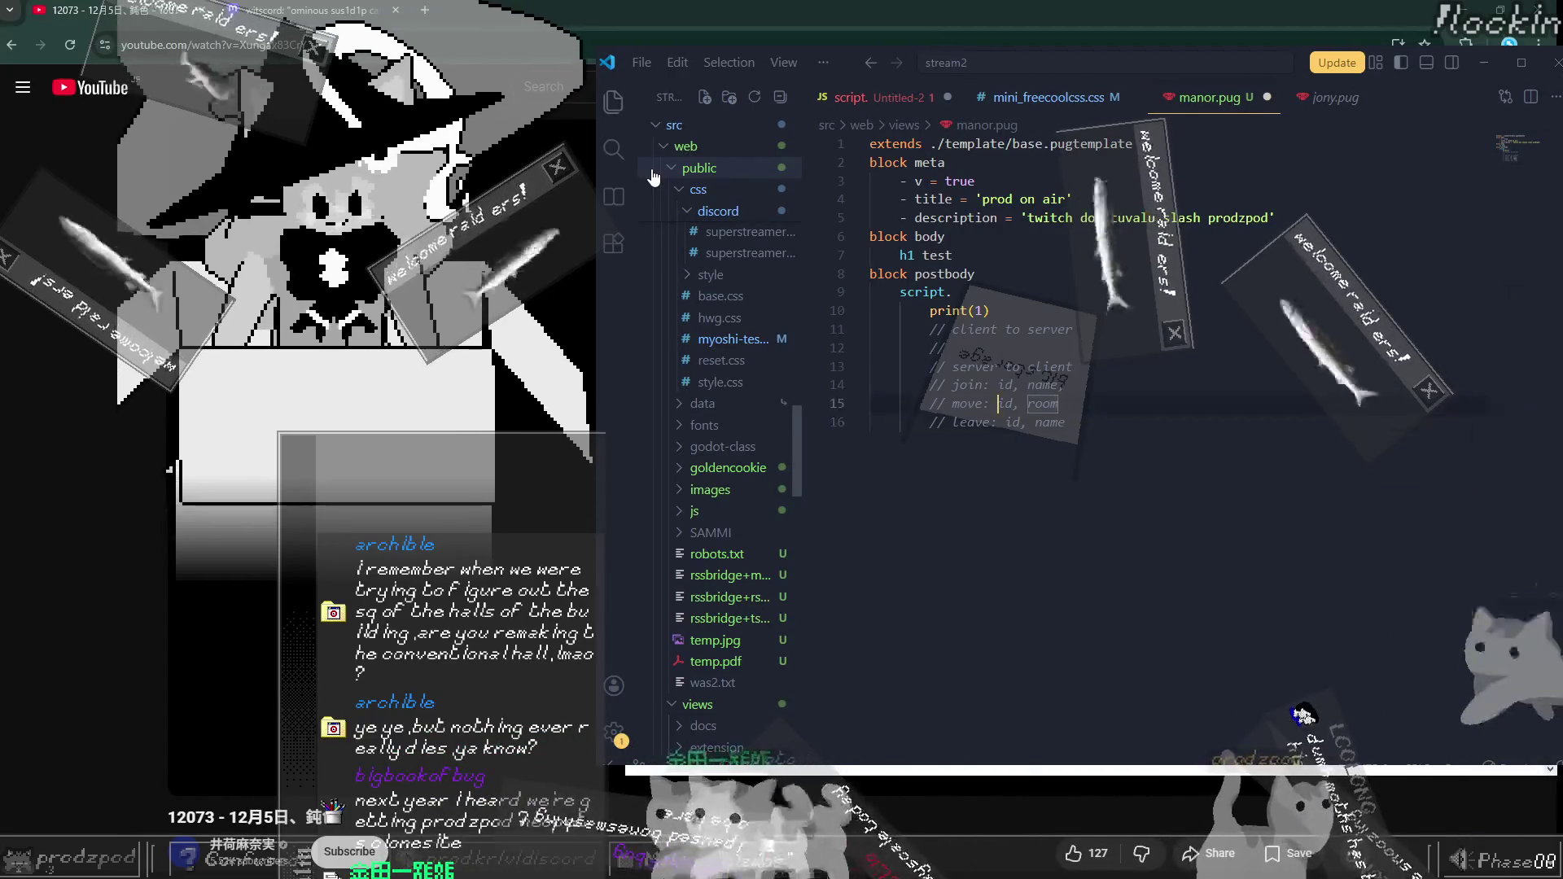
key(ctrl+Left)
key(ctrl+d)
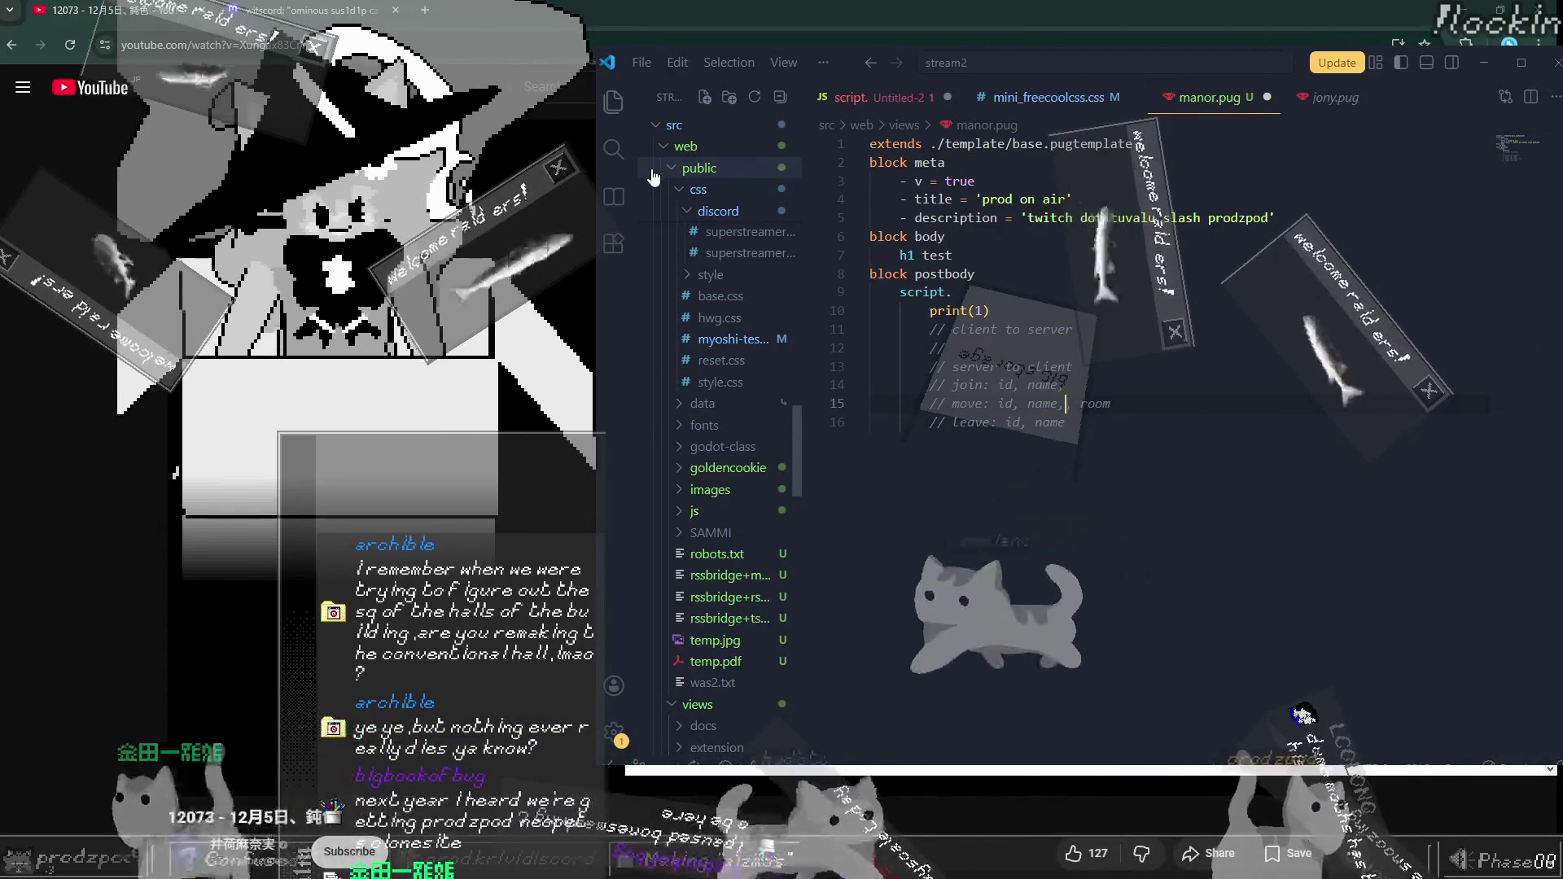
key(BackSpace)
key(BackSpace)
key(BackSpace)
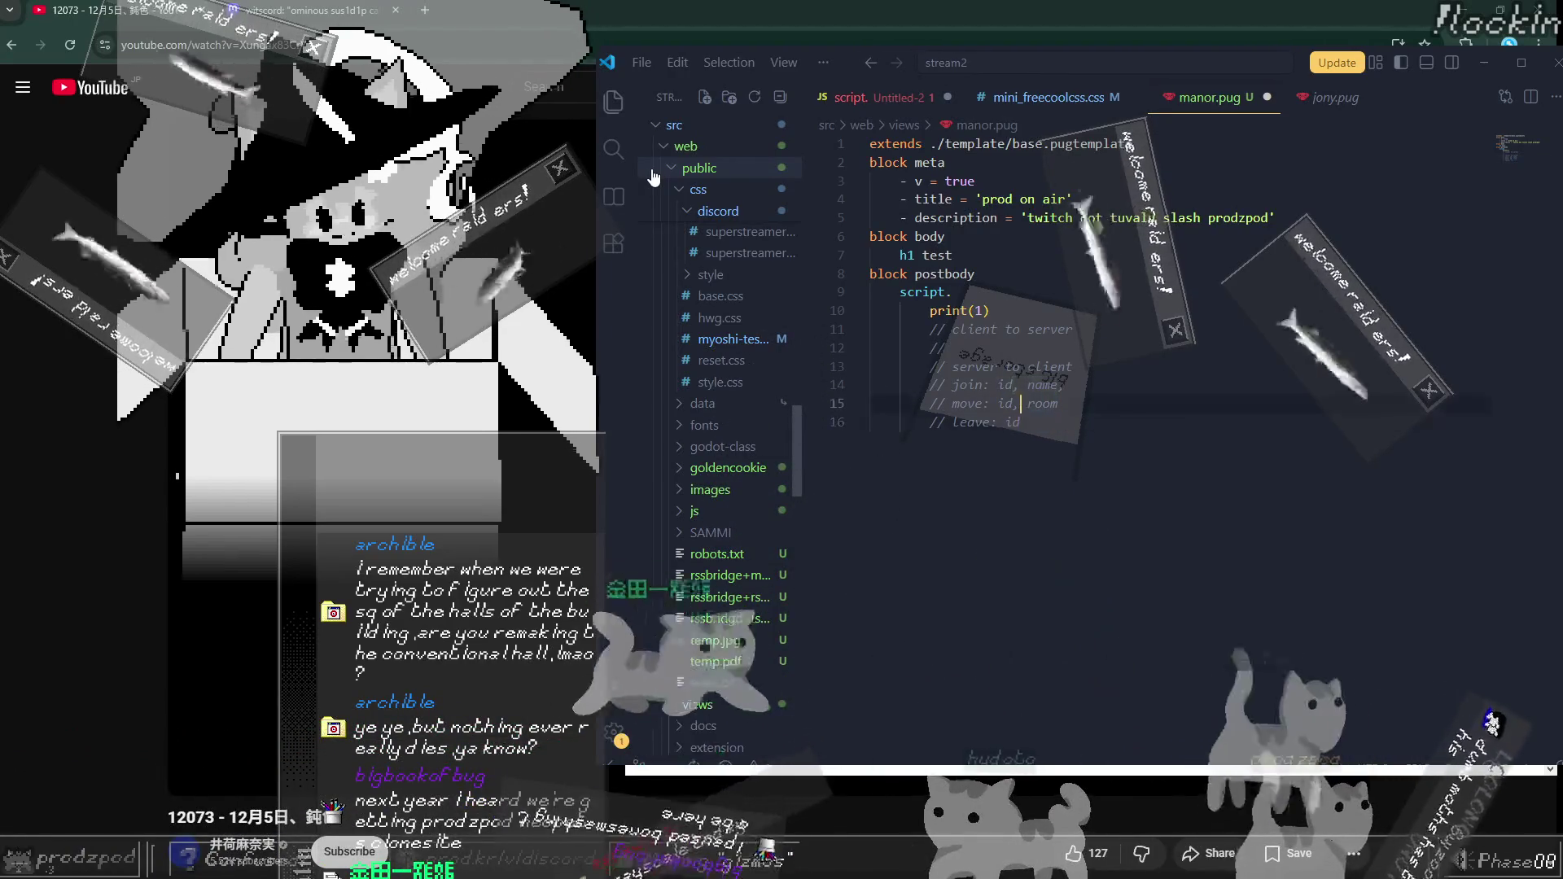
key(Up)
key(End)
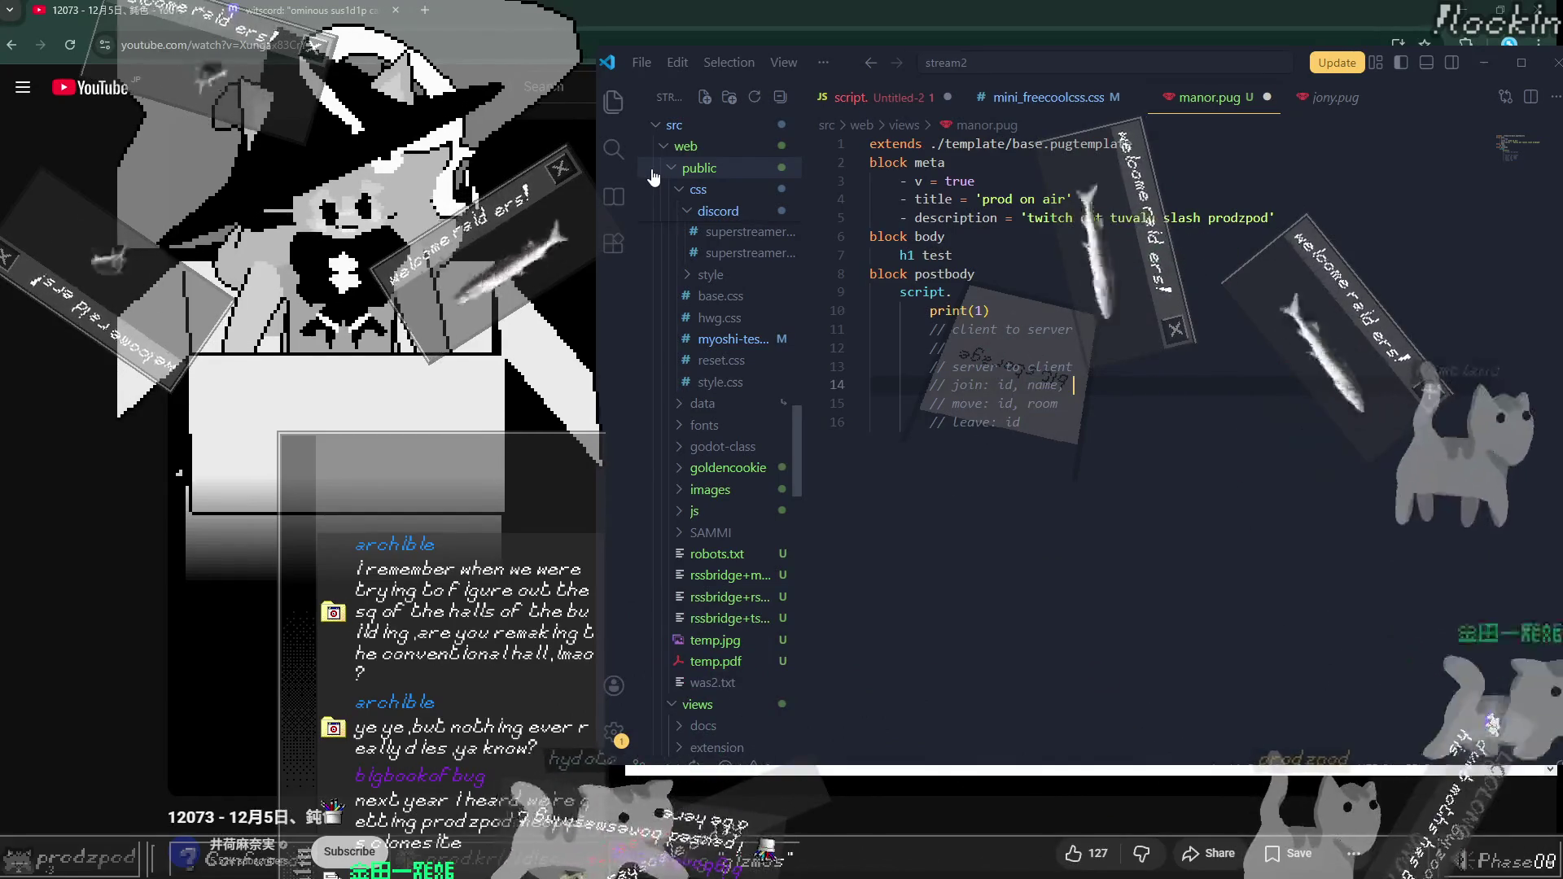
text(profile_image, jo)
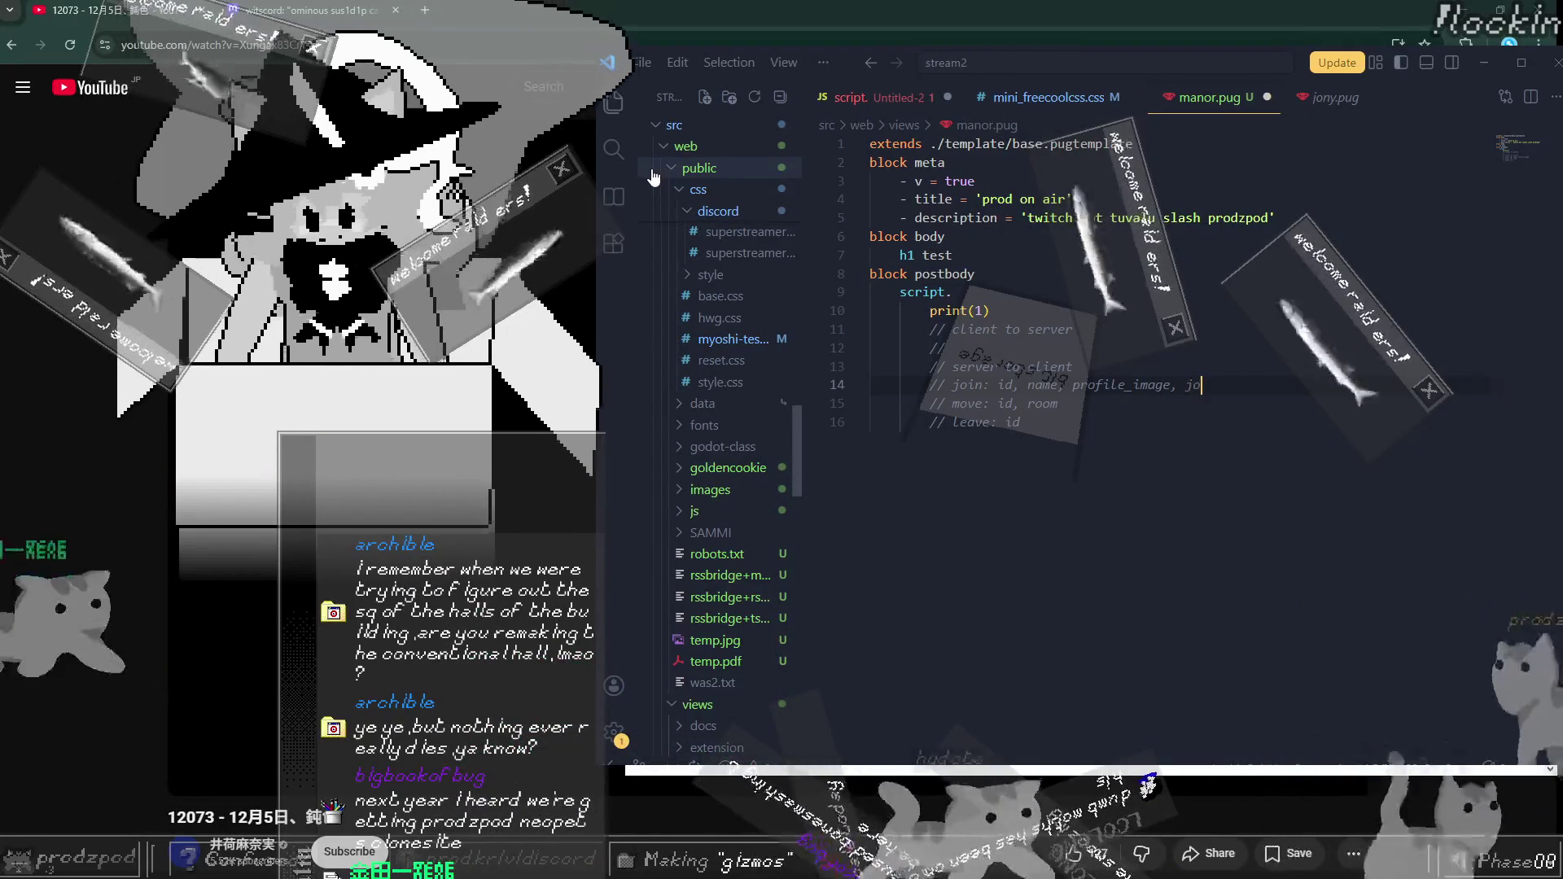
key(BackSpace)
key(BackSpace)
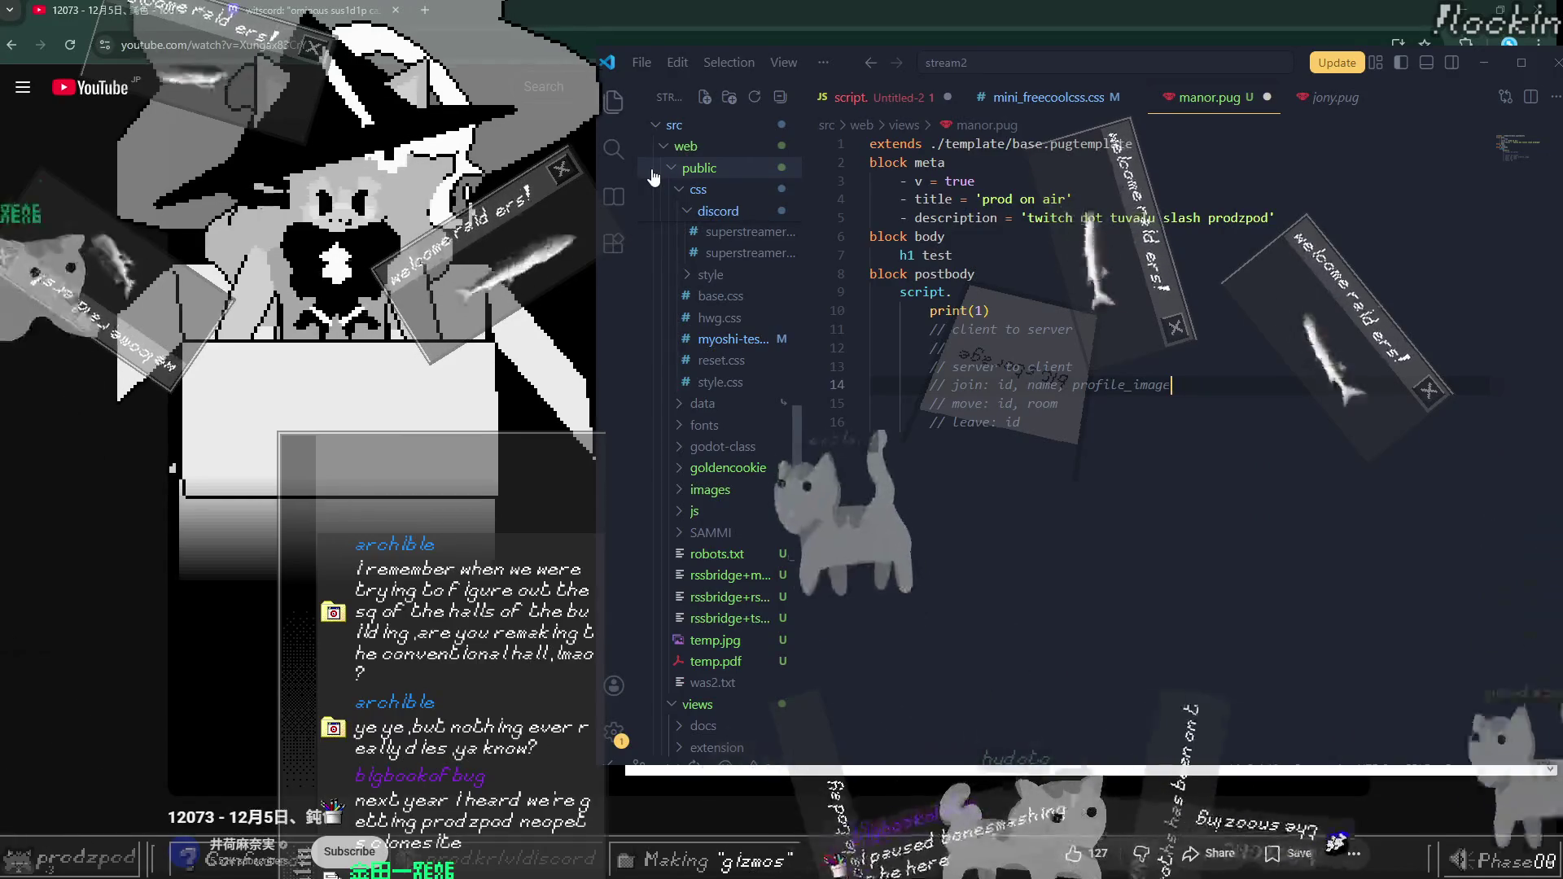
key(Up)
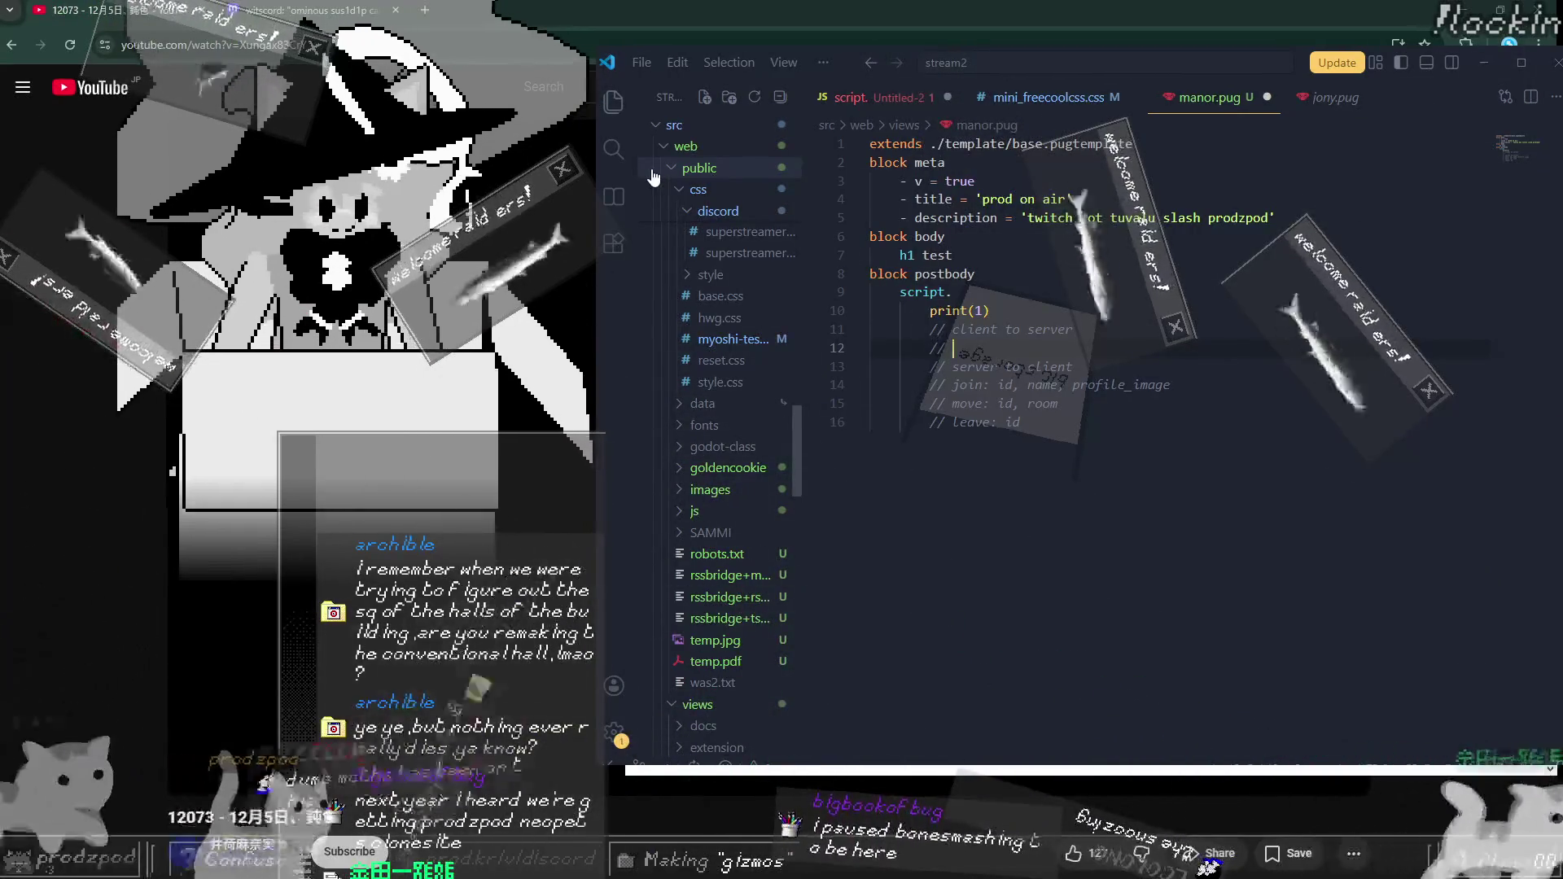
Step: Under '// client to server', add (init) and move comment lines
text((init)
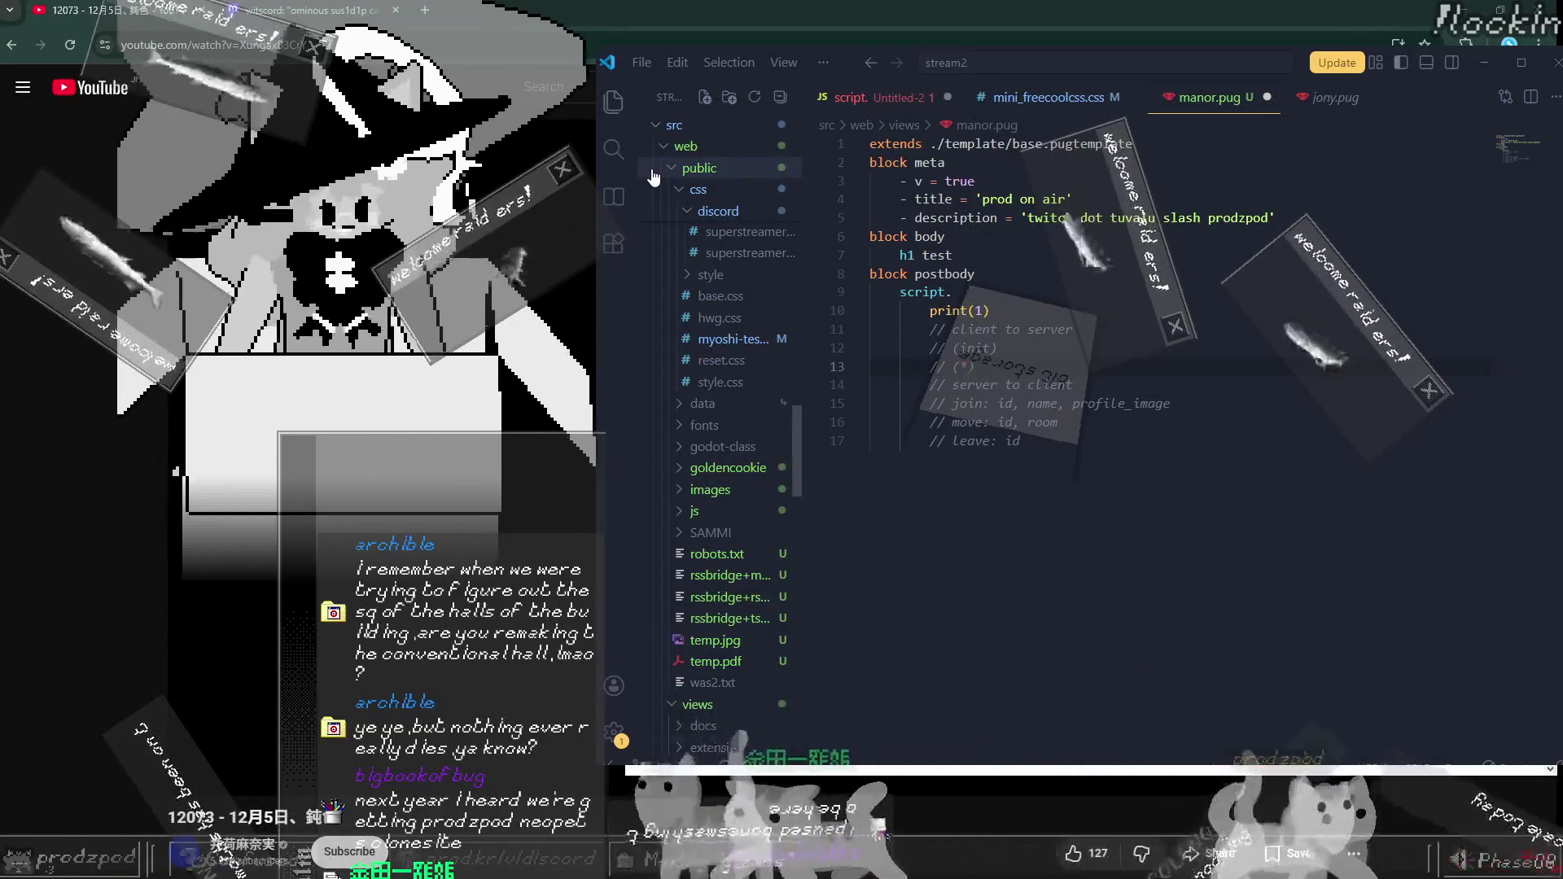
key(Return)
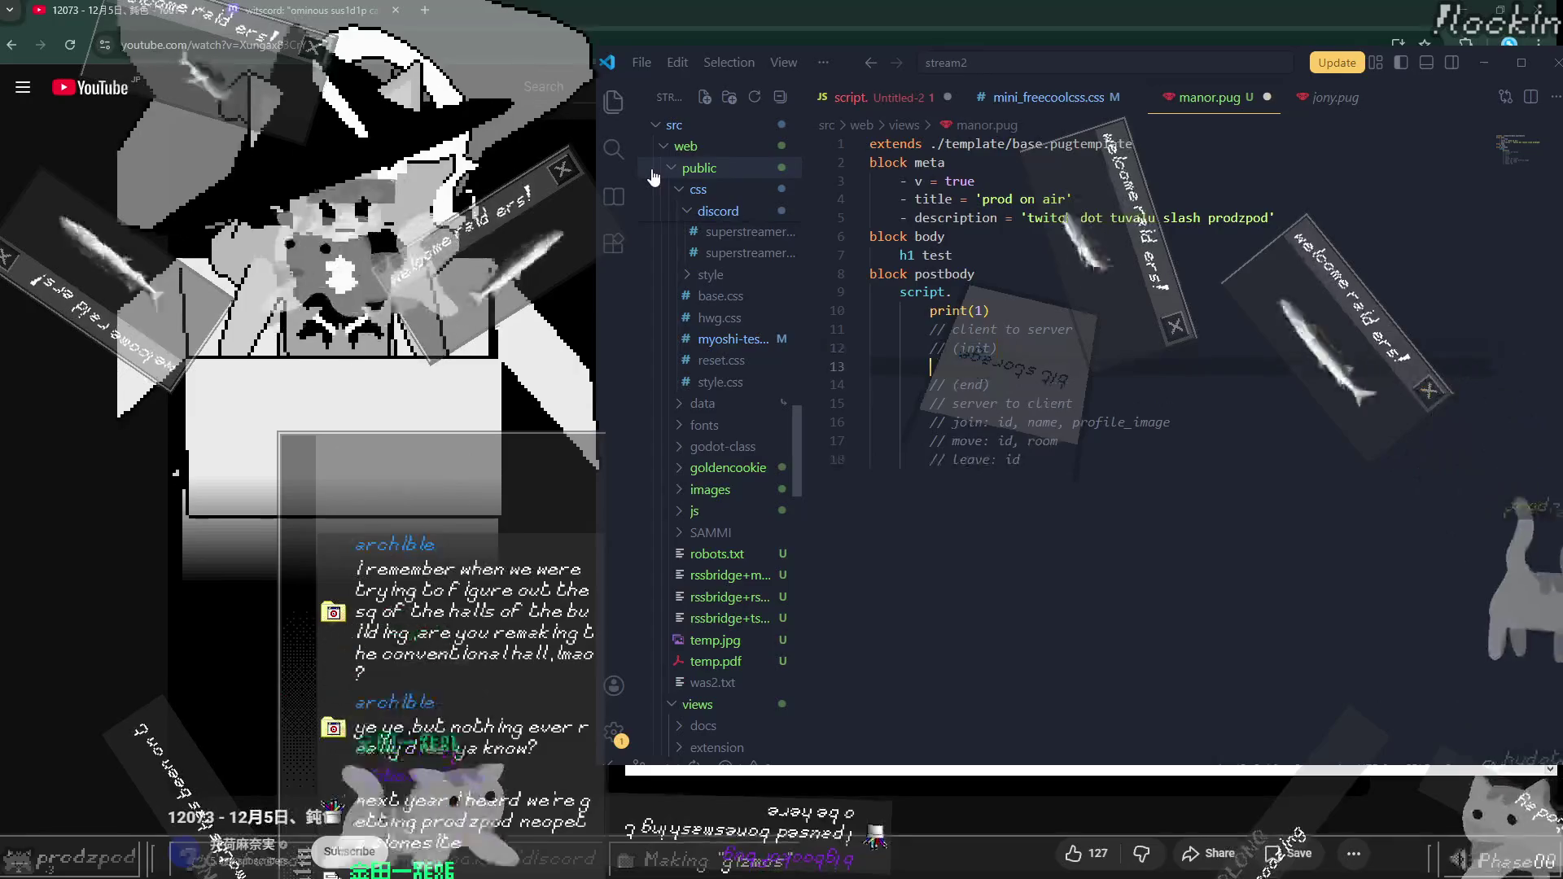
text(/ move)
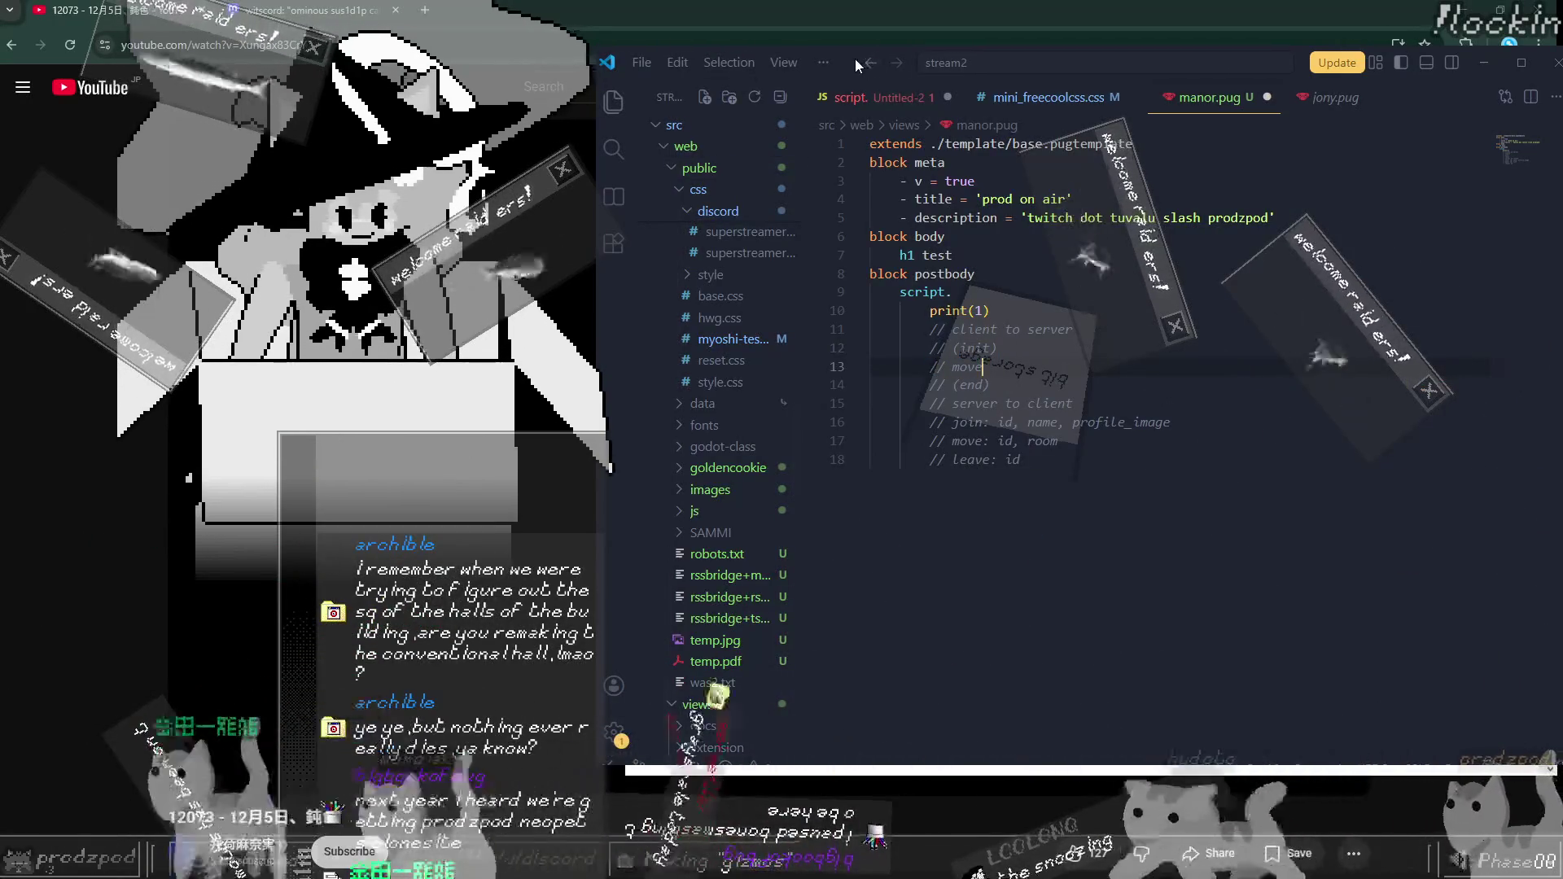
Step: Reposition the VS Code window, place the caret on the (end) line, and collapse then re-expand src
drag(853, 60, 820, 160)
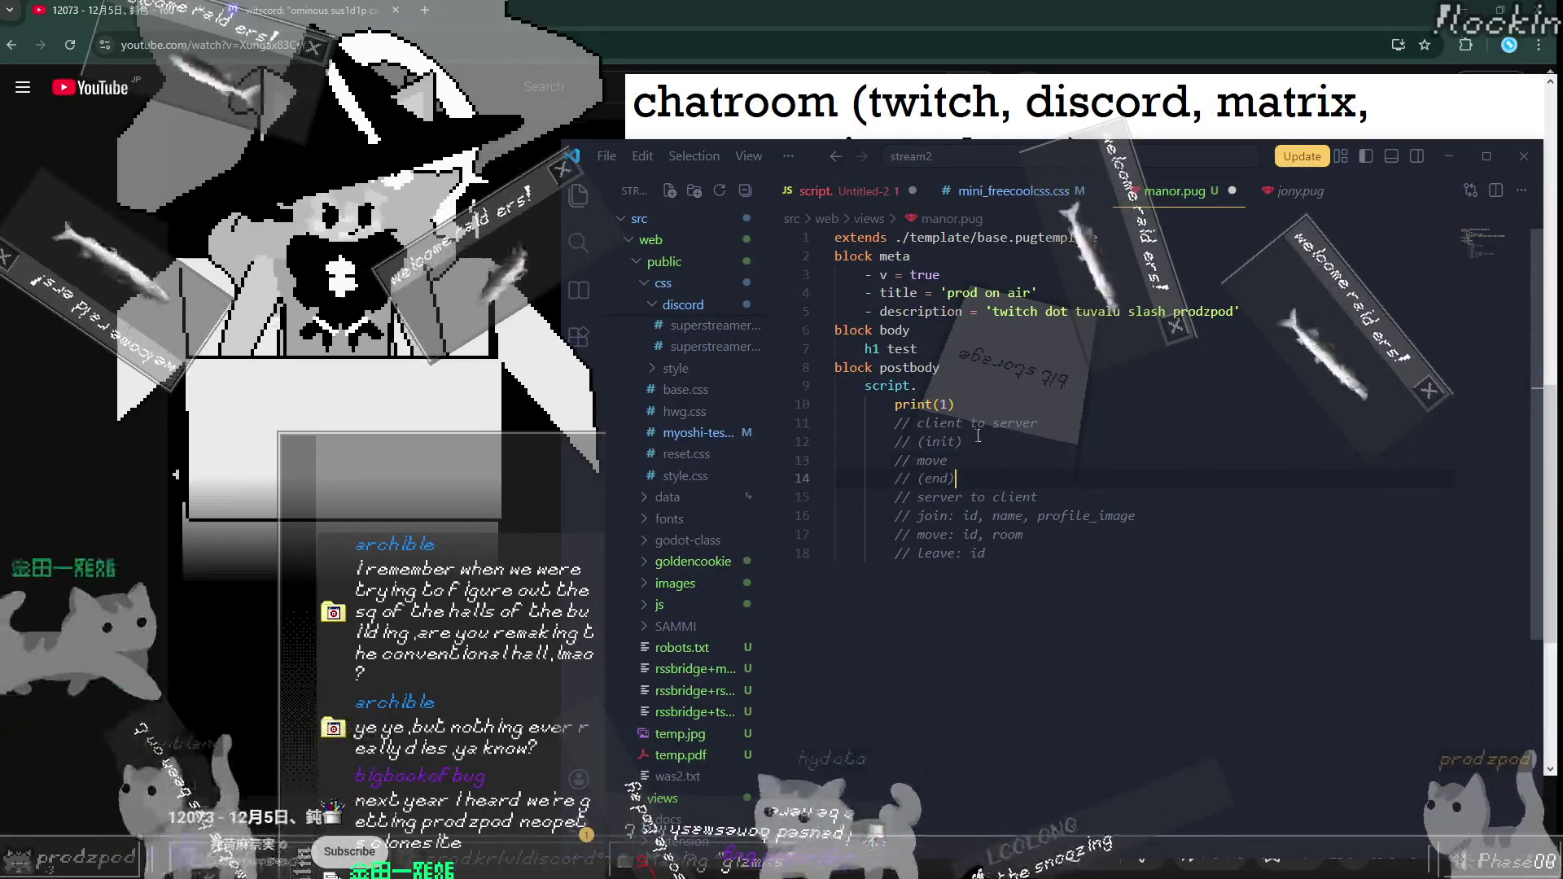
click(928, 480)
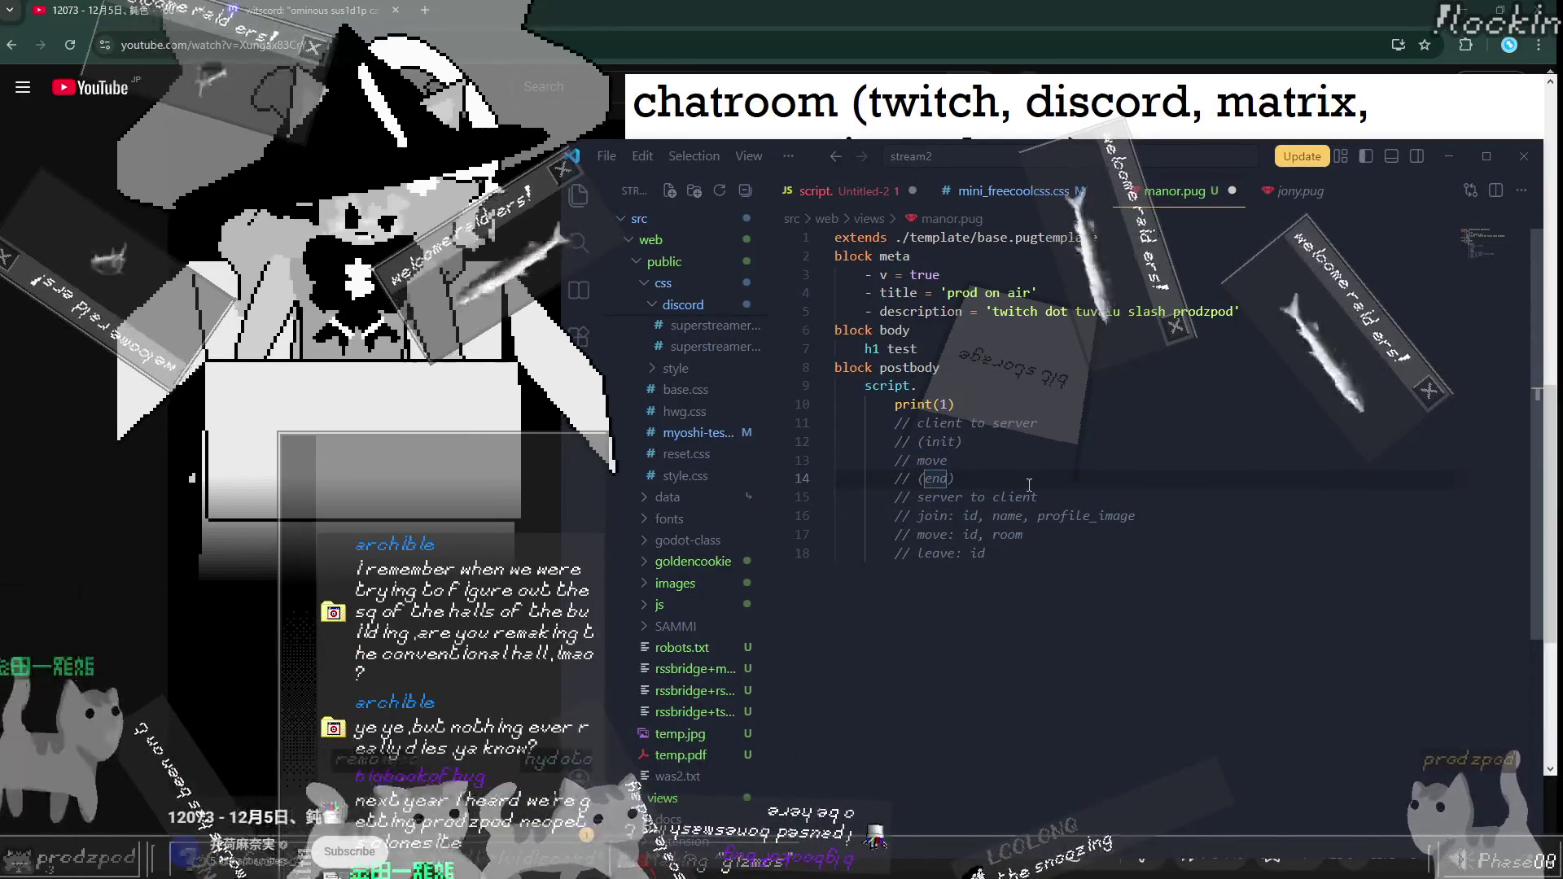
click(788, 156)
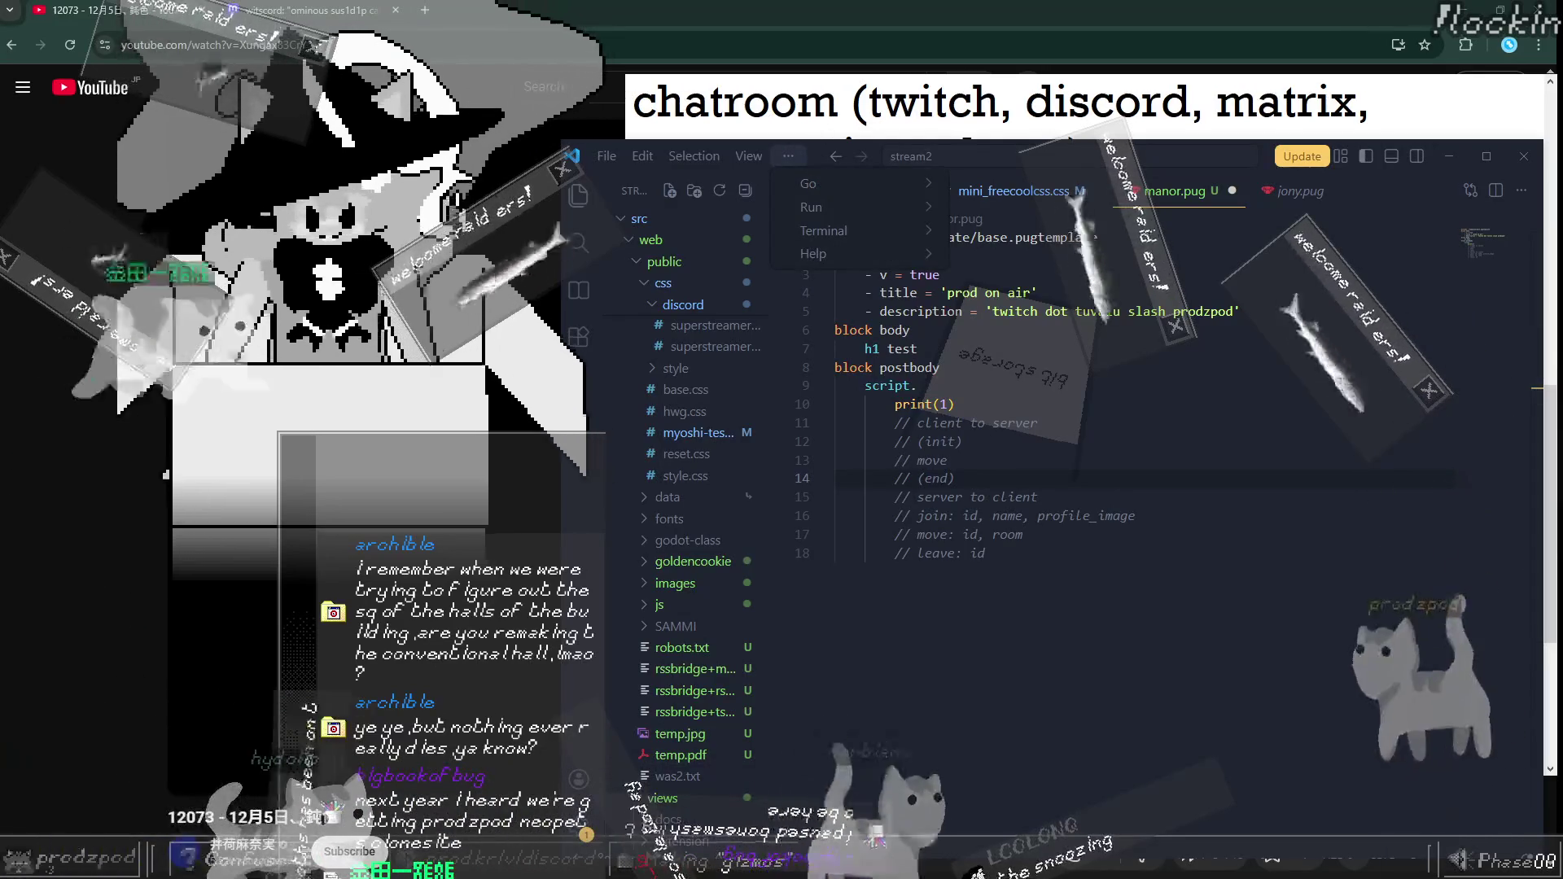
drag(812, 158, 833, 88)
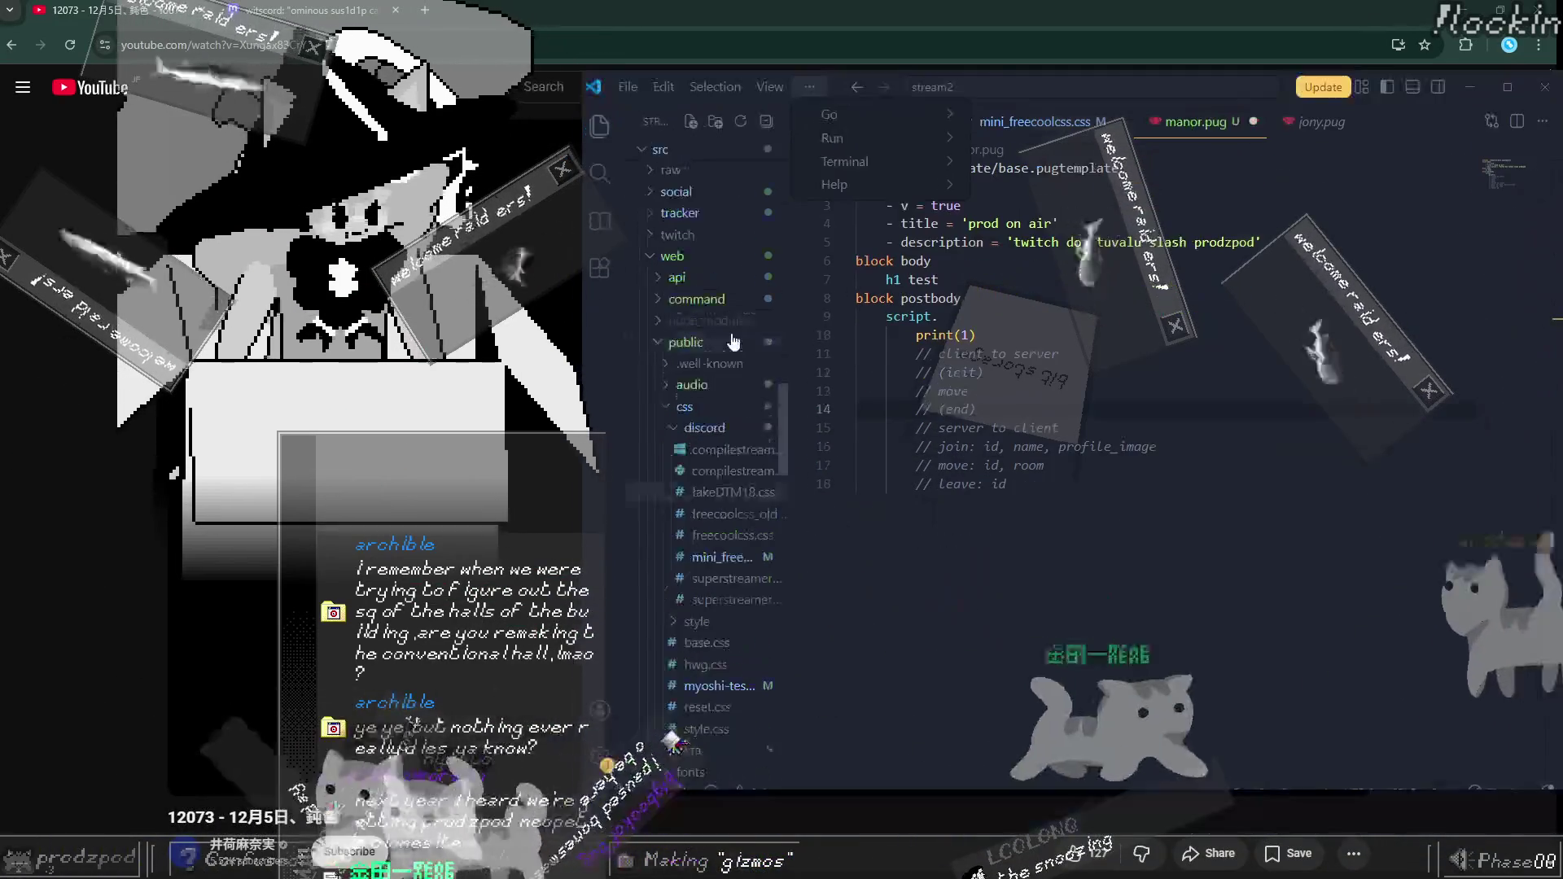
scroll(751, 343, up, 5)
click(660, 149)
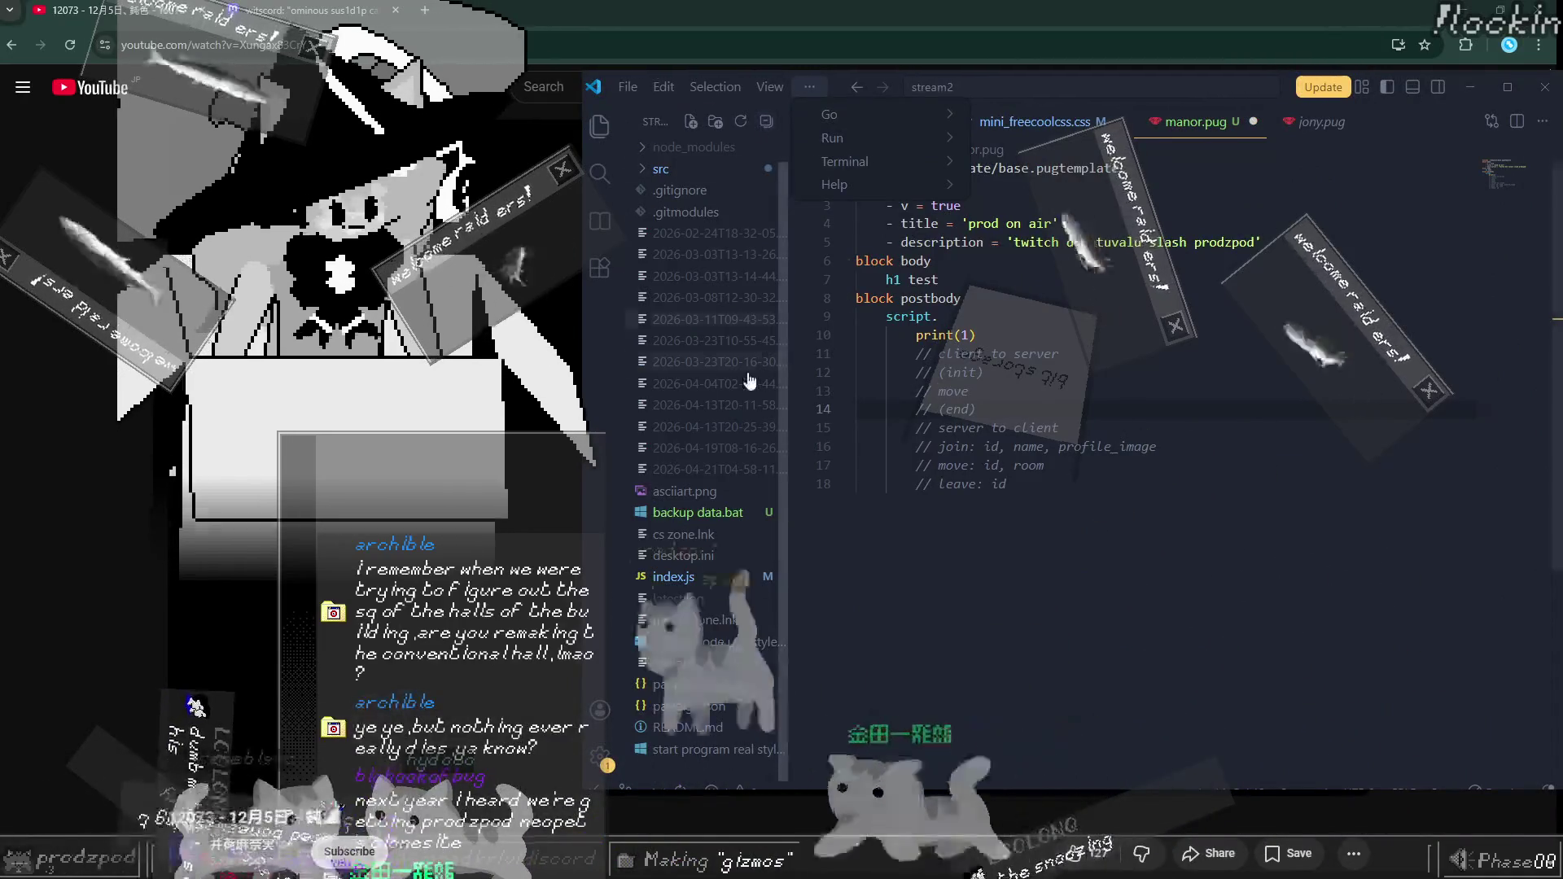
click(689, 174)
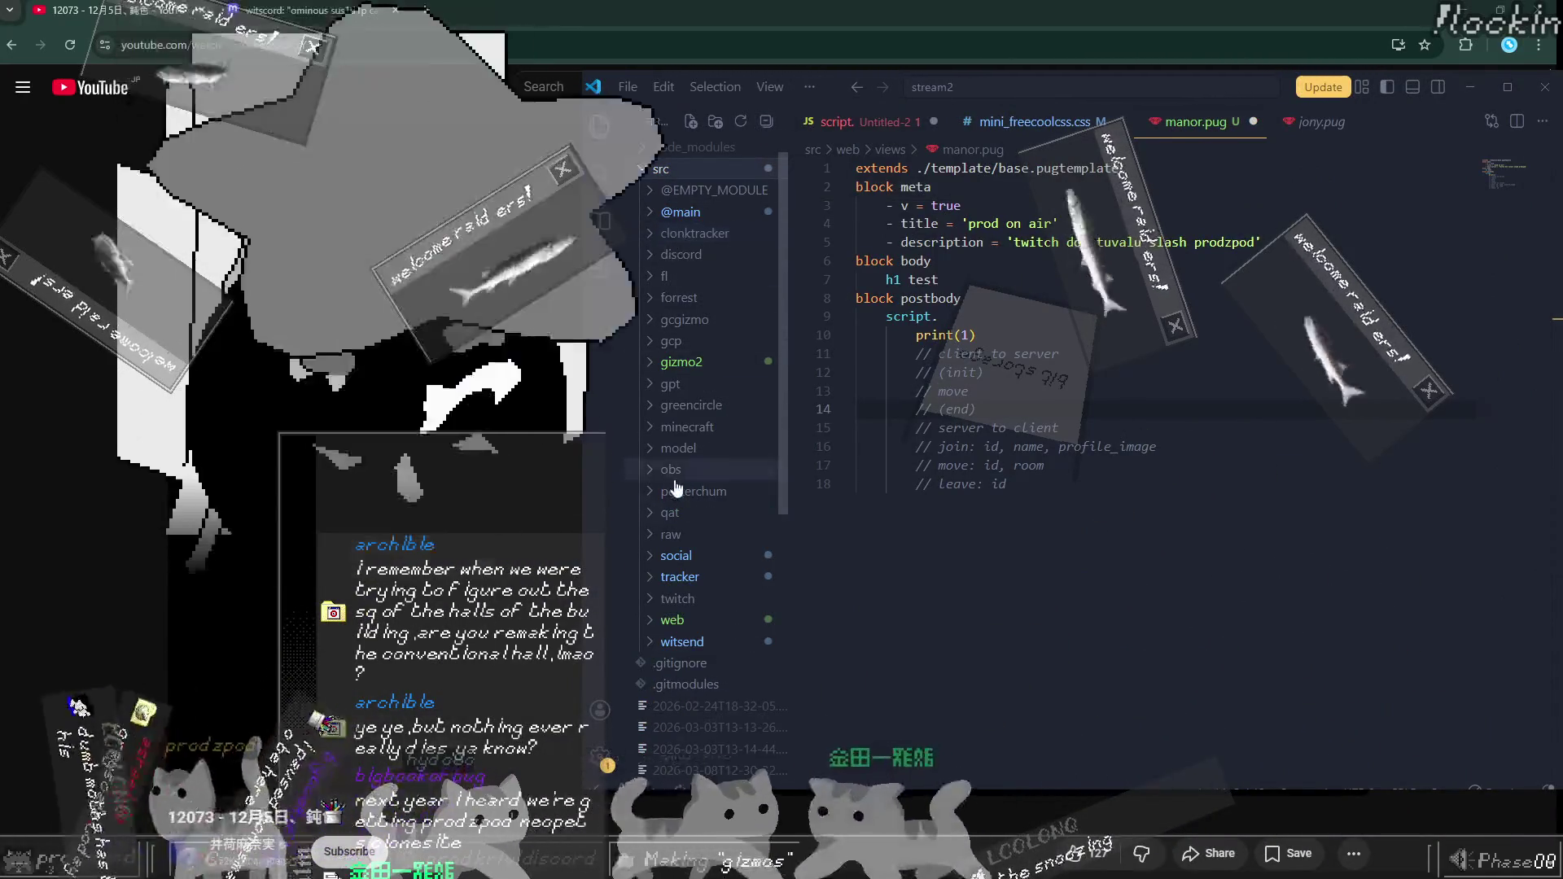